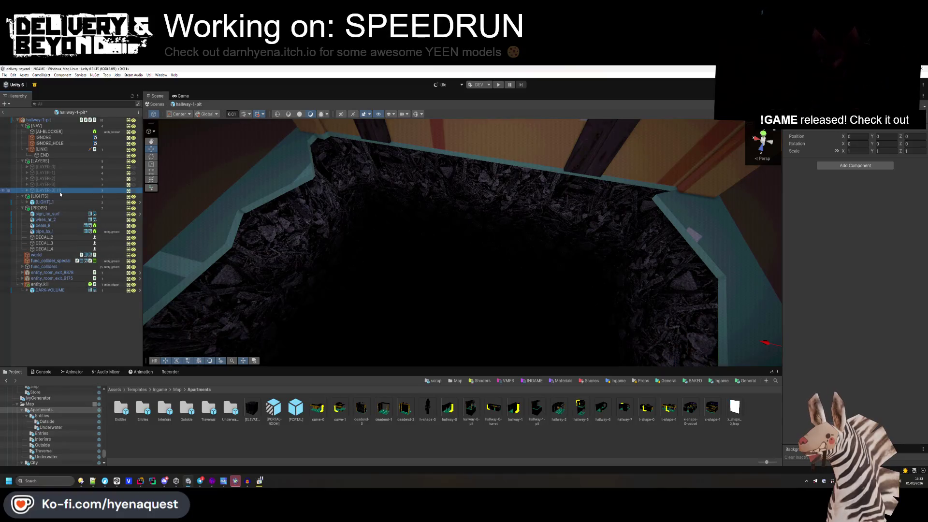
- Reveal the hidden [LAYER-3] copy and inspect its wooden boards in the pit
{"action": "left_click", "coordinate": [134, 191]}
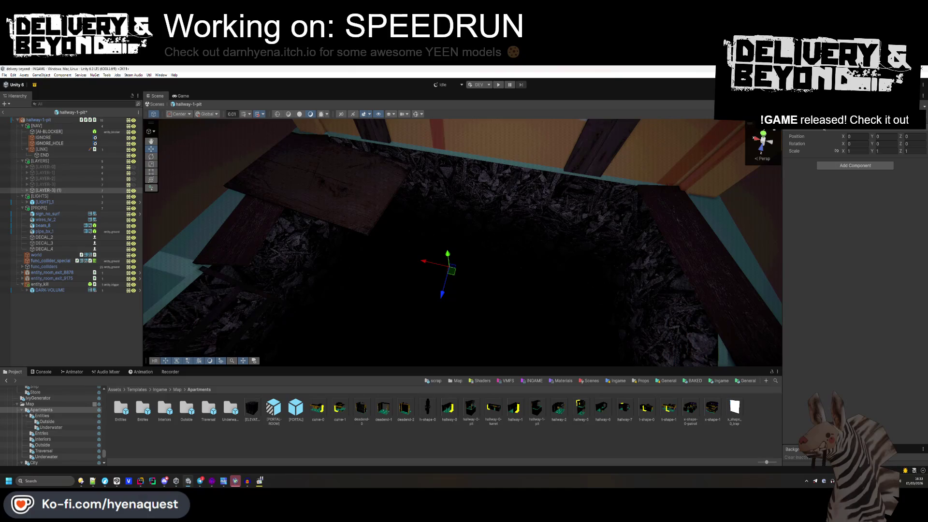
{"action": "mouse_move", "coordinate": [519, 182]}
{"action": "left_mouse_down"}
{"action": "mouse_move", "coordinate": [414, 189]}
{"action": "mouse_move", "coordinate": [425, 216]}
{"action": "mouse_move", "coordinate": [449, 213]}
{"action": "mouse_move", "coordinate": [435, 217]}
{"action": "left_mouse_up"}
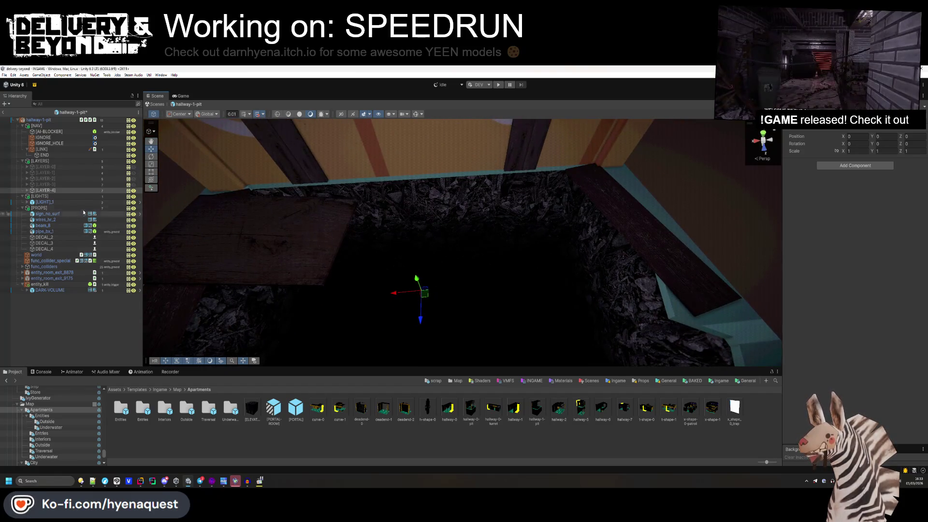
{"action": "left_click", "coordinate": [319, 197]}
{"action": "mouse_move", "coordinate": [319, 197]}
{"action": "left_mouse_down"}
{"action": "mouse_move", "coordinate": [385, 213]}
{"action": "mouse_move", "coordinate": [387, 268]}
{"action": "mouse_move", "coordinate": [407, 294]}
{"action": "left_mouse_up"}
{"action": "left_click", "coordinate": [329, 215]}
{"action": "left_click", "coordinate": [65, 197]}
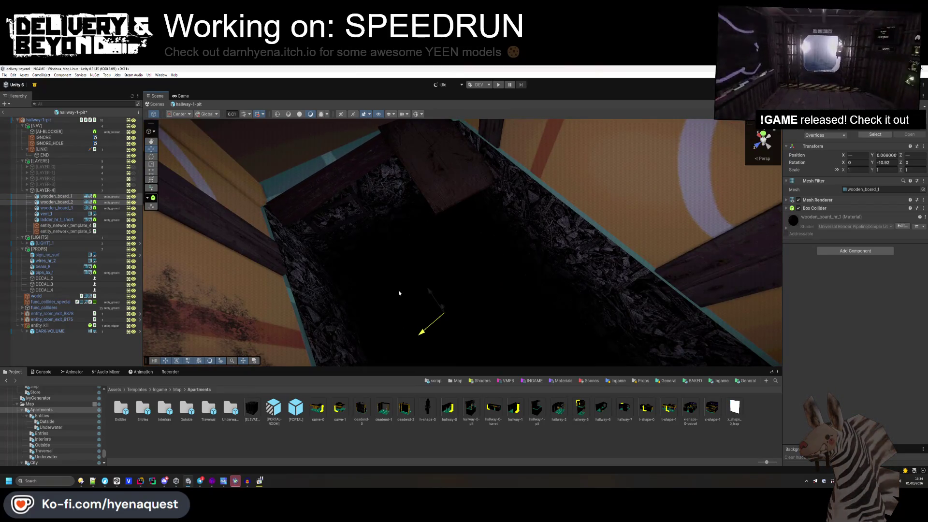
{"action": "left_click", "coordinate": [270, 167]}
{"action": "mouse_move", "coordinate": [270, 167]}
{"action": "left_mouse_down"}
{"action": "mouse_move", "coordinate": [493, 201]}
{"action": "mouse_move", "coordinate": [362, 226]}
{"action": "mouse_move", "coordinate": [349, 247]}
{"action": "mouse_move", "coordinate": [347, 218]}
{"action": "left_mouse_up"}
{"action": "left_click", "coordinate": [350, 246]}
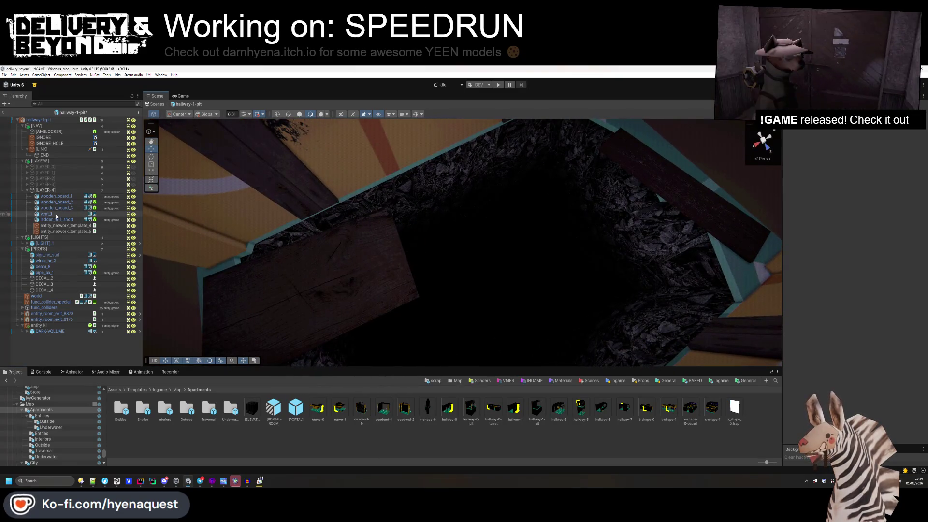
- Select the two pit cones and move the left cone along the wall ledge
{"action": "left_click", "coordinate": [190, 236]}
{"action": "left_click_drag", "start_coordinate": [189, 234], "coordinate": [227, 218]}
{"action": "mouse_move", "coordinate": [500, 251]}
{"action": "left_mouse_down"}
{"action": "mouse_move", "coordinate": [248, 224]}
{"action": "mouse_move", "coordinate": [347, 231]}
{"action": "mouse_move", "coordinate": [411, 189]}
{"action": "mouse_move", "coordinate": [345, 198]}
{"action": "left_mouse_up"}
{"action": "left_click", "coordinate": [248, 224]}
{"action": "left_click", "coordinate": [411, 188]}
- Delete the right-hand cone and duplicate the remaining cone toward another pit ledge
{"action": "left_click", "coordinate": [515, 234]}
{"action": "key", "text": "Delete"}
{"action": "left_click_drag", "start_coordinate": [470, 243], "coordinate": [419, 249]}
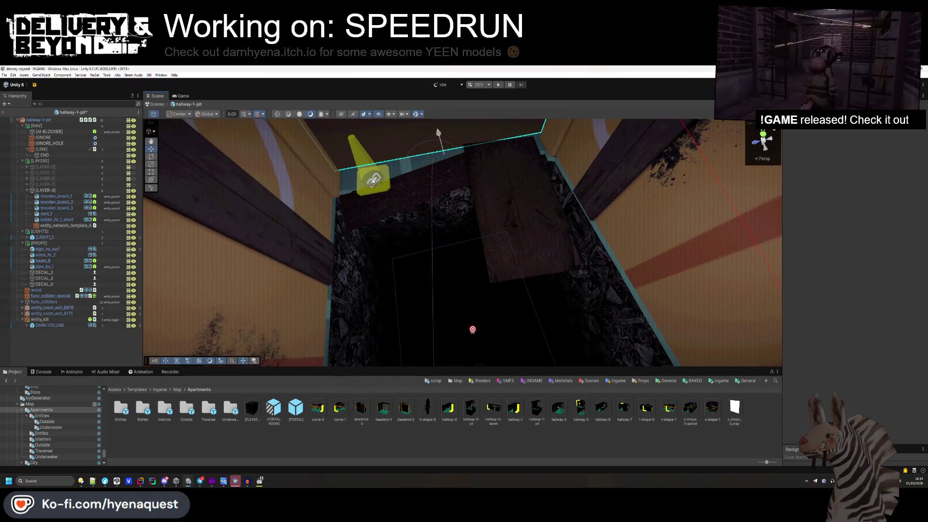
{"action": "left_click", "coordinate": [369, 176]}
{"action": "key", "text": "ctrl+d"}
{"action": "mouse_move", "coordinate": [370, 176]}
{"action": "left_mouse_down"}
{"action": "mouse_move", "coordinate": [318, 247]}
{"action": "mouse_move", "coordinate": [693, 302]}
{"action": "mouse_move", "coordinate": [531, 232]}
{"action": "mouse_move", "coordinate": [488, 225]}
{"action": "mouse_move", "coordinate": [546, 238]}
{"action": "mouse_move", "coordinate": [486, 253]}
{"action": "left_mouse_up"}
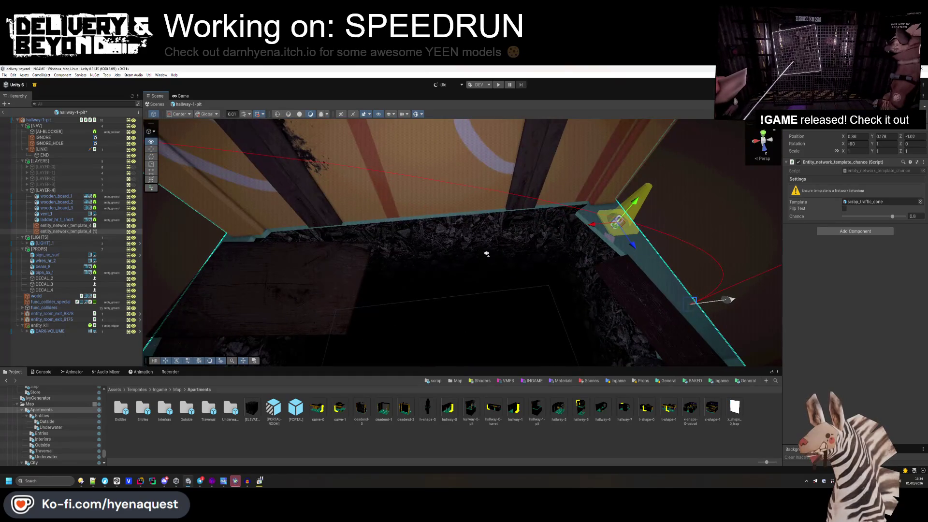
{"action": "left_click", "coordinate": [45, 214]}
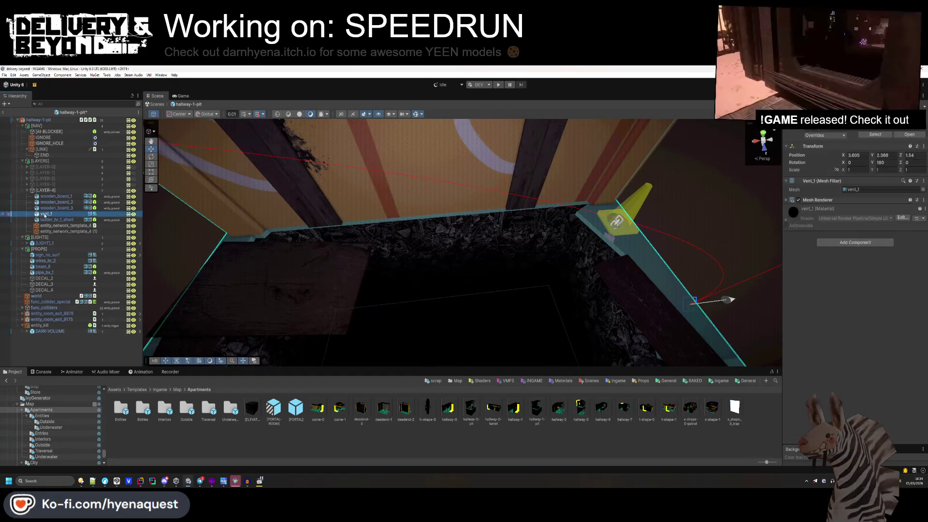
- Frame vent_1 and delete it from the pit wall
{"action": "key", "text": "f"}
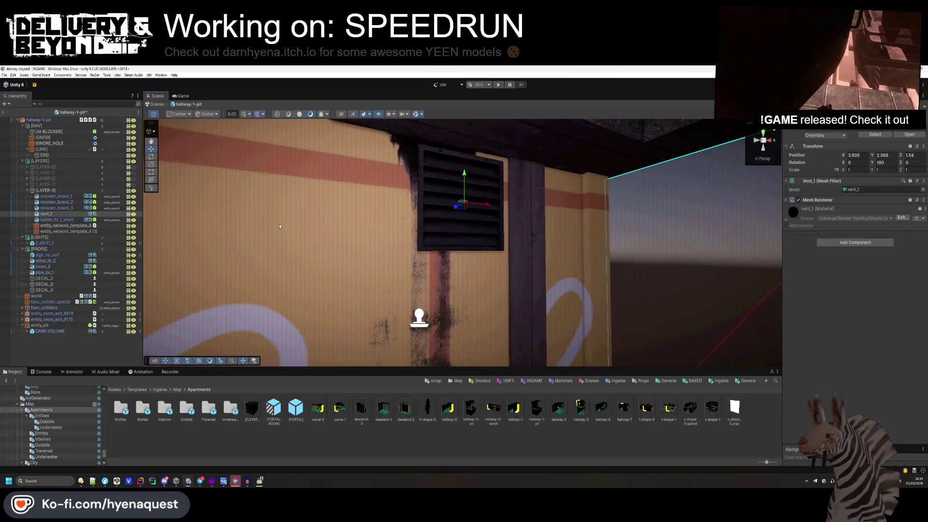
{"action": "key", "text": "Delete"}
{"action": "left_click_drag", "start_coordinate": [279, 227], "coordinate": [222, 240]}
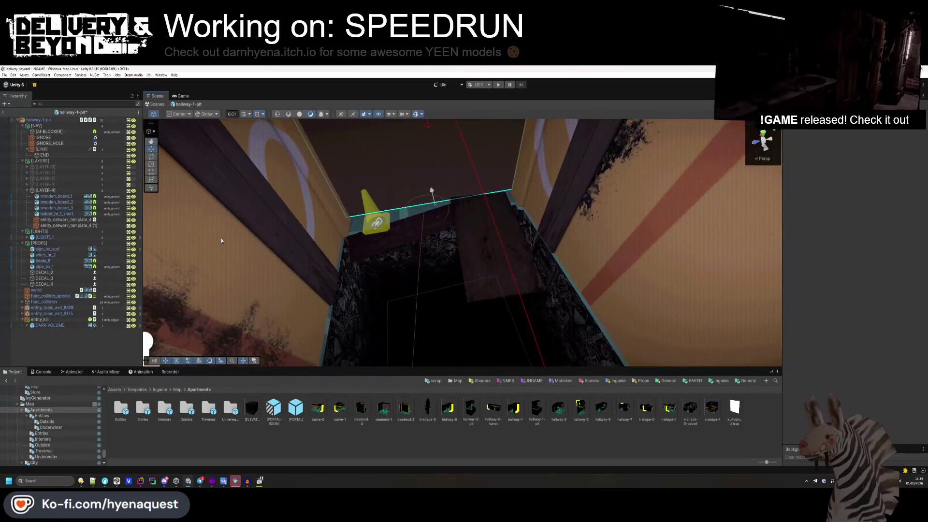
- Slide ladder_hr_1_short to the pit's left side, toward the viewer
{"action": "left_click", "coordinate": [56, 213]}
{"action": "key", "text": "f"}
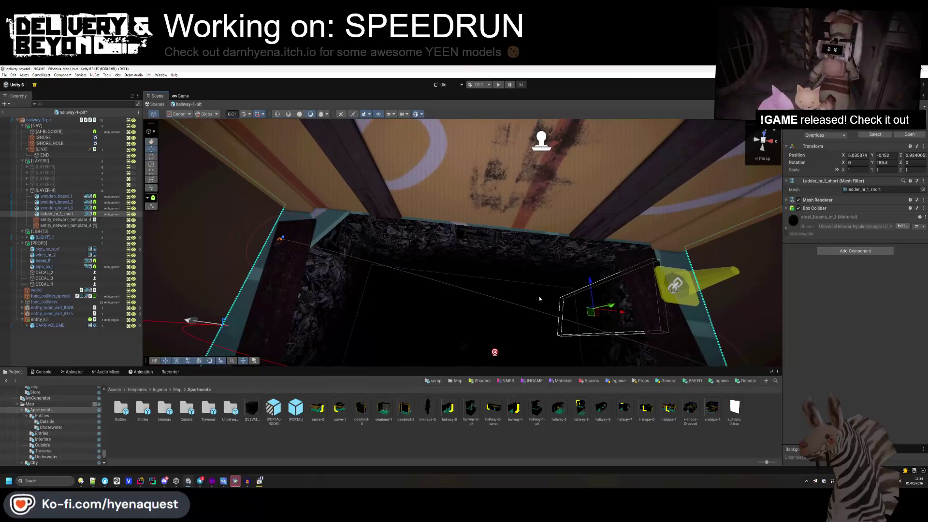
{"action": "left_click_drag", "start_coordinate": [620, 314], "coordinate": [382, 305]}
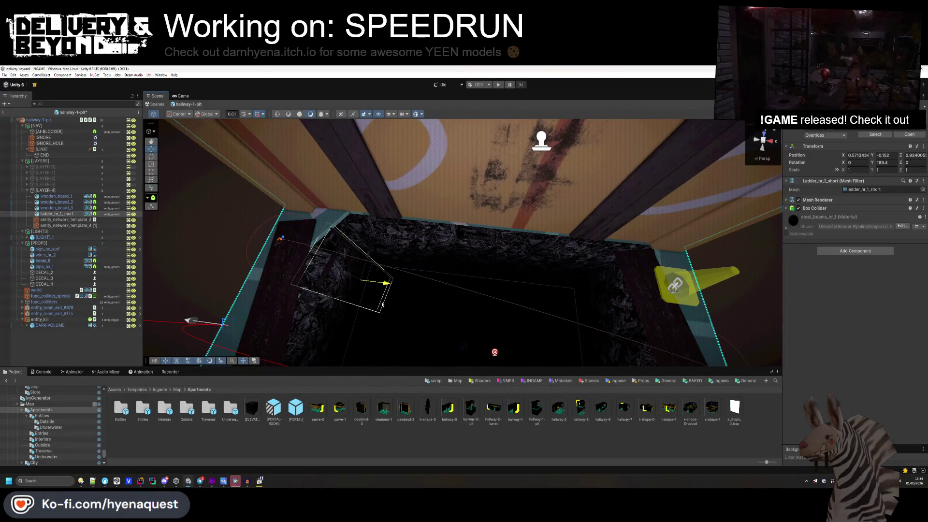
{"action": "left_click", "coordinate": [464, 310]}
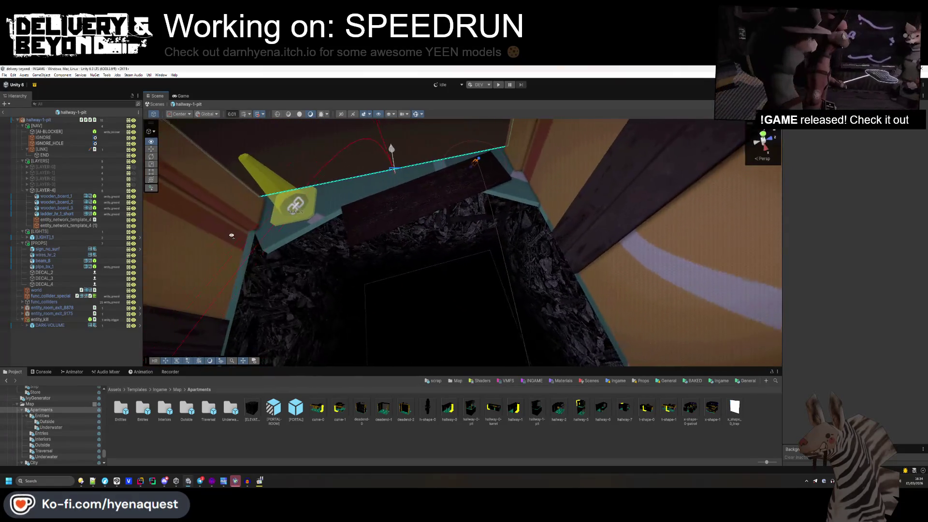
{"action": "left_click", "coordinate": [453, 235]}
{"action": "mouse_move", "coordinate": [495, 250]}
{"action": "left_mouse_down"}
{"action": "mouse_move", "coordinate": [430, 257]}
{"action": "mouse_move", "coordinate": [422, 285]}
{"action": "left_mouse_up"}
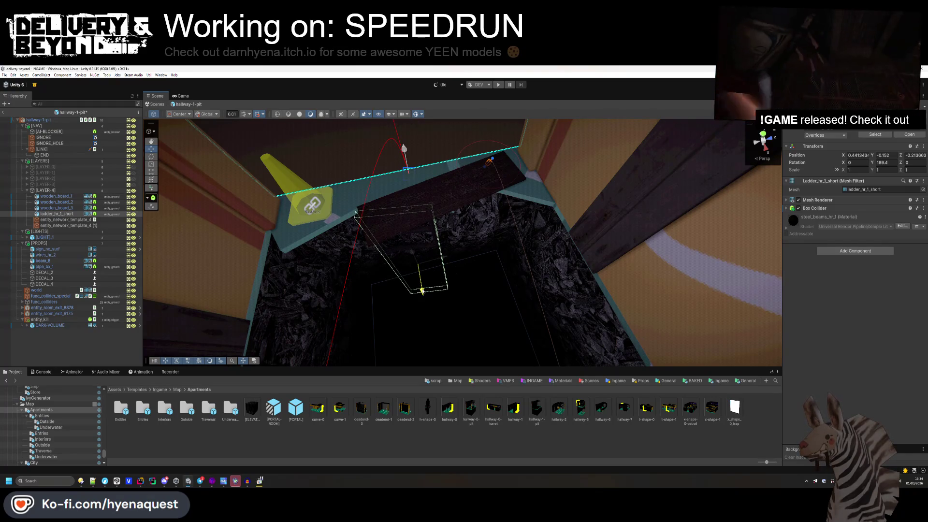
- Show the Ingame templates folder in the Project window
{"action": "left_click", "coordinate": [442, 254]}
{"action": "left_click_drag", "start_coordinate": [497, 246], "coordinate": [478, 290]}
{"action": "left_click", "coordinate": [692, 381]}
{"action": "left_click", "coordinate": [720, 380]}
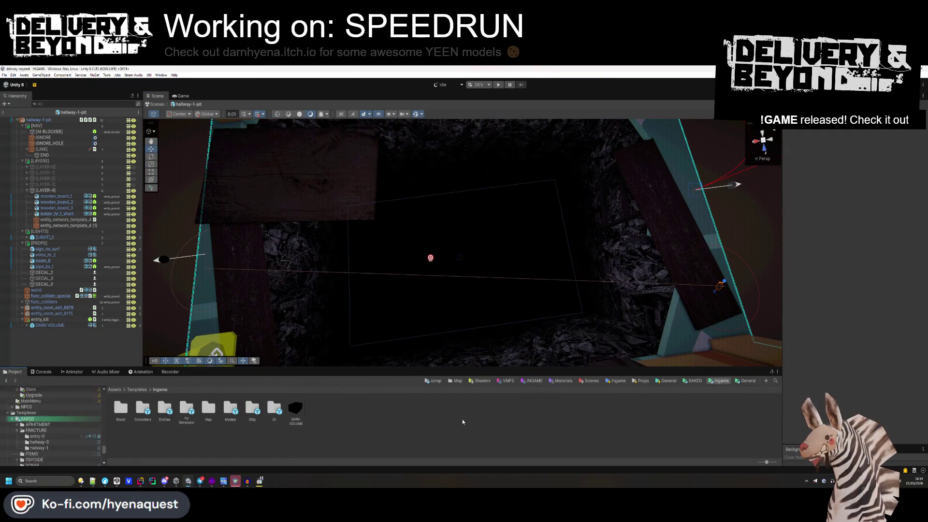
- Browse the Map and INGAME model folders and list the map models folder contents
{"action": "left_click", "coordinate": [455, 382]}
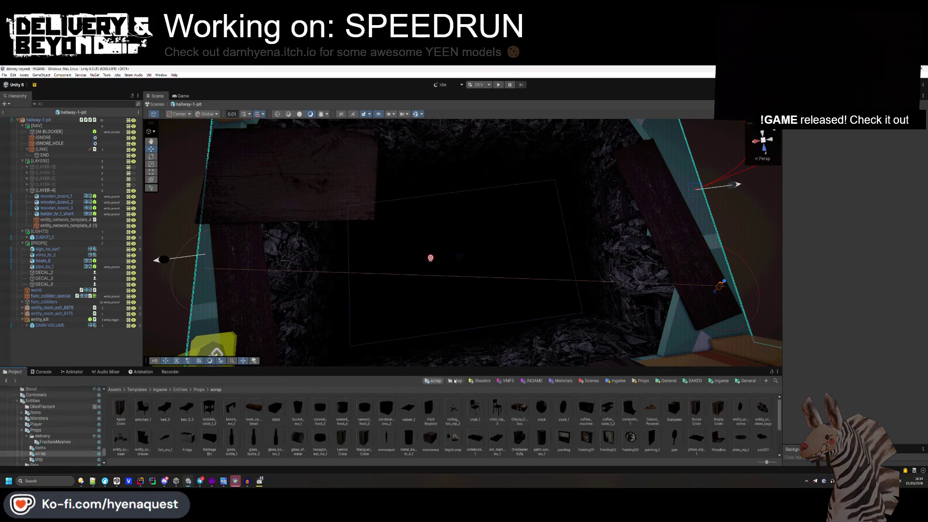
{"action": "left_click", "coordinate": [533, 381]}
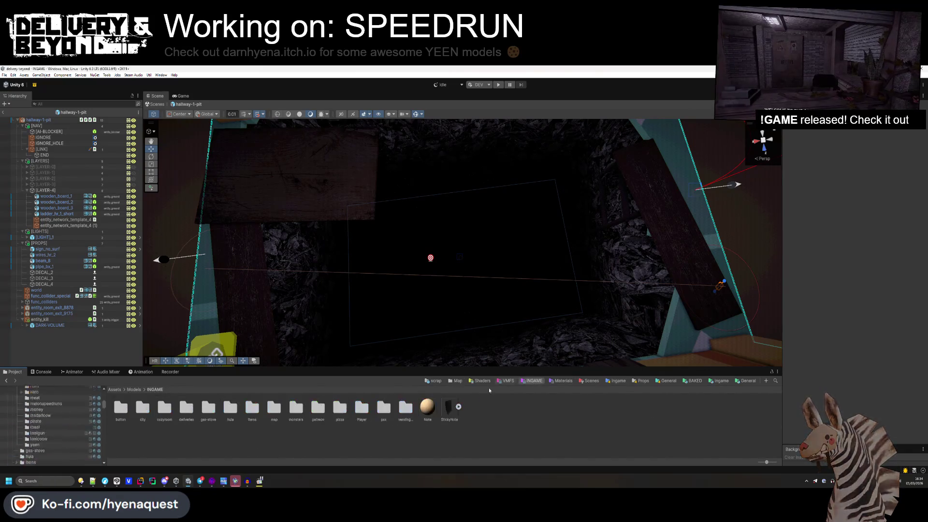
{"action": "scroll", "coordinate": [51, 427], "scroll_direction": "up", "scroll_amount": 10}
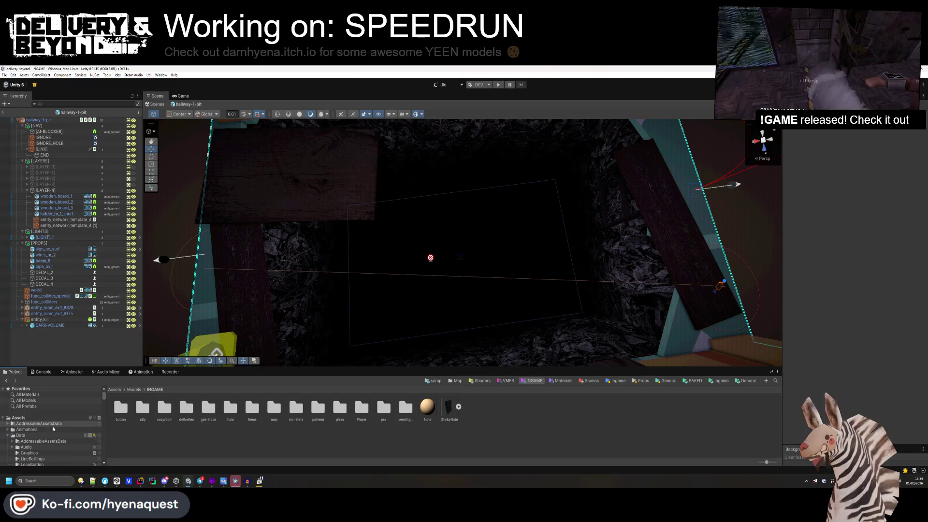
{"action": "scroll", "coordinate": [55, 427], "scroll_direction": "down", "scroll_amount": 3}
{"action": "scroll", "coordinate": [56, 427], "scroll_direction": "down", "scroll_amount": 15}
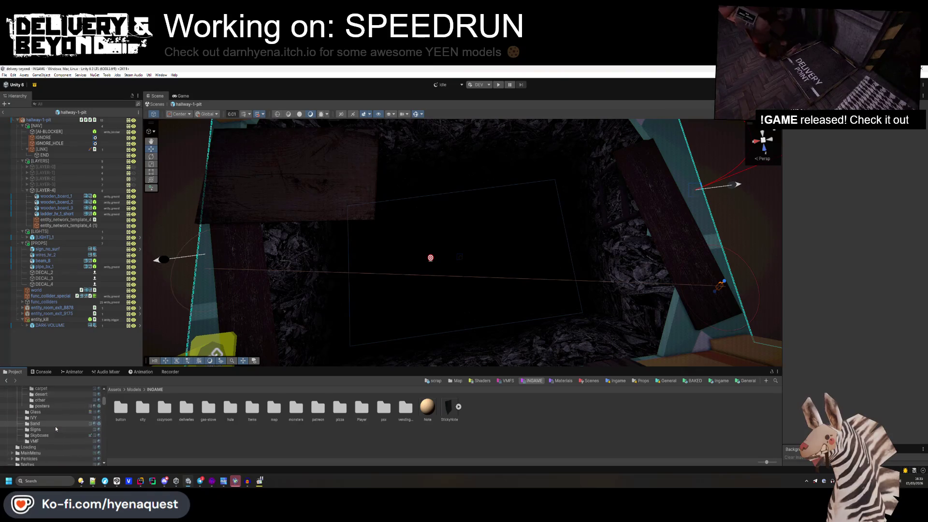
{"action": "scroll", "coordinate": [55, 426], "scroll_direction": "down", "scroll_amount": 8}
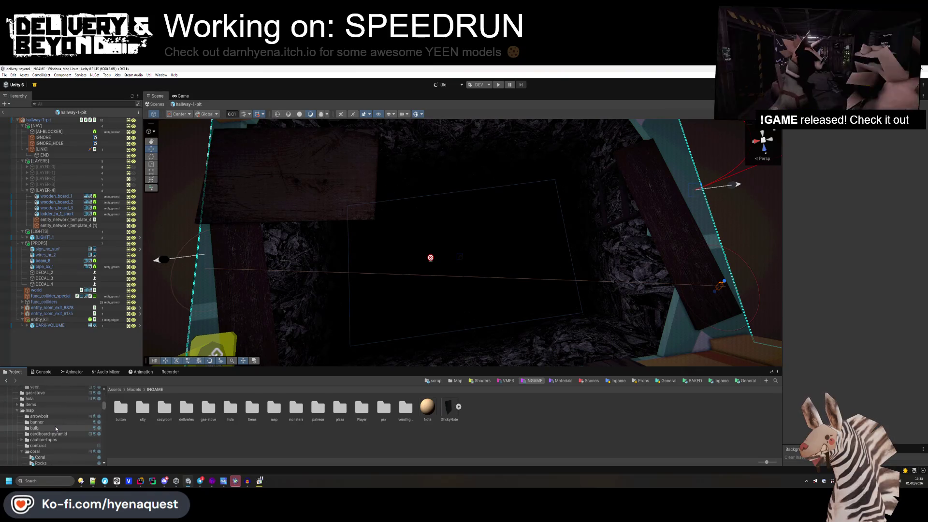
{"action": "left_click", "coordinate": [16, 410]}
{"action": "scroll", "coordinate": [17, 428], "scroll_direction": "up", "scroll_amount": 3}
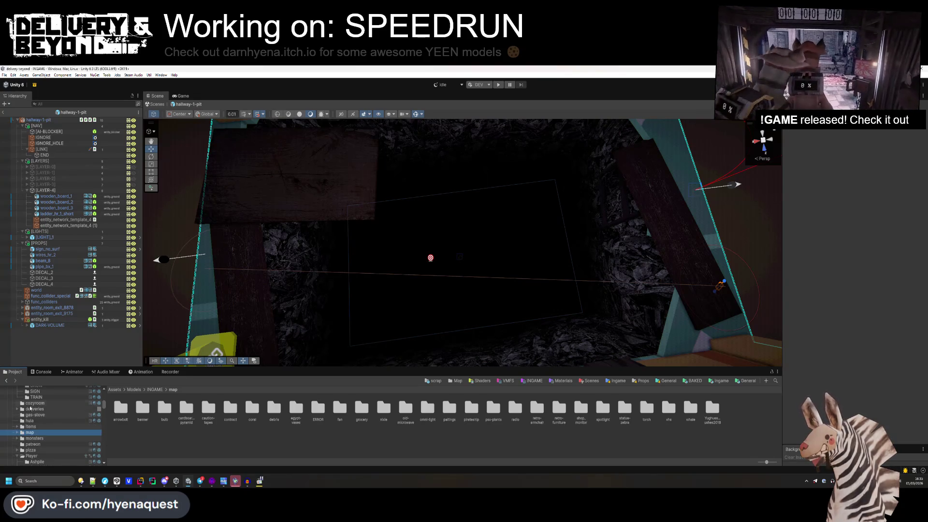
{"action": "key", "text": "f"}
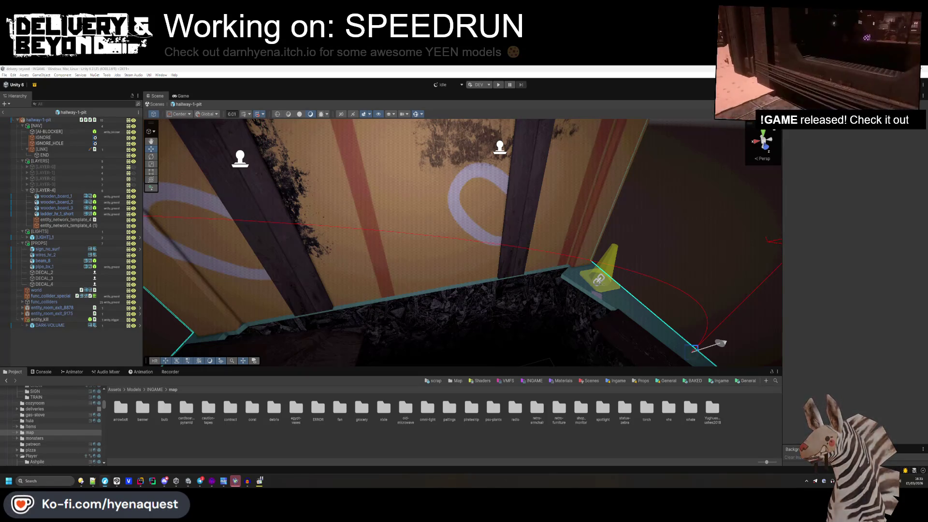
{"action": "mouse_move", "coordinate": [525, 309]}
{"action": "left_mouse_down"}
{"action": "mouse_move", "coordinate": [453, 315]}
{"action": "mouse_move", "coordinate": [465, 347]}
{"action": "mouse_move", "coordinate": [478, 314]}
{"action": "mouse_move", "coordinate": [449, 303]}
{"action": "left_mouse_up"}
- Return to the Ingame templates and scroll the folder tree to Modular Structures
{"action": "key", "text": "BackSpace"}
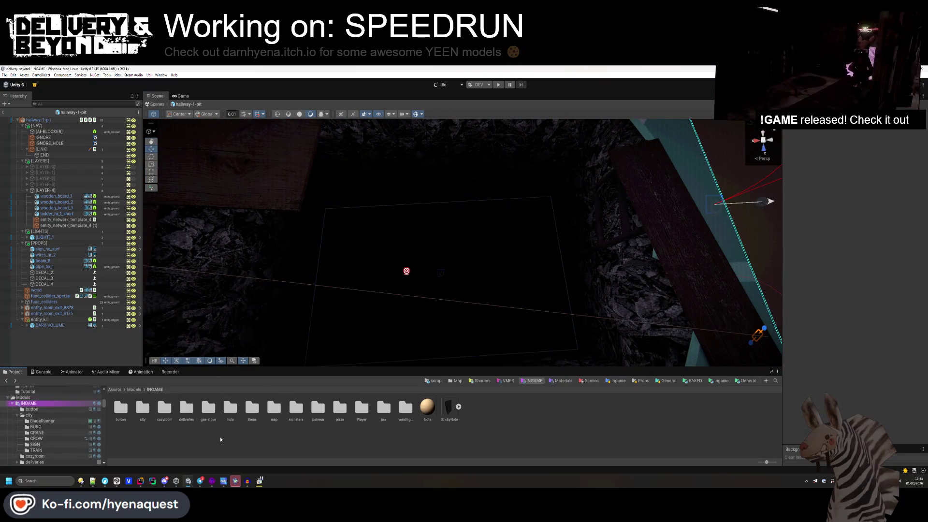
{"action": "left_click", "coordinate": [155, 392]}
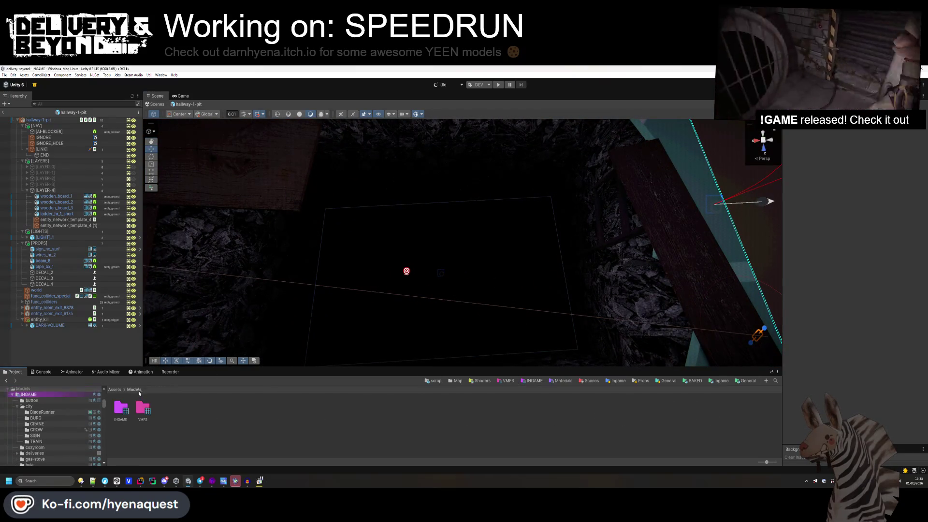
{"action": "left_click", "coordinate": [721, 381]}
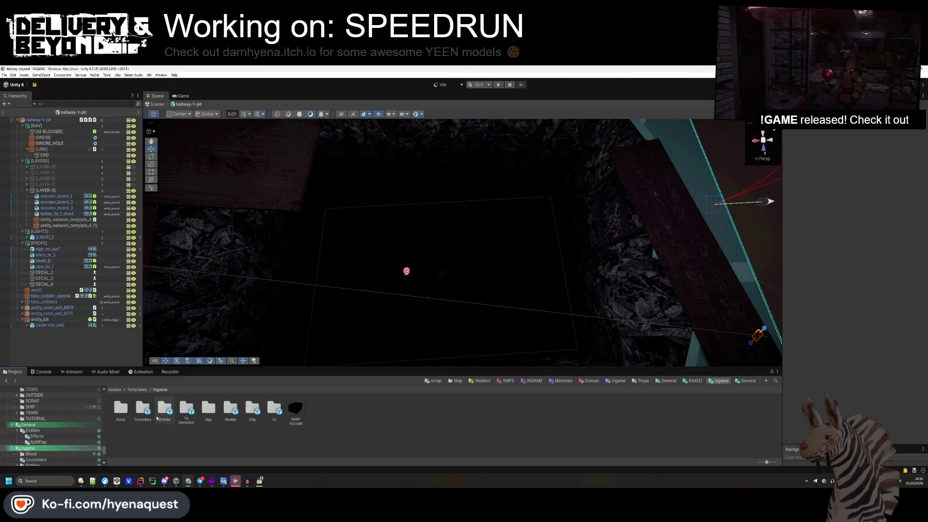
{"action": "scroll", "coordinate": [47, 434], "scroll_direction": "up", "scroll_amount": 10}
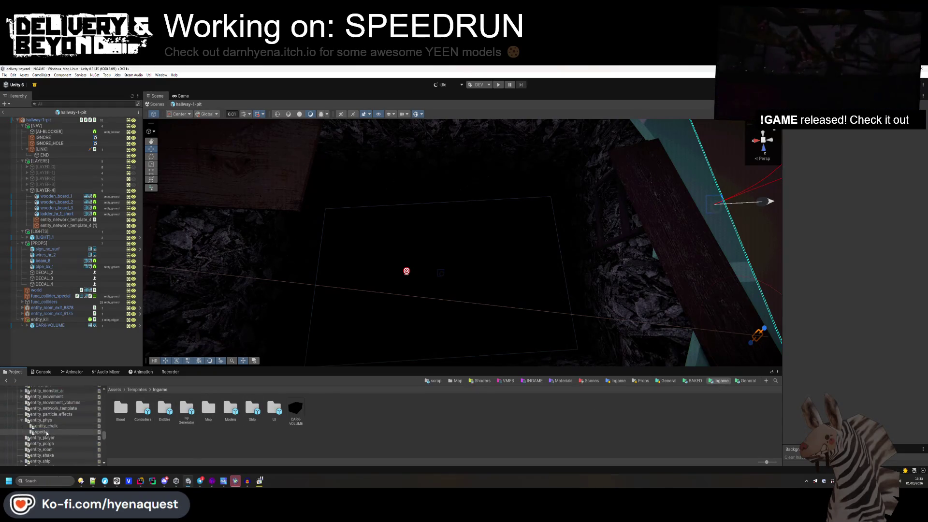
{"action": "scroll", "coordinate": [47, 434], "scroll_direction": "up", "scroll_amount": 3}
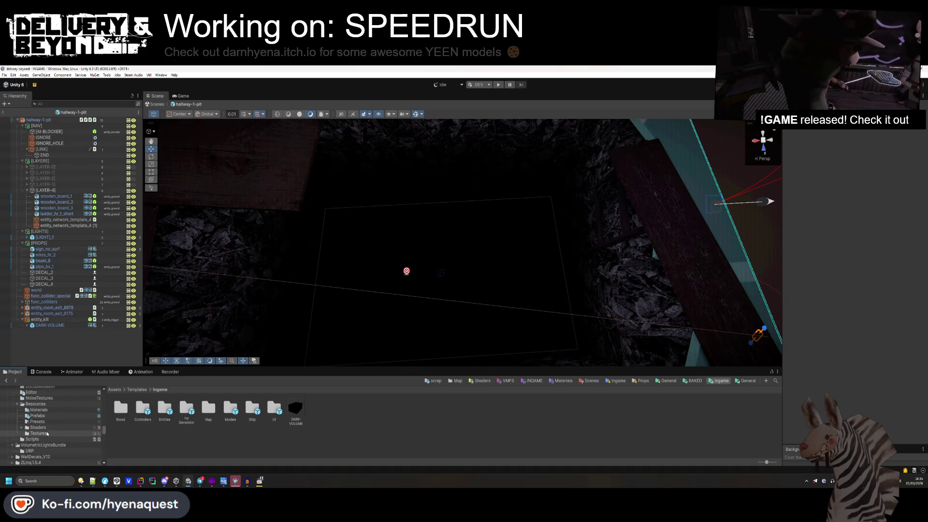
{"action": "scroll", "coordinate": [47, 433], "scroll_direction": "up", "scroll_amount": 10}
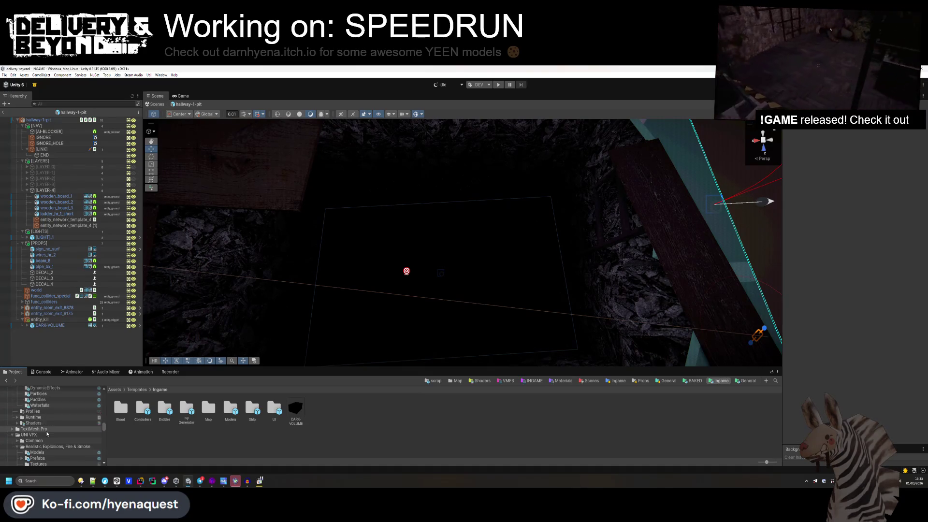
{"action": "scroll", "coordinate": [47, 433], "scroll_direction": "up", "scroll_amount": 3}
{"action": "scroll", "coordinate": [46, 433], "scroll_direction": "up", "scroll_amount": 10}
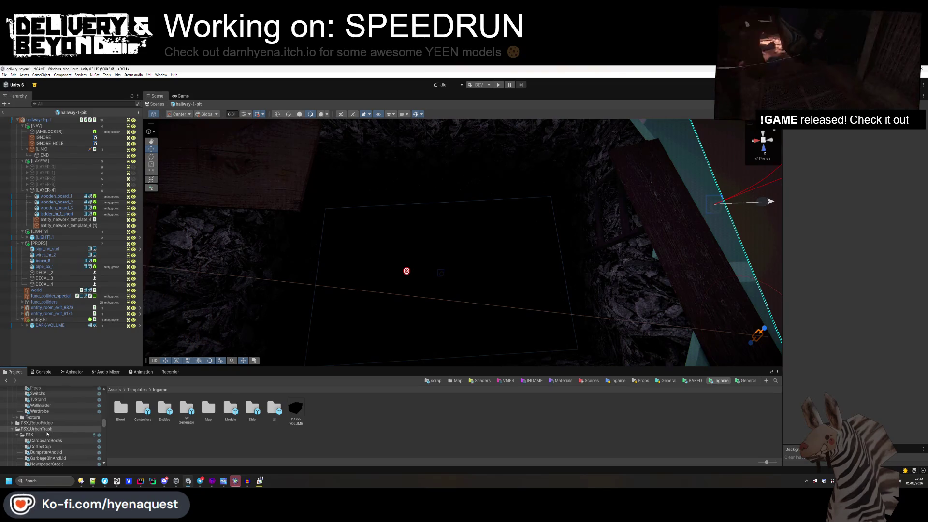
{"action": "left_click", "coordinate": [48, 435]}
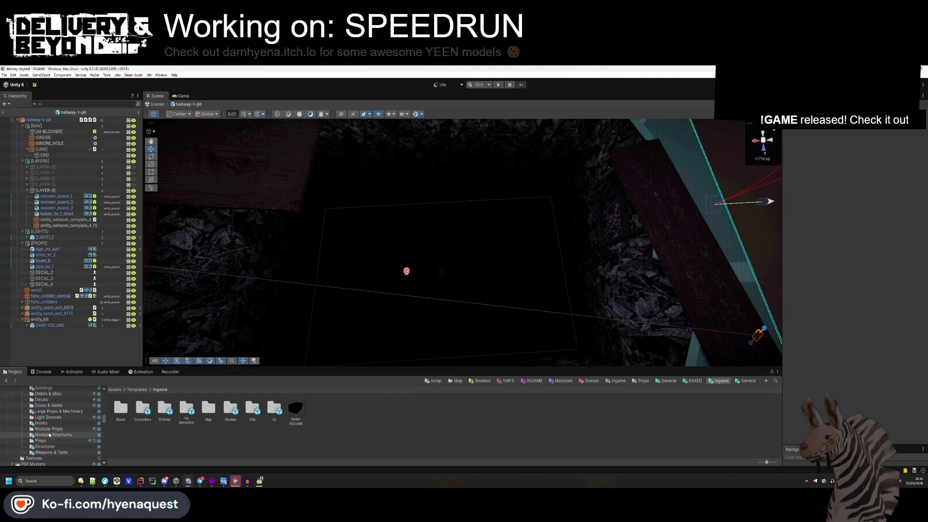
{"action": "scroll", "coordinate": [376, 430], "scroll_direction": "up", "scroll_amount": 2}
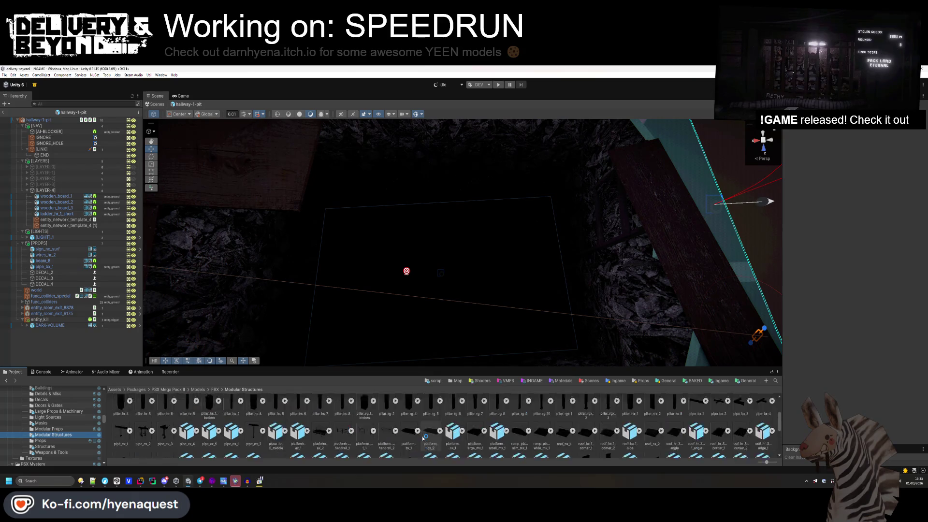
- Drop pillar_rg_5 into the pit and flatten its height scale to 0.66
{"action": "mouse_move", "coordinate": [441, 320]}
{"action": "left_mouse_down"}
{"action": "mouse_move", "coordinate": [458, 290]}
{"action": "mouse_move", "coordinate": [480, 312]}
{"action": "left_mouse_up"}
{"action": "mouse_move", "coordinate": [511, 246]}
{"action": "left_mouse_down"}
{"action": "mouse_move", "coordinate": [410, 224]}
{"action": "mouse_move", "coordinate": [444, 240]}
{"action": "mouse_move", "coordinate": [469, 227]}
{"action": "left_mouse_up"}
{"action": "left_click_drag", "start_coordinate": [873, 171], "coordinate": [859, 173]}
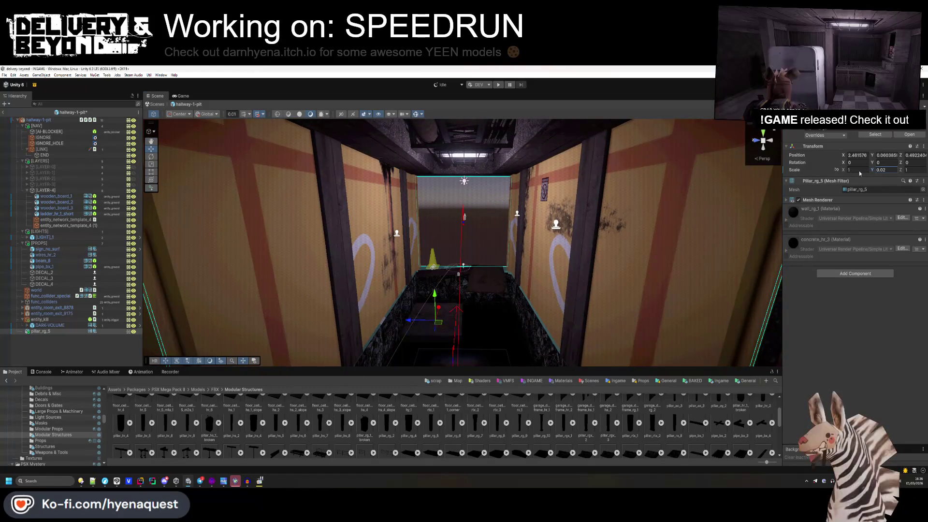
{"action": "left_click_drag", "start_coordinate": [566, 217], "coordinate": [532, 241]}
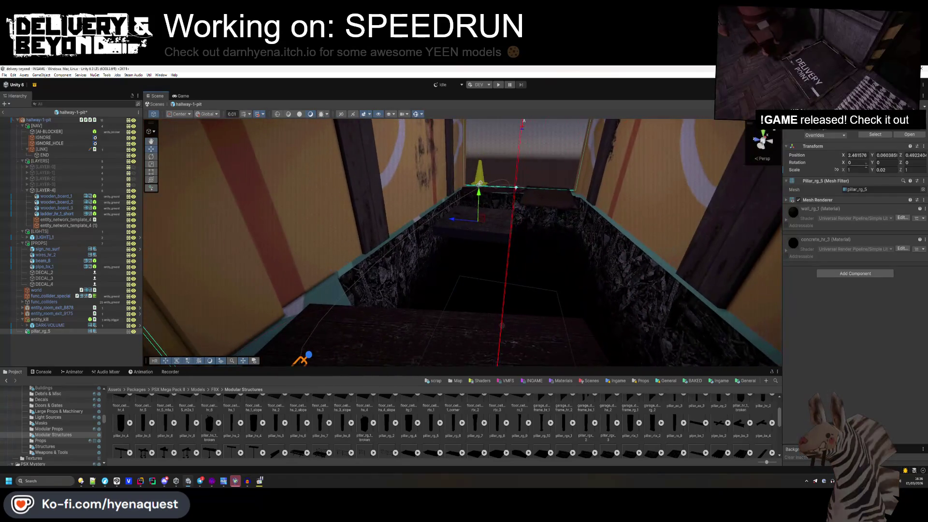
{"action": "type", "text": "0.66"}
{"action": "key", "text": "Return"}
{"action": "left_click_drag", "start_coordinate": [483, 222], "coordinate": [485, 192]}
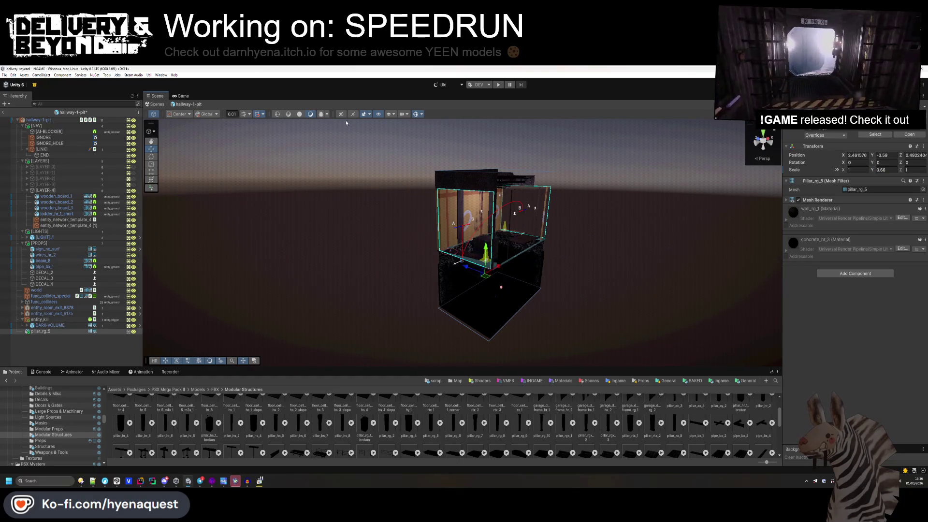
- Raise the pillar slightly and shorten it to 0.47 height scale
{"action": "left_click", "coordinate": [299, 117]}
{"action": "mouse_move", "coordinate": [300, 117]}
{"action": "left_mouse_down"}
{"action": "mouse_move", "coordinate": [385, 242]}
{"action": "mouse_move", "coordinate": [343, 238]}
{"action": "mouse_move", "coordinate": [289, 145]}
{"action": "mouse_move", "coordinate": [309, 145]}
{"action": "left_mouse_up"}
{"action": "mouse_move", "coordinate": [419, 173]}
{"action": "left_mouse_down"}
{"action": "mouse_move", "coordinate": [430, 145]}
{"action": "mouse_move", "coordinate": [424, 230]}
{"action": "mouse_move", "coordinate": [479, 314]}
{"action": "mouse_move", "coordinate": [528, 322]}
{"action": "mouse_move", "coordinate": [550, 315]}
{"action": "left_mouse_up"}
{"action": "left_click_drag", "start_coordinate": [872, 170], "coordinate": [869, 170]}
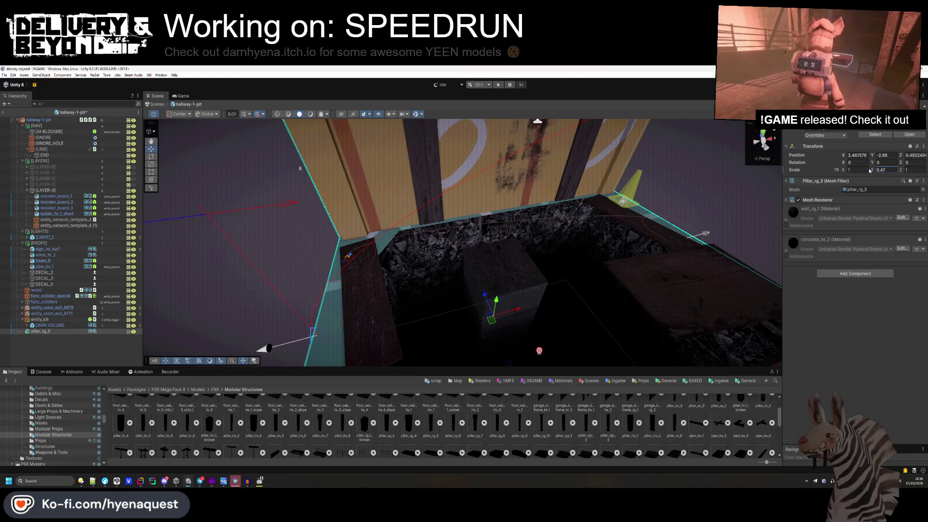
{"action": "left_click_drag", "start_coordinate": [483, 290], "coordinate": [468, 252]}
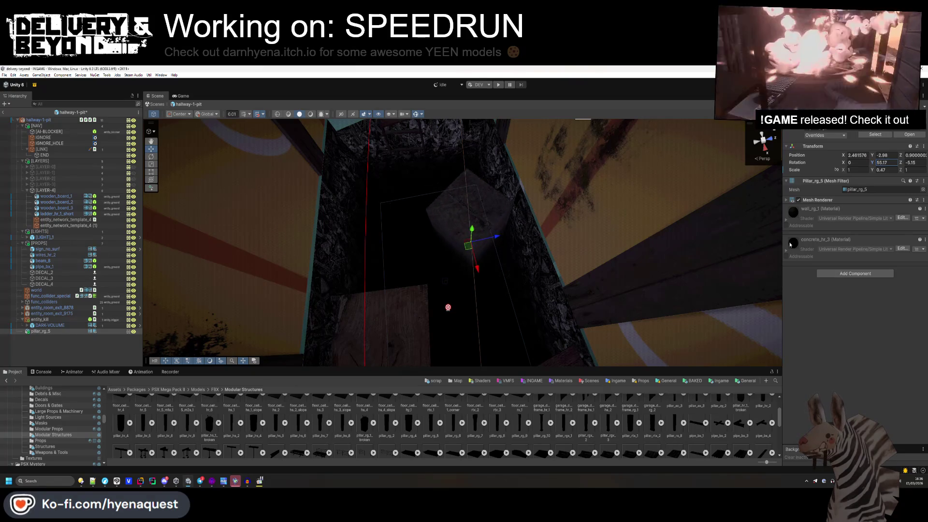
- Rotate the pillar to about 59 degrees and nudge it into place
{"action": "mouse_move", "coordinate": [476, 263]}
{"action": "left_mouse_down"}
{"action": "mouse_move", "coordinate": [549, 149]}
{"action": "mouse_move", "coordinate": [561, 224]}
{"action": "mouse_move", "coordinate": [581, 145]}
{"action": "mouse_move", "coordinate": [474, 248]}
{"action": "mouse_move", "coordinate": [534, 271]}
{"action": "mouse_move", "coordinate": [513, 230]}
{"action": "mouse_move", "coordinate": [494, 224]}
{"action": "left_mouse_up"}
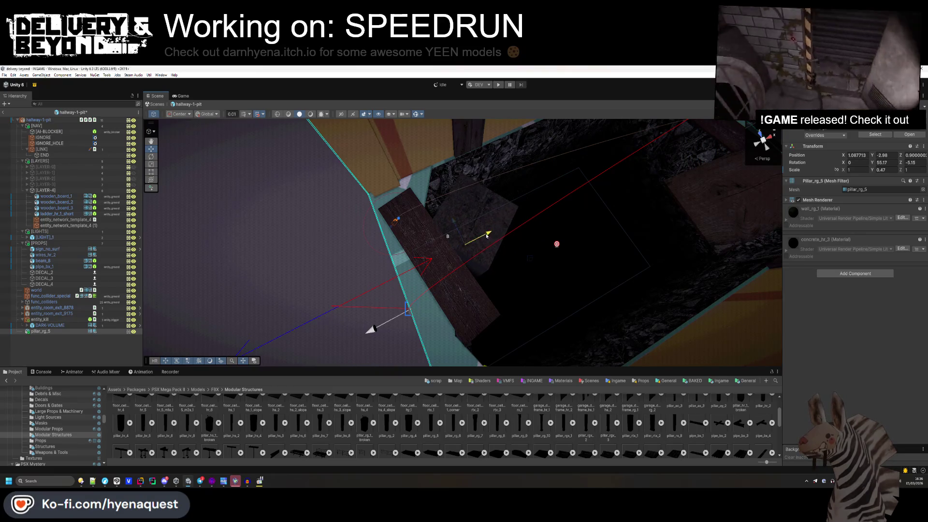
{"action": "left_click", "coordinate": [448, 222]}
{"action": "left_click_drag", "start_coordinate": [448, 222], "coordinate": [471, 234]}
{"action": "left_click", "coordinate": [482, 206]}
{"action": "key", "text": "f"}
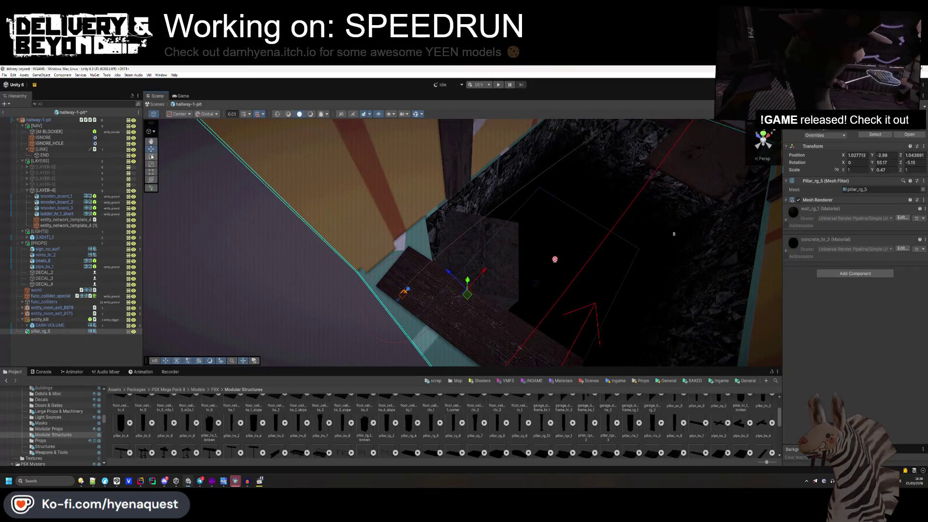
{"action": "left_click", "coordinate": [151, 157]}
{"action": "mouse_move", "coordinate": [457, 264]}
{"action": "left_mouse_down"}
{"action": "mouse_move", "coordinate": [443, 289]}
{"action": "mouse_move", "coordinate": [473, 300]}
{"action": "left_mouse_up"}
{"action": "key", "text": "w"}
{"action": "mouse_move", "coordinate": [419, 322]}
{"action": "left_mouse_down"}
{"action": "mouse_move", "coordinate": [364, 289]}
{"action": "mouse_move", "coordinate": [523, 182]}
{"action": "left_mouse_up"}
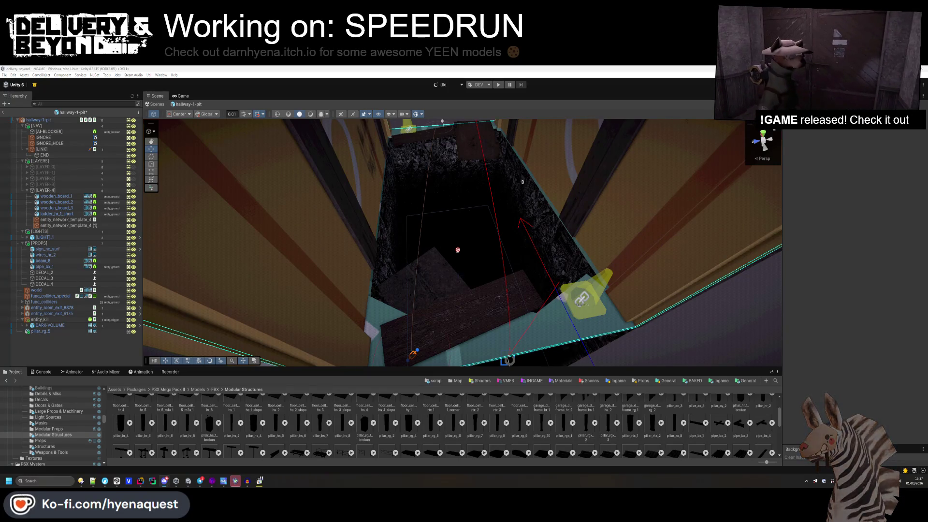
- Select pillar_rg_5 and raise it to a Y position of about -2.01
{"action": "left_click_drag", "start_coordinate": [541, 234], "coordinate": [535, 229]}
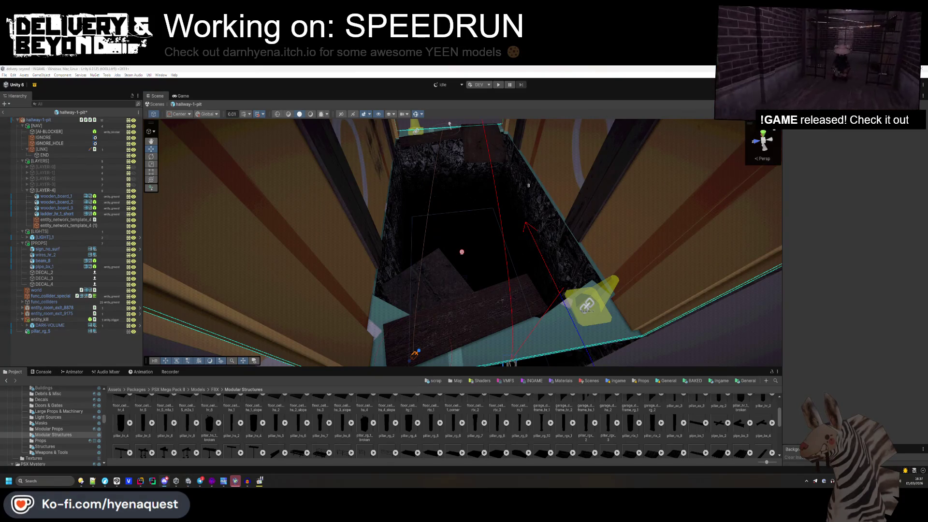
{"action": "scroll", "coordinate": [435, 252], "scroll_direction": "up", "scroll_amount": 5}
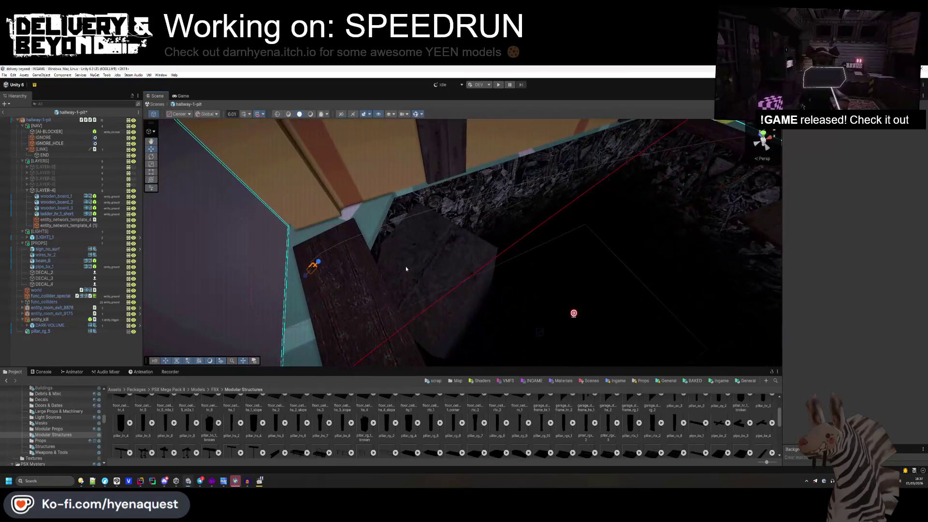
{"action": "left_click", "coordinate": [453, 250]}
{"action": "left_click_drag", "start_coordinate": [452, 249], "coordinate": [469, 213]}
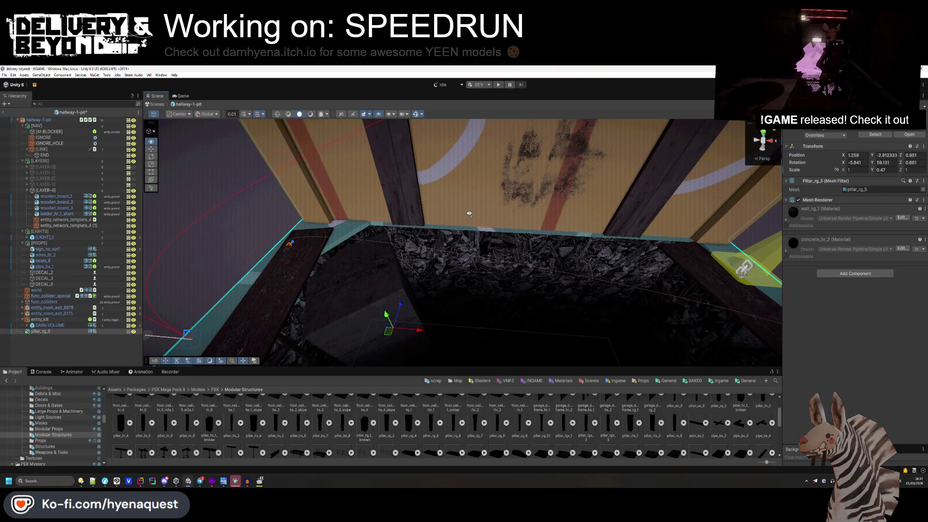
{"action": "left_click_drag", "start_coordinate": [469, 213], "coordinate": [469, 213]}
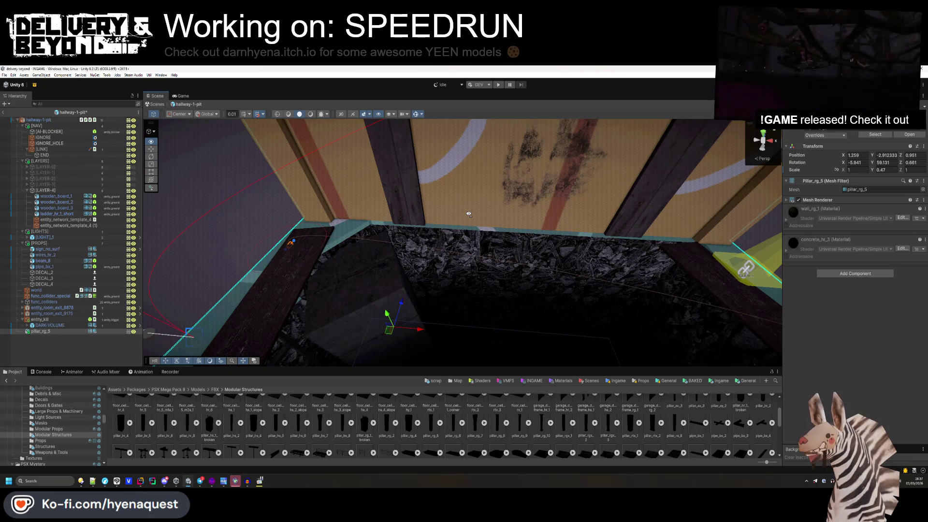
- Set the pillar's Y rotation to 0.1 and slide it to X 2.74
{"action": "left_click_drag", "start_coordinate": [469, 213], "coordinate": [469, 213]}
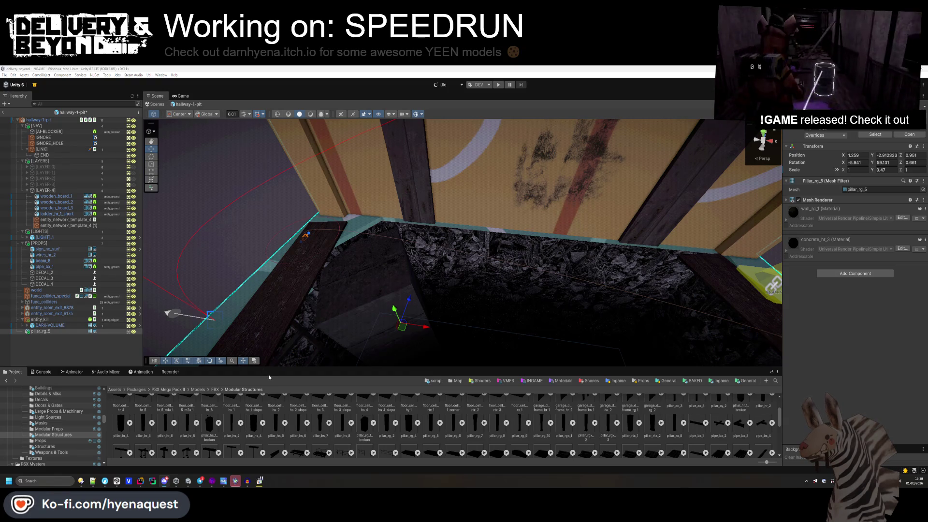
{"action": "mouse_move", "coordinate": [450, 300]}
{"action": "left_mouse_down"}
{"action": "mouse_move", "coordinate": [442, 311]}
{"action": "mouse_move", "coordinate": [438, 303]}
{"action": "left_mouse_up"}
{"action": "left_click_drag", "start_coordinate": [872, 164], "coordinate": [523, 256]}
{"action": "mouse_move", "coordinate": [434, 284]}
{"action": "left_mouse_down"}
{"action": "mouse_move", "coordinate": [549, 283]}
{"action": "mouse_move", "coordinate": [529, 273]}
{"action": "mouse_move", "coordinate": [528, 240]}
{"action": "mouse_move", "coordinate": [666, 218]}
{"action": "mouse_move", "coordinate": [387, 145]}
{"action": "left_mouse_up"}
- Duplicate wooden_board_3, drop the copy on the pit floor and narrow it to 0.8
{"action": "mouse_move", "coordinate": [317, 123]}
{"action": "left_mouse_down"}
{"action": "mouse_move", "coordinate": [456, 245]}
{"action": "mouse_move", "coordinate": [445, 249]}
{"action": "mouse_move", "coordinate": [546, 358]}
{"action": "left_mouse_up"}
{"action": "left_click", "coordinate": [367, 308]}
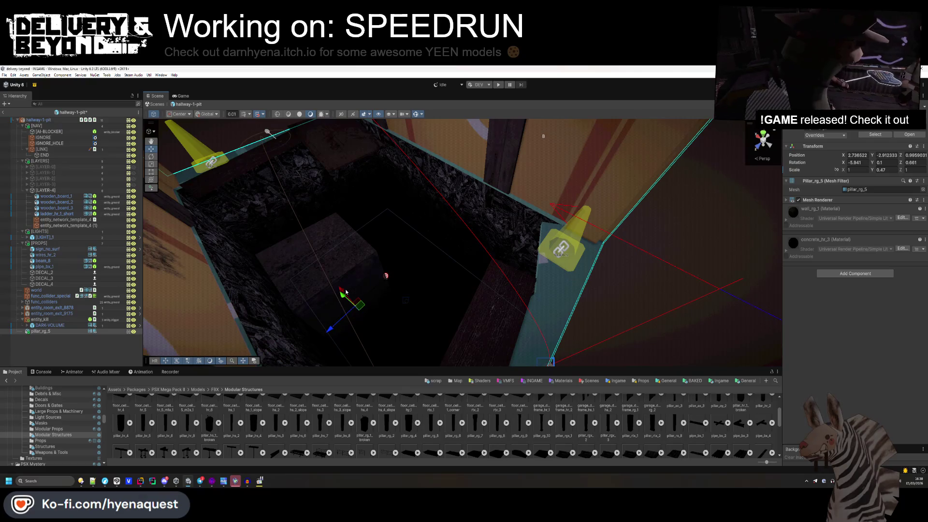
{"action": "left_click", "coordinate": [335, 142]}
{"action": "key", "text": "ctrl+d"}
{"action": "mouse_move", "coordinate": [334, 141]}
{"action": "left_mouse_down"}
{"action": "mouse_move", "coordinate": [369, 266]}
{"action": "mouse_move", "coordinate": [307, 259]}
{"action": "mouse_move", "coordinate": [311, 237]}
{"action": "mouse_move", "coordinate": [270, 224]}
{"action": "left_mouse_up"}
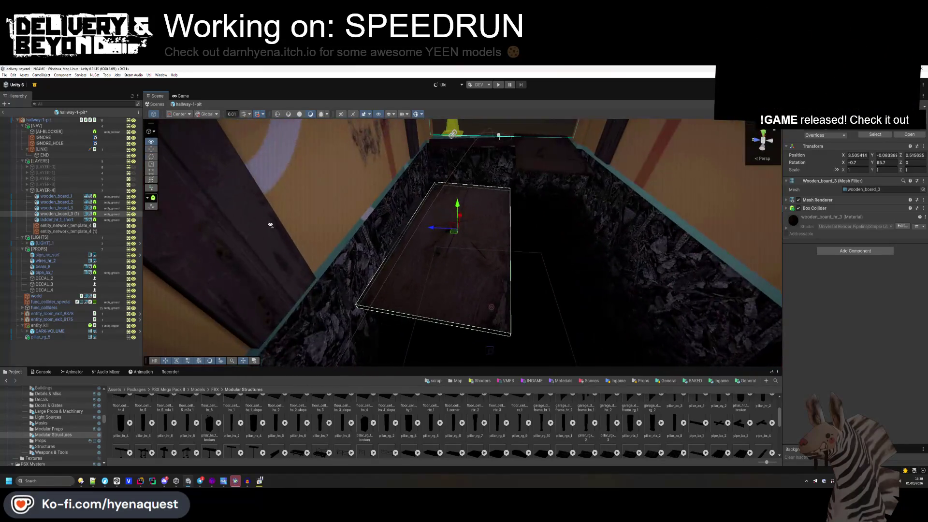
{"action": "mouse_move", "coordinate": [843, 172]}
{"action": "left_mouse_down"}
{"action": "mouse_move", "coordinate": [855, 163]}
{"action": "mouse_move", "coordinate": [832, 165]}
{"action": "left_mouse_up"}
{"action": "mouse_move", "coordinate": [438, 233]}
{"action": "left_mouse_down"}
{"action": "mouse_move", "coordinate": [423, 230]}
{"action": "mouse_move", "coordinate": [451, 212]}
{"action": "left_mouse_up"}
- Set the copy's Z scale to 0.8, lower it to Y -0.12 and tilt it about -8.65 degrees
{"action": "left_click", "coordinate": [152, 157]}
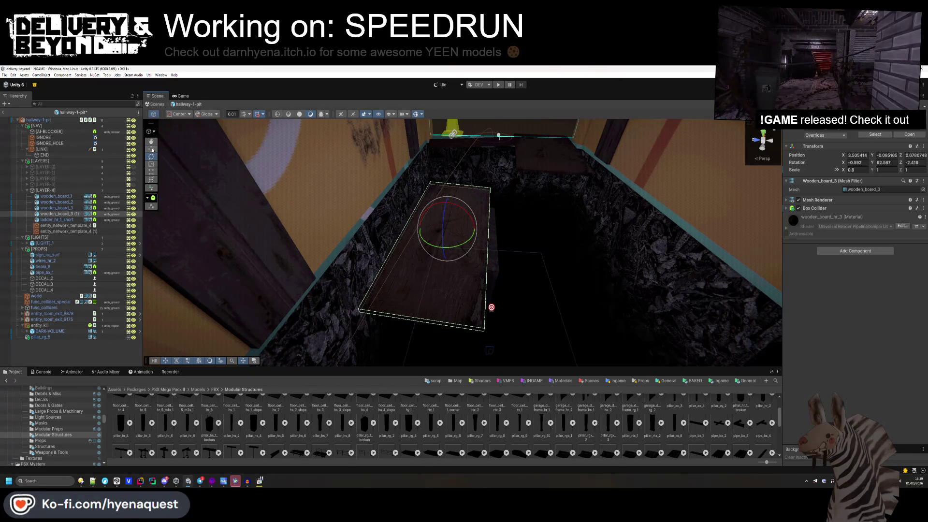
{"action": "left_click", "coordinate": [151, 149]}
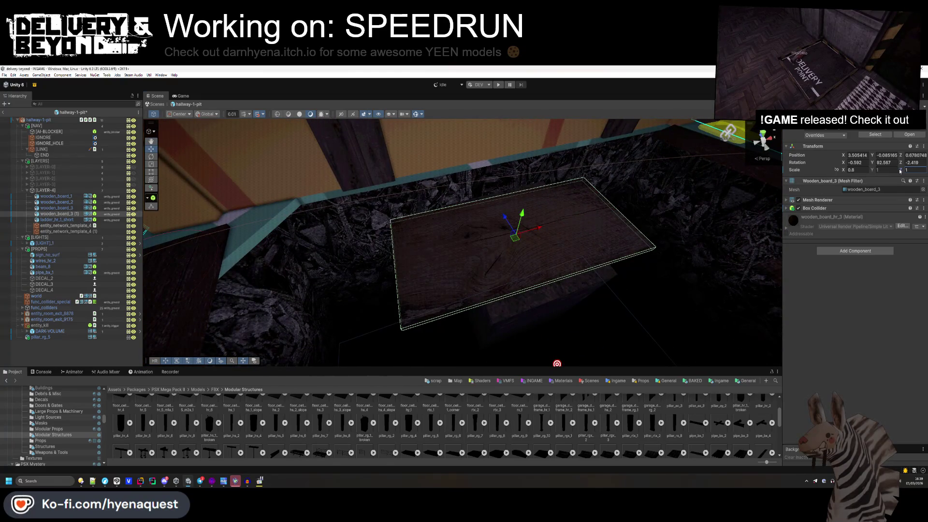
{"action": "type", "text": "0.8"}
{"action": "key", "text": "Return"}
{"action": "left_click_drag", "start_coordinate": [543, 208], "coordinate": [546, 213]}
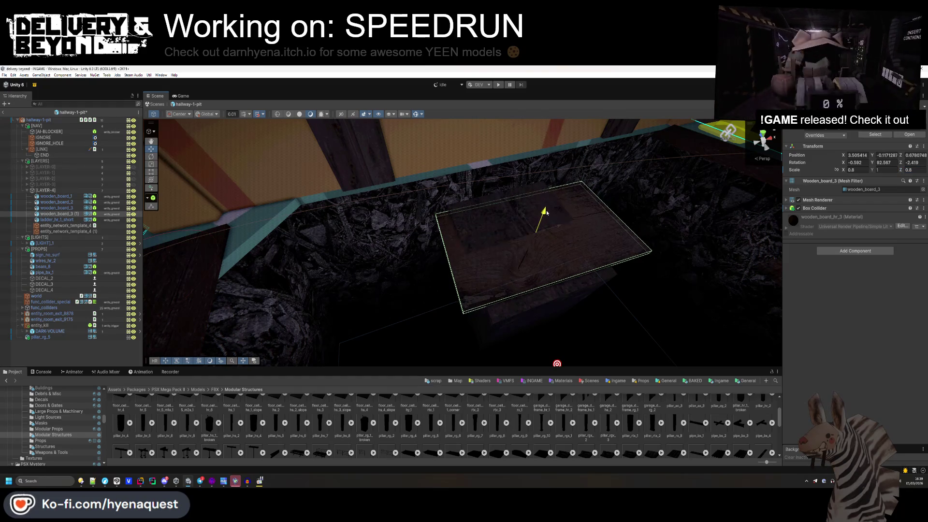
{"action": "left_click_drag", "start_coordinate": [498, 237], "coordinate": [484, 245]}
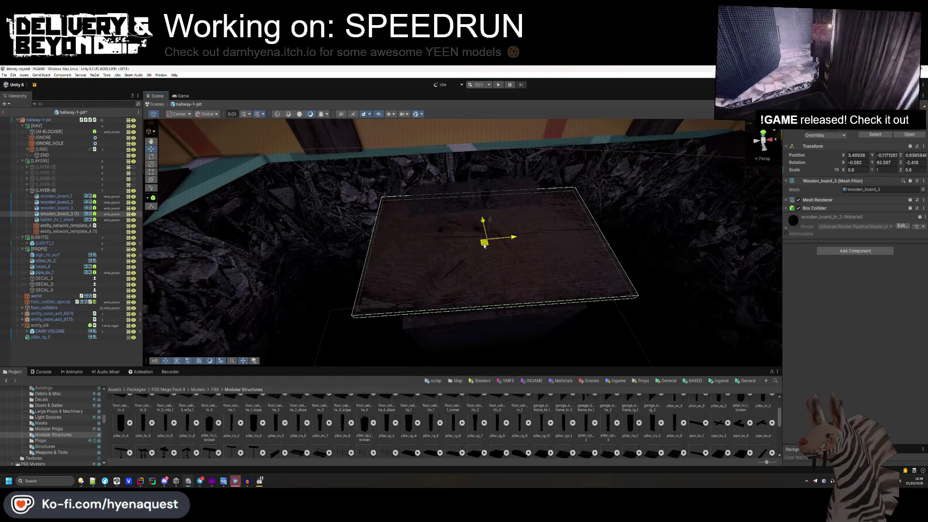
{"action": "left_click", "coordinate": [153, 159]}
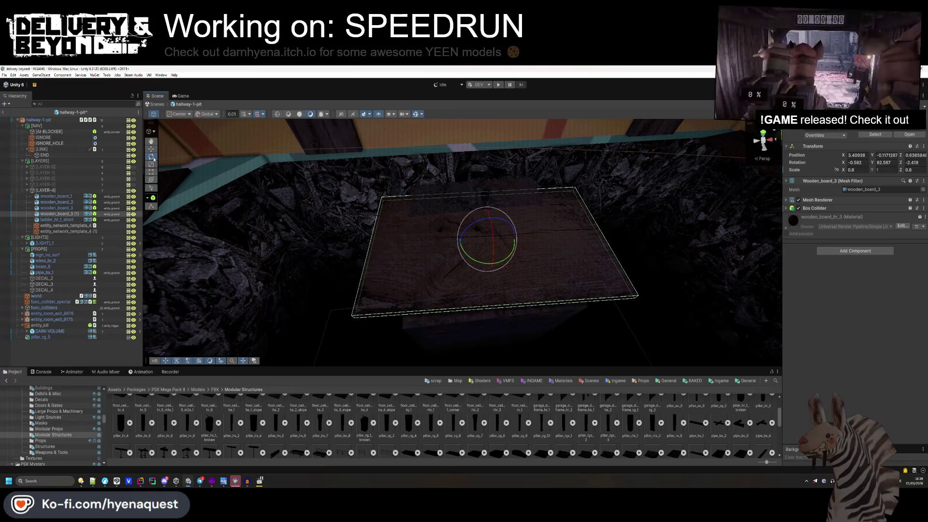
{"action": "left_click_drag", "start_coordinate": [494, 239], "coordinate": [492, 241]}
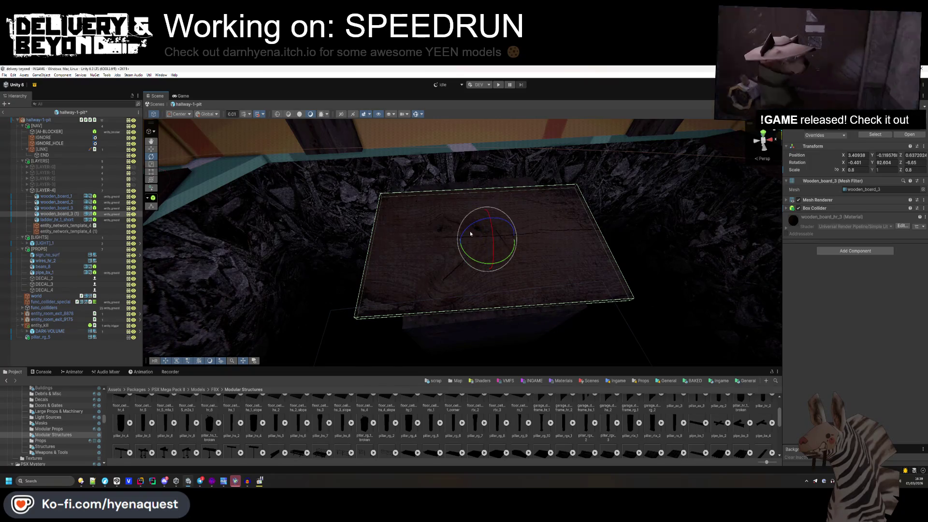
{"action": "key", "text": "w"}
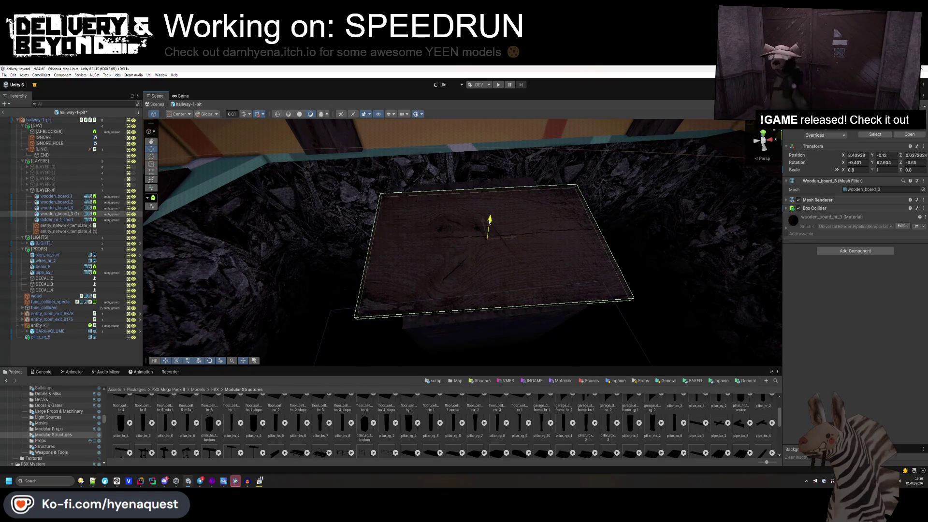
{"action": "left_click", "coordinate": [486, 241]}
- Give pillar_rg_5 a Box Collider and set its tag and layer to entity_ground
{"action": "key", "text": "f"}
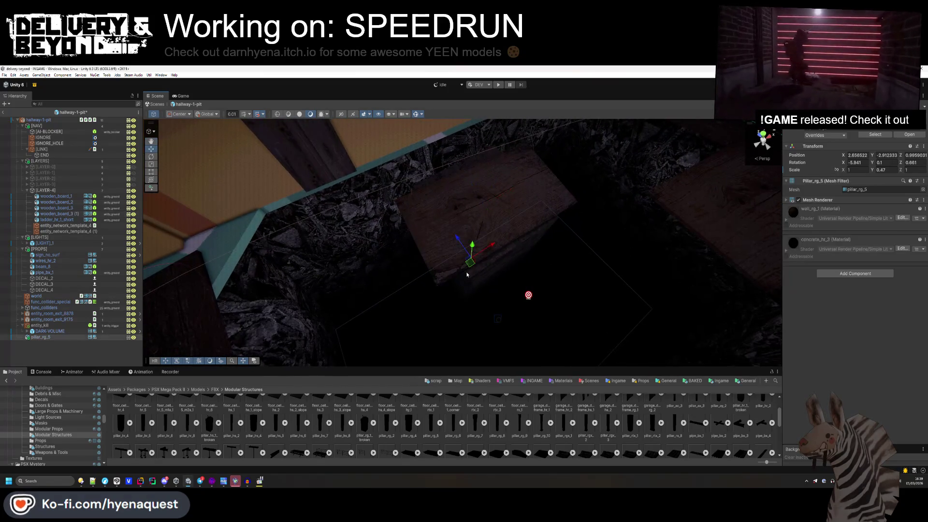
{"action": "left_click", "coordinate": [855, 274]}
{"action": "type", "text": "box"}
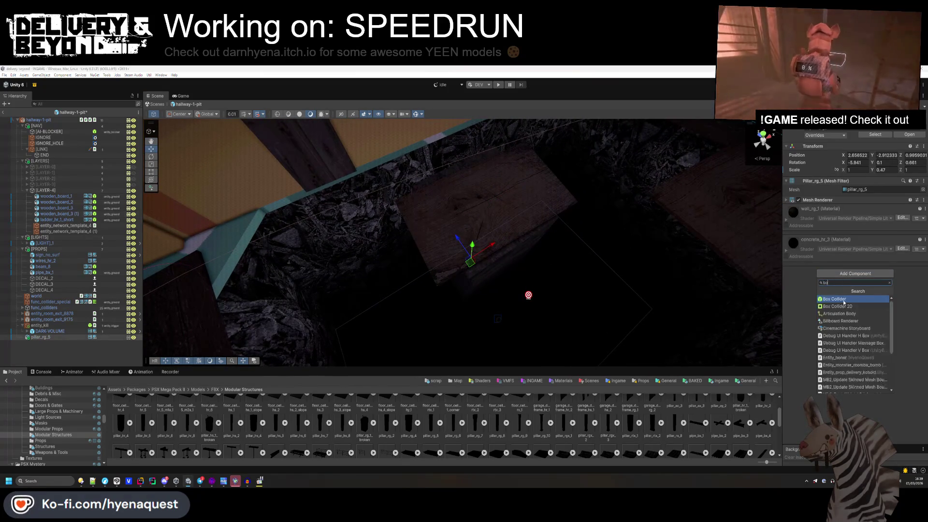
{"action": "left_click", "coordinate": [843, 299]}
{"action": "left_click", "coordinate": [824, 127]}
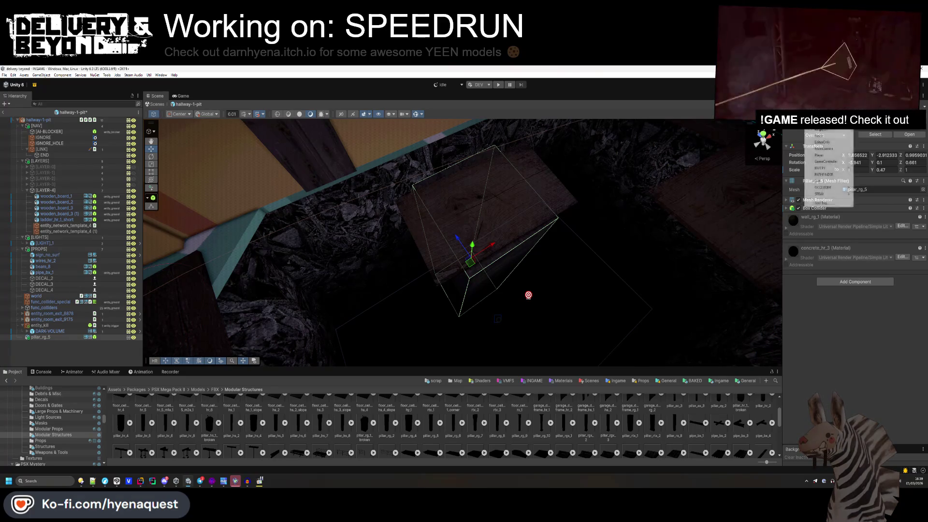
{"action": "left_click", "coordinate": [870, 188]}
{"action": "left_click", "coordinate": [889, 127]}
{"action": "left_click", "coordinate": [895, 181]}
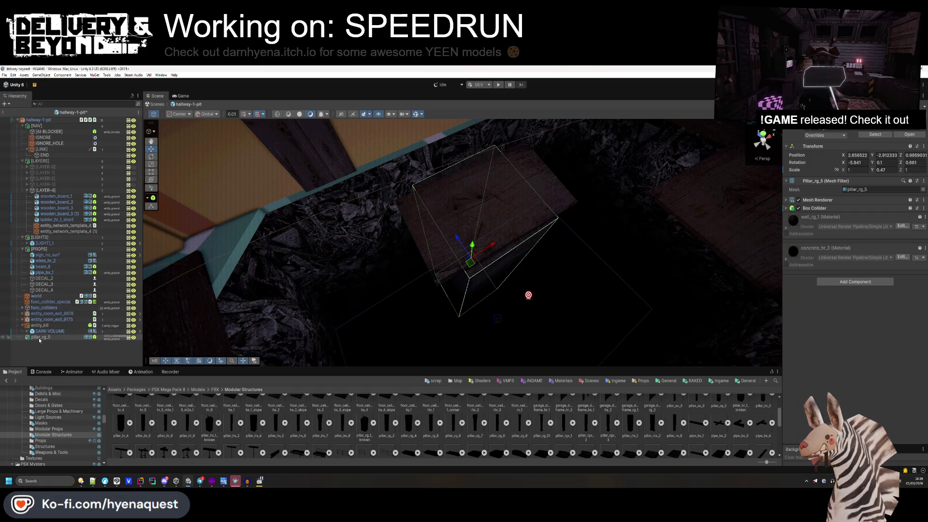
- Move pillar_rg_5 into the [LAYER-4] group and check its prefab overrides
{"action": "left_click_drag", "start_coordinate": [47, 219], "coordinate": [47, 222]}
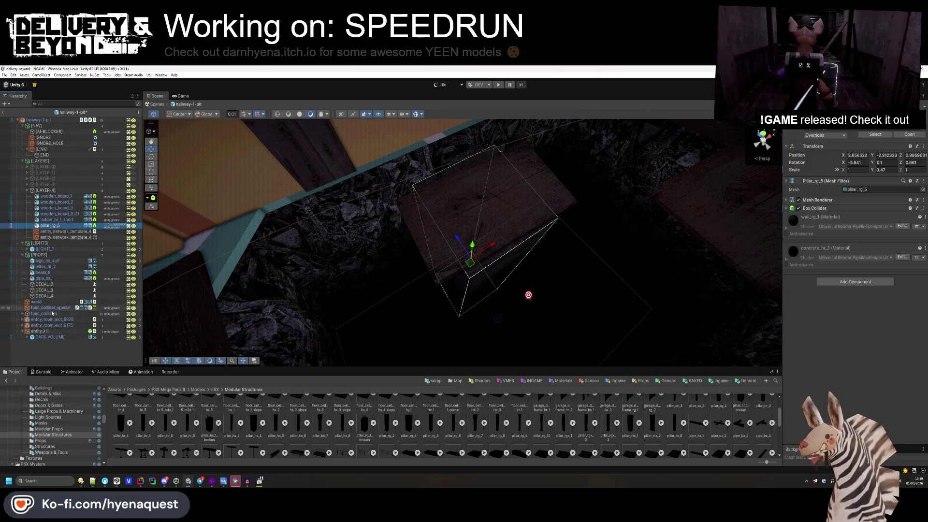
{"action": "left_click", "coordinate": [39, 331]}
{"action": "left_click", "coordinate": [55, 196]}
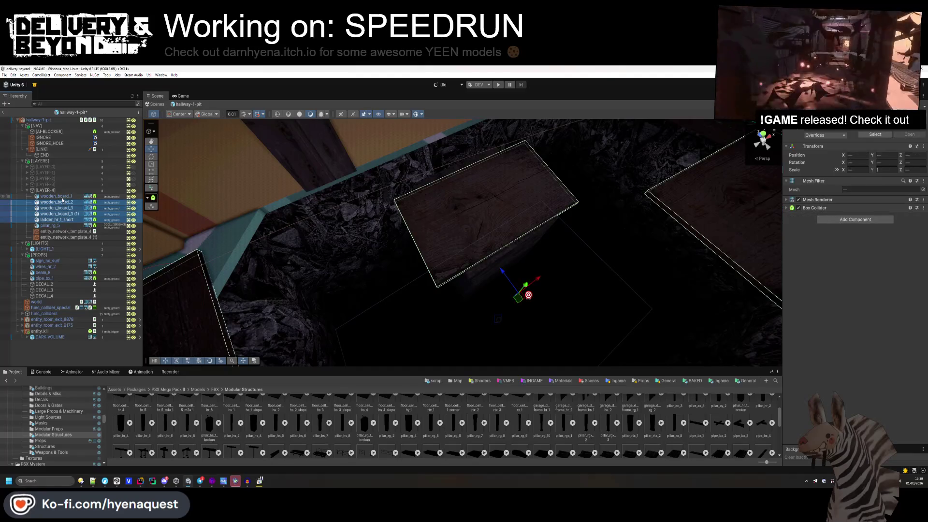
{"action": "left_click", "coordinate": [53, 225]}
{"action": "left_click", "coordinate": [820, 136]}
{"action": "left_click", "coordinate": [442, 217]}
{"action": "mouse_move", "coordinate": [441, 217]}
{"action": "left_mouse_down"}
{"action": "mouse_move", "coordinate": [605, 114]}
{"action": "mouse_move", "coordinate": [536, 192]}
{"action": "left_mouse_up"}
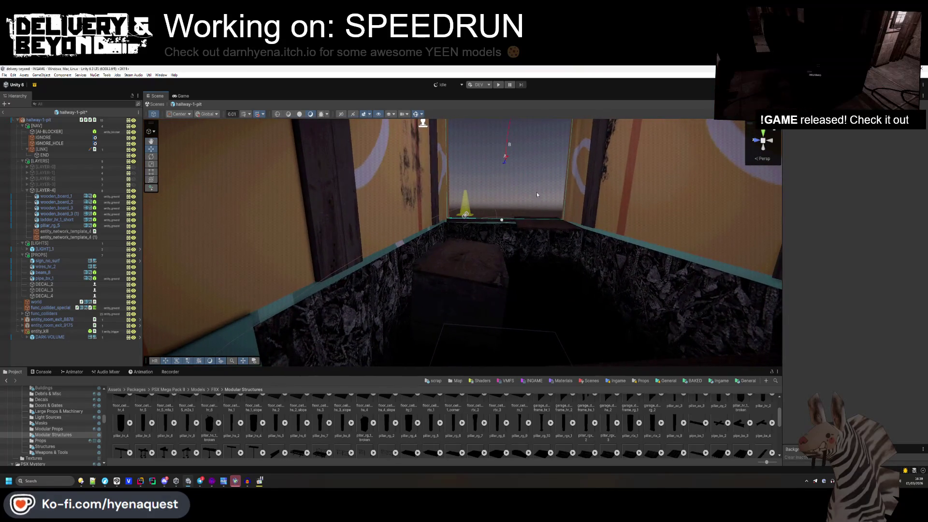
- Deactivate the [LAYER-4] board group in the pit
{"action": "left_click", "coordinate": [451, 292]}
{"action": "left_click_drag", "start_coordinate": [454, 339], "coordinate": [415, 310]}
{"action": "left_click", "coordinate": [79, 192]}
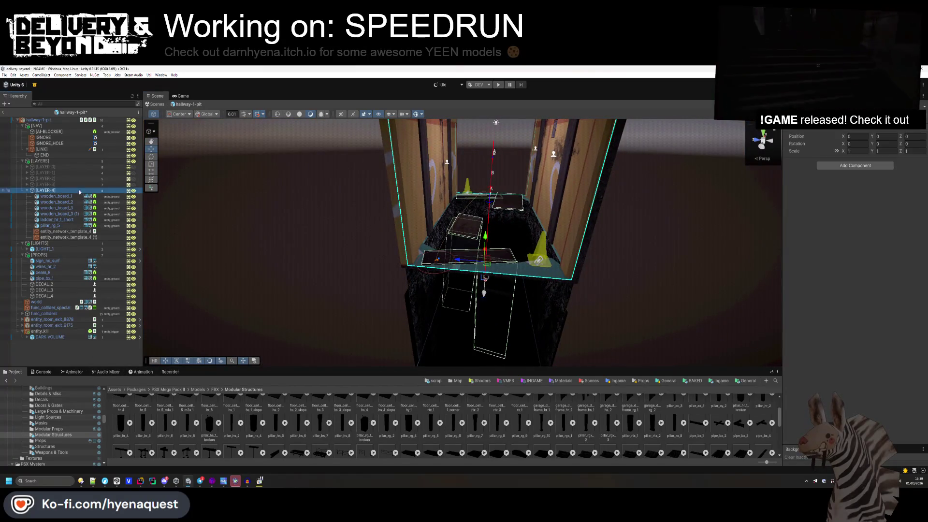
{"action": "left_click", "coordinate": [135, 191]}
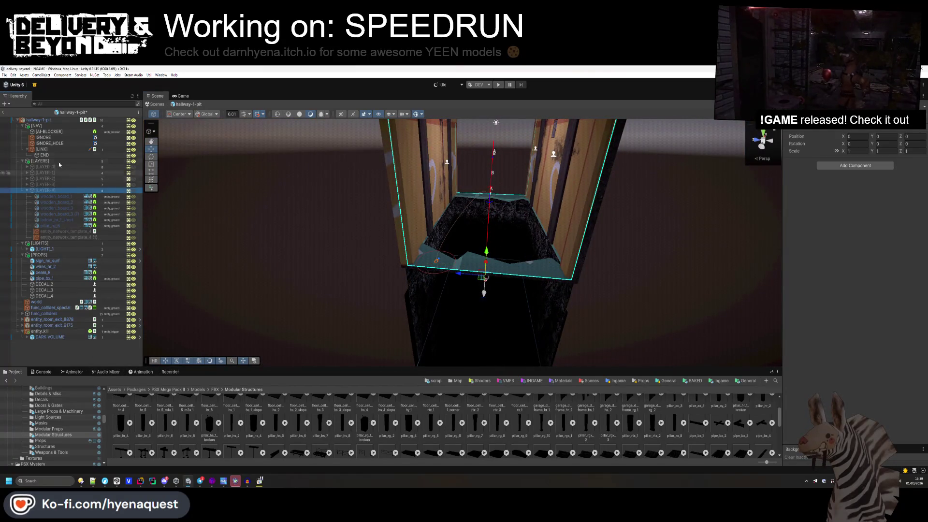
- Assign [LAYER-4] to the room's Element 4 layer with a 0.7 value
{"action": "left_click", "coordinate": [38, 120]}
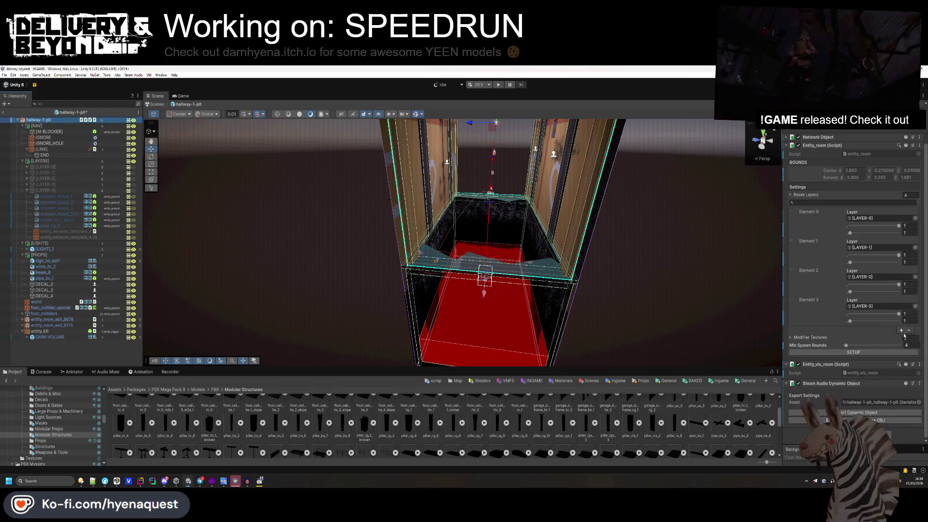
{"action": "left_click", "coordinate": [55, 192]}
{"action": "left_click_drag", "start_coordinate": [55, 197], "coordinate": [865, 379]}
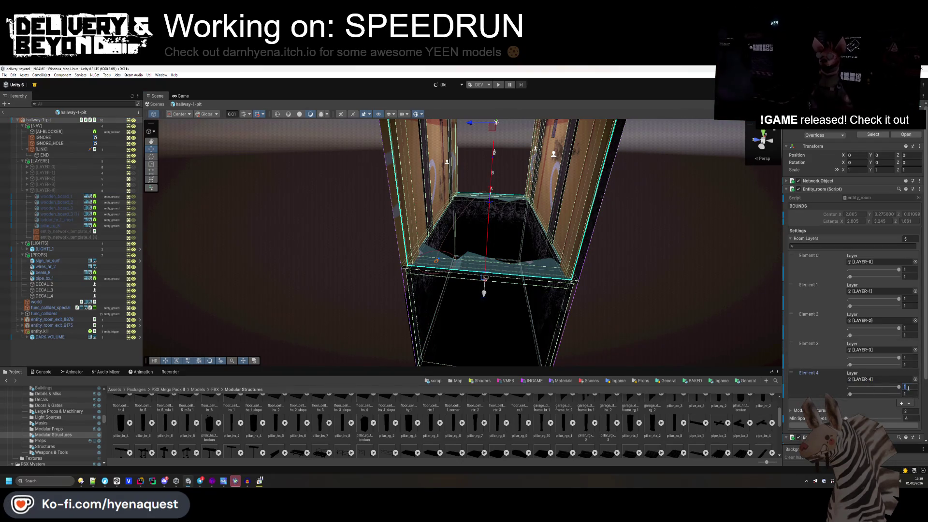
{"action": "type", "text": "7"}
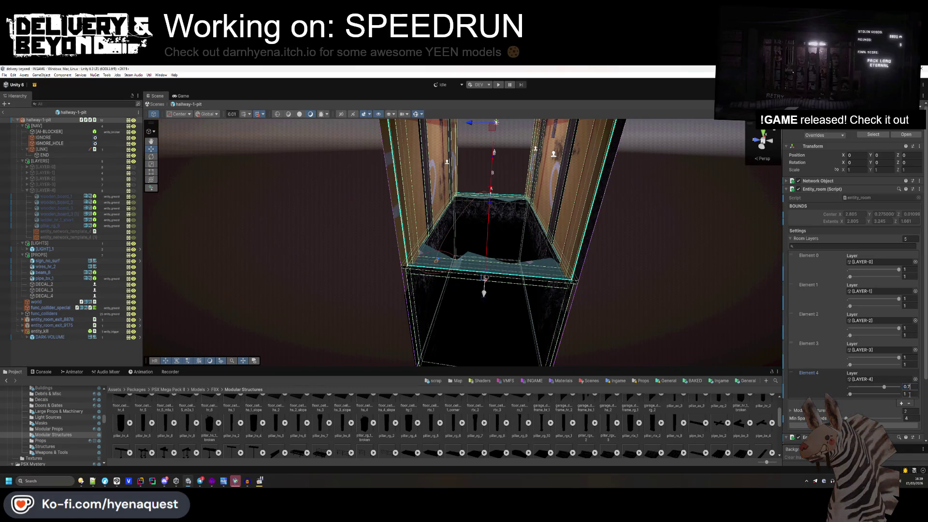
- Leave the room prefab for the main scene and start play mode
{"action": "left_click", "coordinate": [351, 325]}
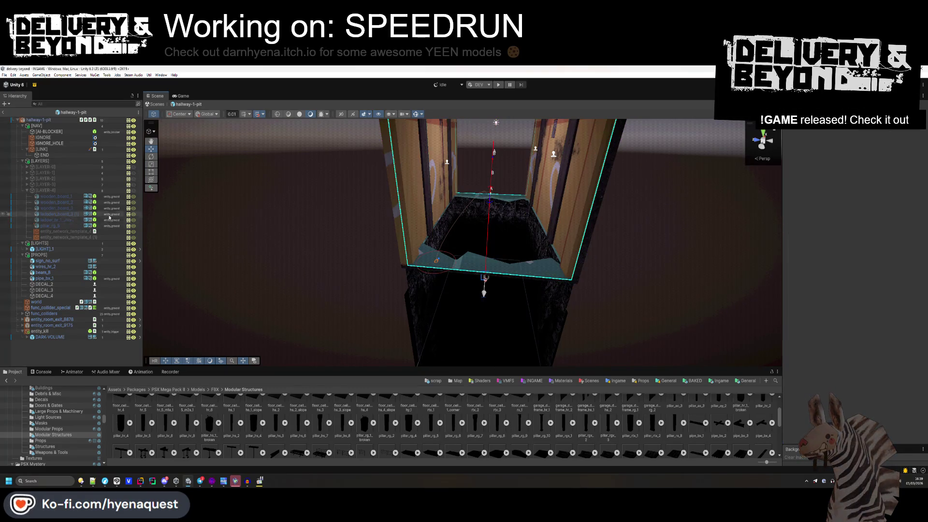
{"action": "left_click", "coordinate": [3, 112]}
{"action": "left_click", "coordinate": [497, 86]}
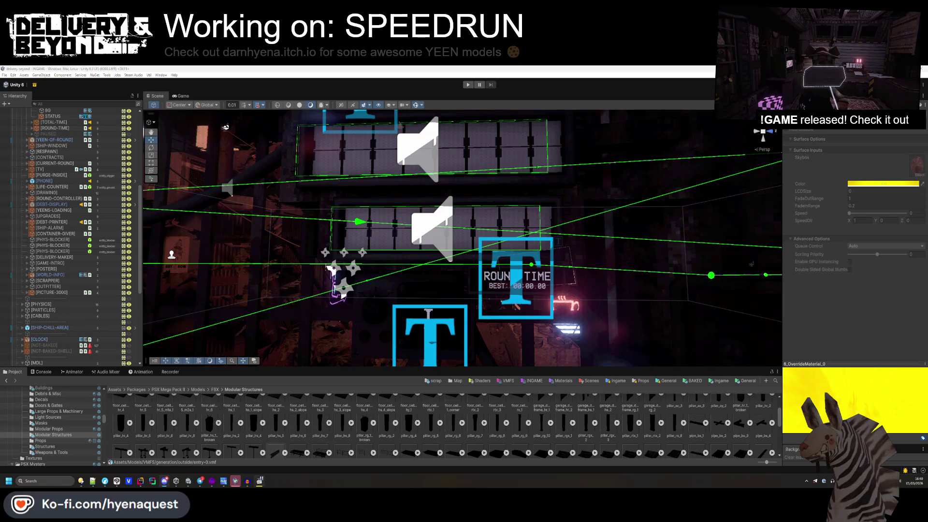
- Stop play-testing and return to editing the main scene
{"action": "left_click", "coordinate": [188, 454]}
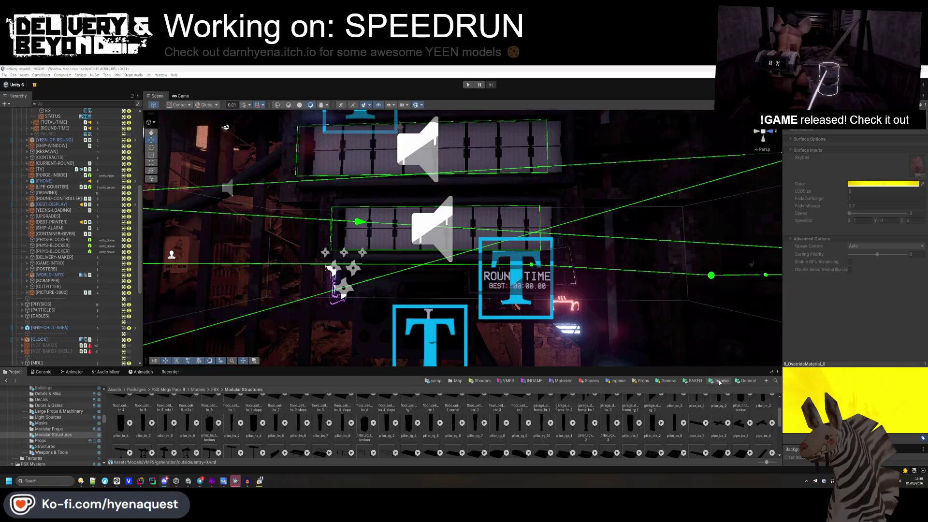
- Browse to Sounds/Ingame/Music/Heist/Outside and select the Streets II - Zebra Crossing clip
{"action": "left_click", "coordinate": [614, 381]}
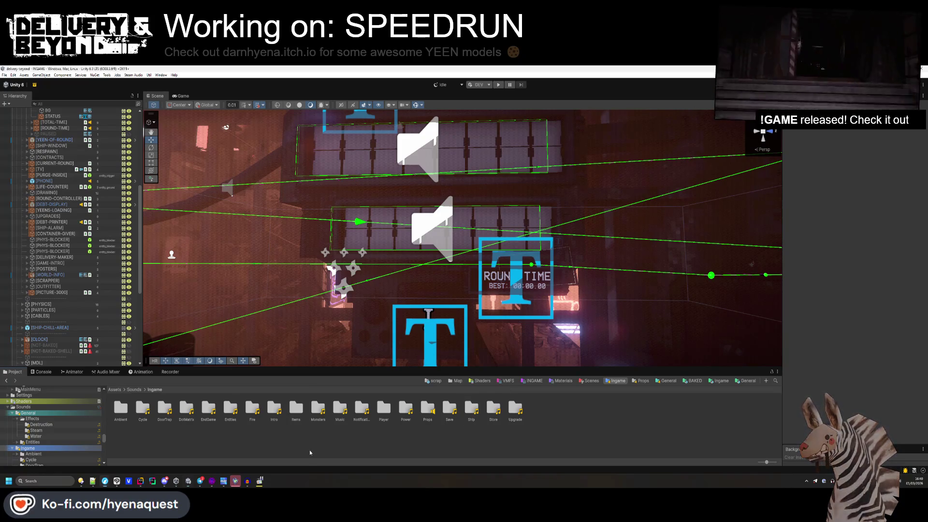
{"action": "left_click", "coordinate": [135, 389]}
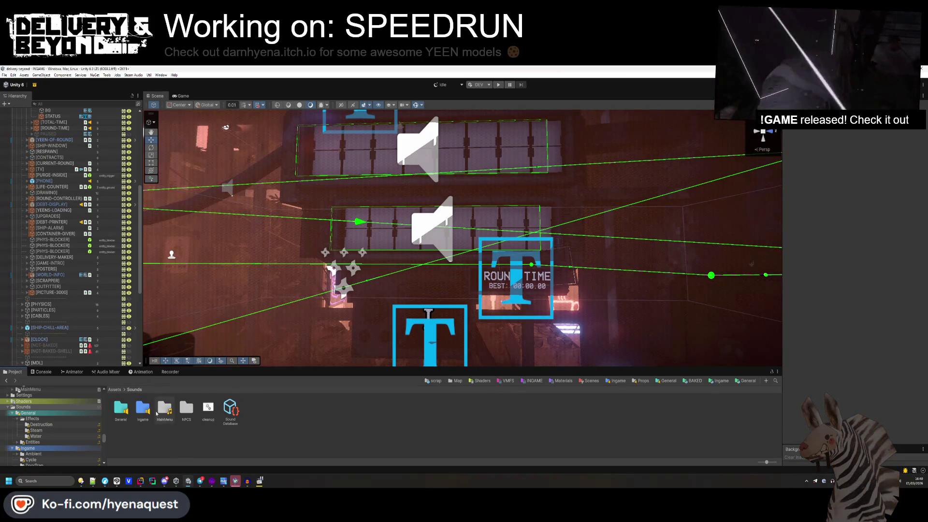
{"action": "double_click", "coordinate": [142, 408]}
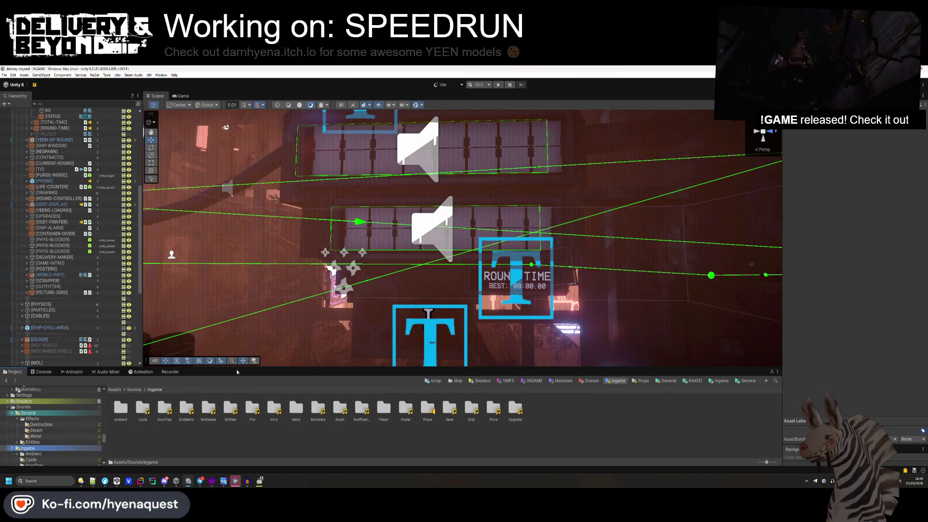
{"action": "left_click_drag", "start_coordinate": [237, 369], "coordinate": [236, 355]}
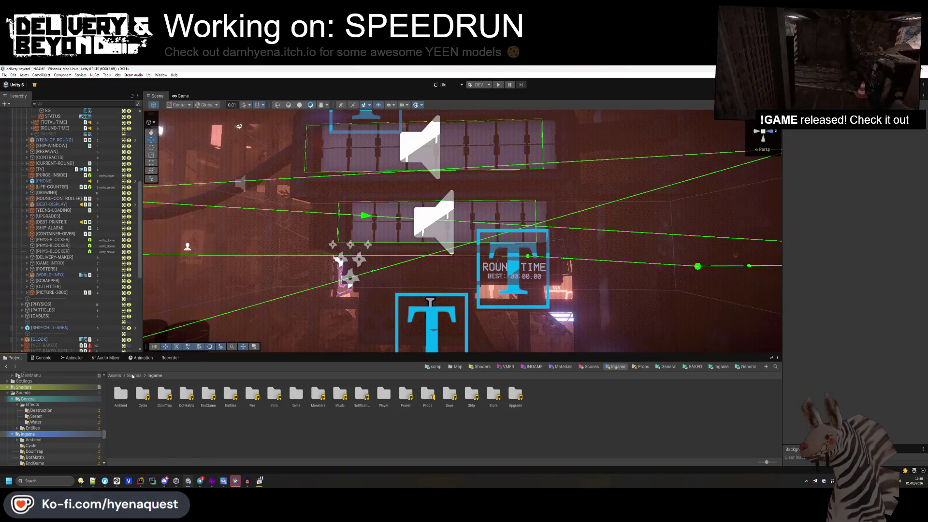
{"action": "left_click", "coordinate": [137, 377]}
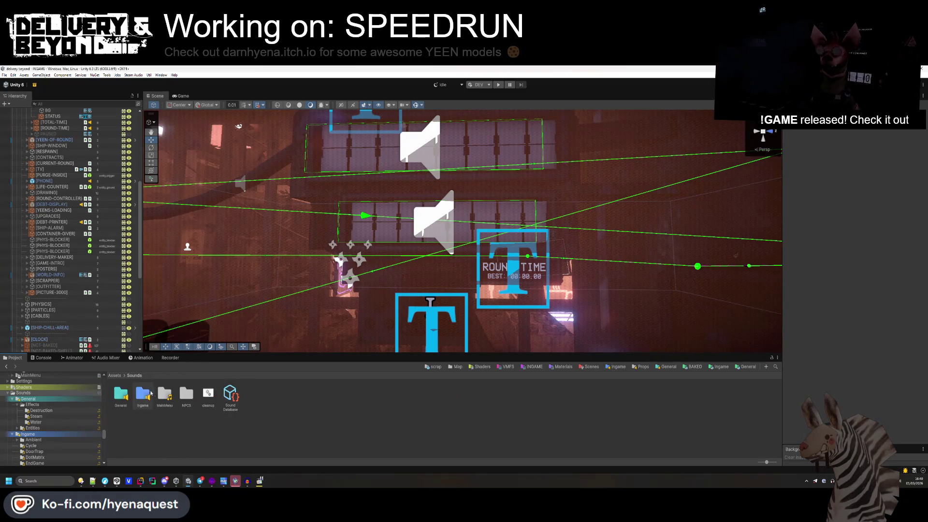
{"action": "double_click", "coordinate": [139, 397]}
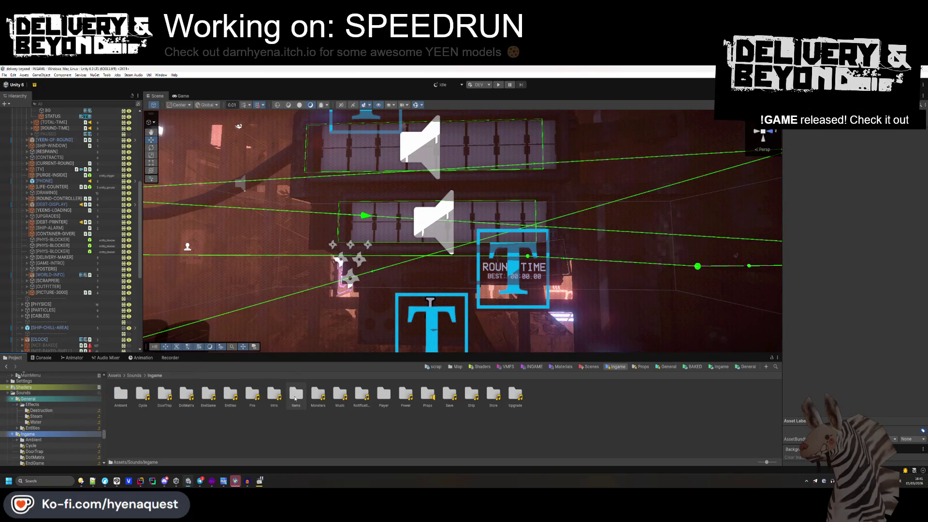
{"action": "double_click", "coordinate": [339, 396]}
{"action": "double_click", "coordinate": [143, 395]}
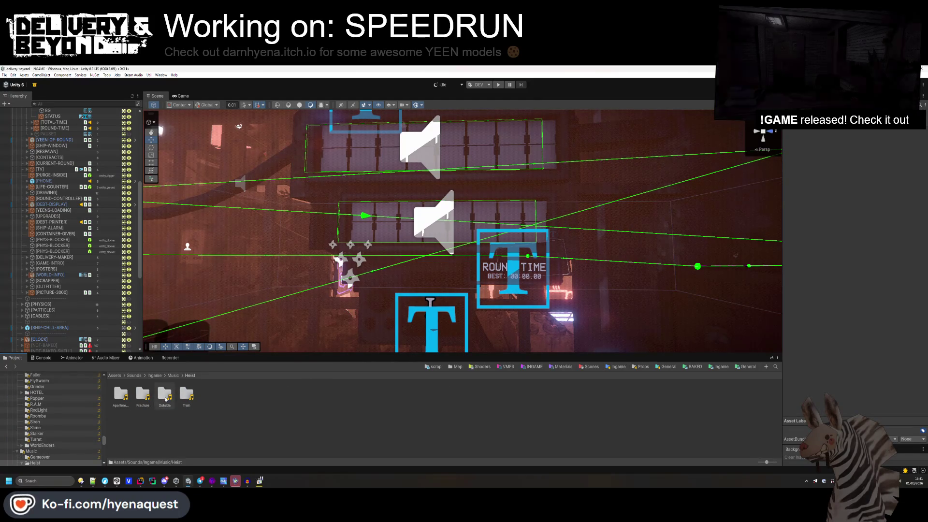
{"action": "left_click", "coordinate": [121, 394]}
{"action": "double_click", "coordinate": [165, 394]}
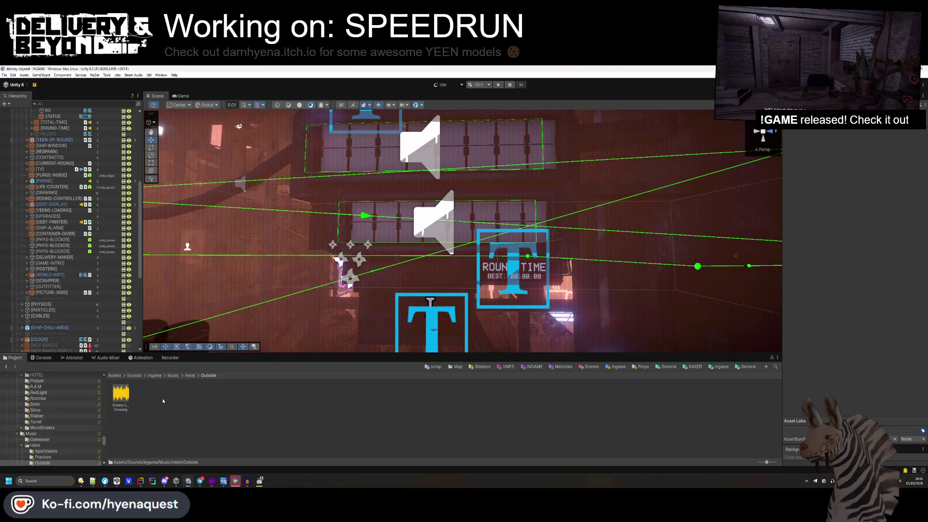
{"action": "left_click", "coordinate": [125, 400]}
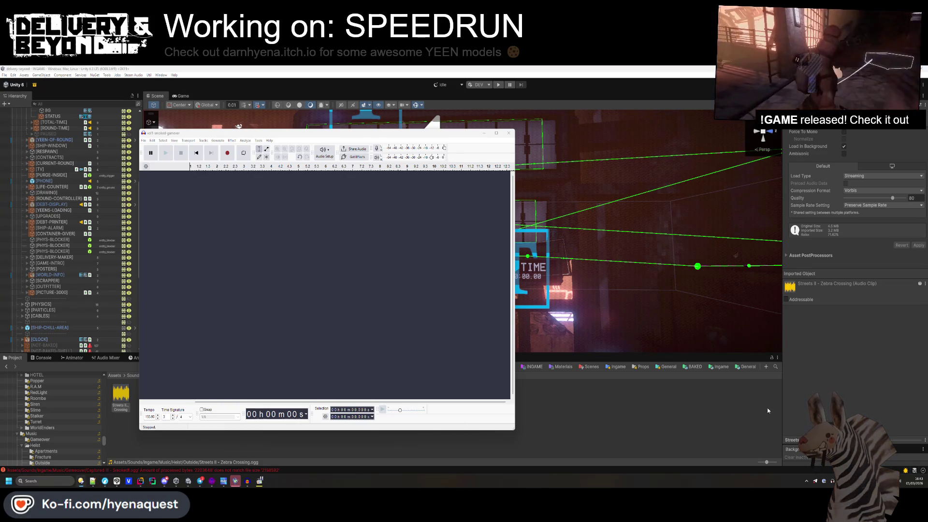
- Import the clean vol1 recording into Audacity as a stereo track
{"action": "mouse_move", "coordinate": [769, 415]}
{"action": "left_mouse_down"}
{"action": "mouse_move", "coordinate": [367, 266]}
{"action": "mouse_move", "coordinate": [297, 266]}
{"action": "left_mouse_up"}
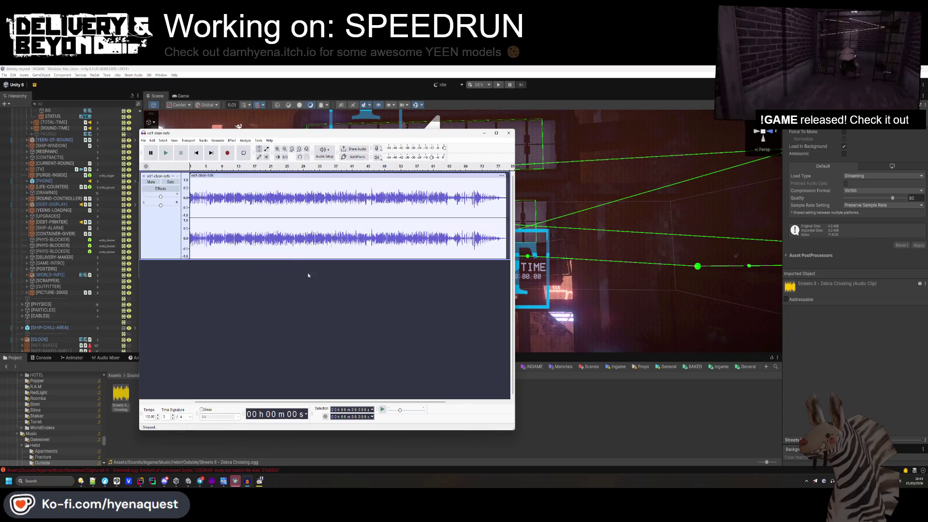
- Export the audio as OGG, overwriting the Intermission track in the Music folder
{"action": "left_click", "coordinate": [144, 140]}
{"action": "left_click", "coordinate": [169, 196]}
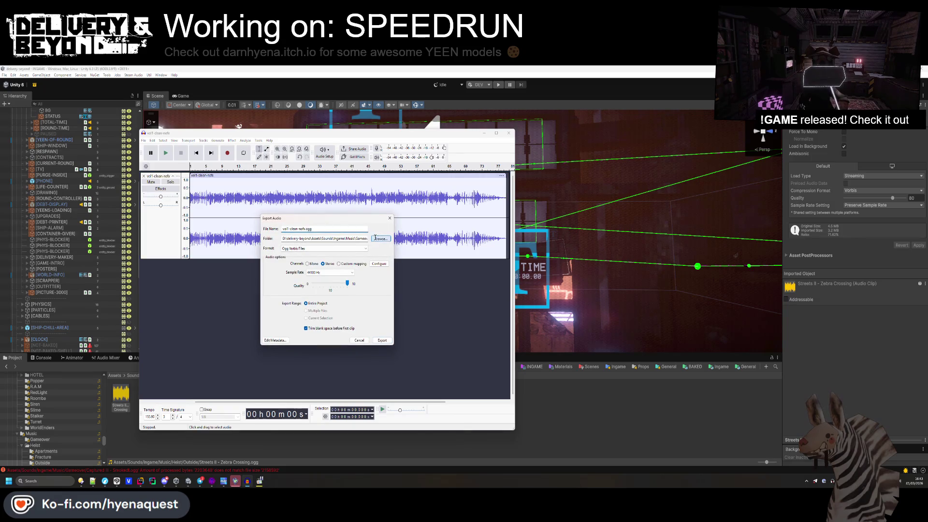
{"action": "left_click", "coordinate": [380, 238]}
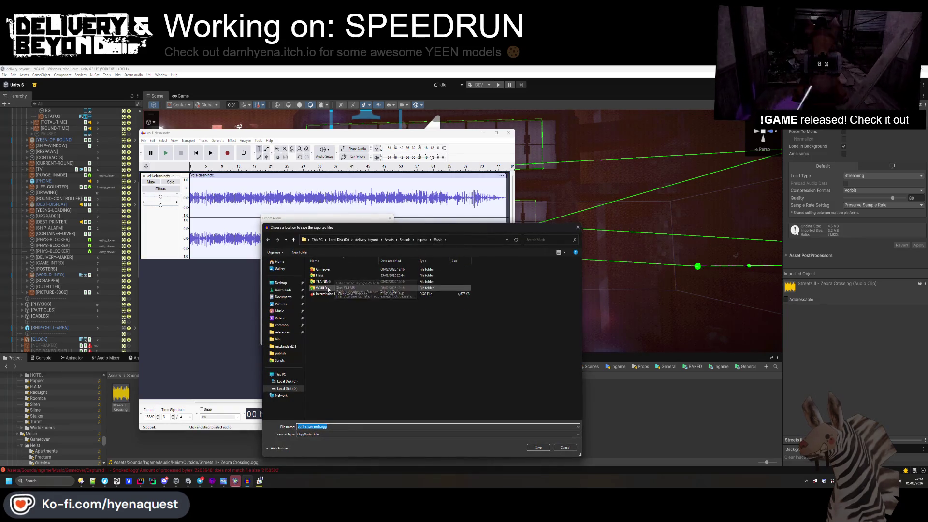
{"action": "left_click", "coordinate": [324, 293]}
{"action": "left_click", "coordinate": [538, 447]}
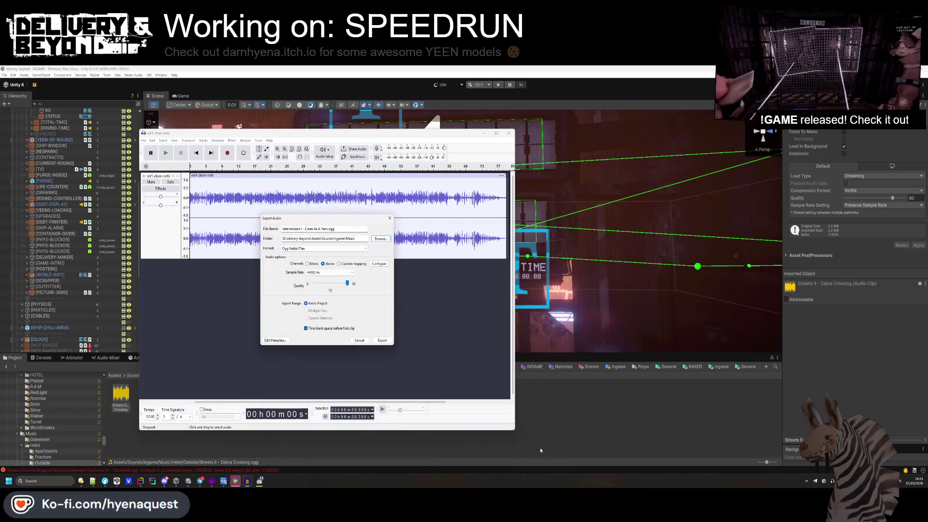
{"action": "left_click", "coordinate": [382, 340]}
{"action": "left_click", "coordinate": [366, 284]}
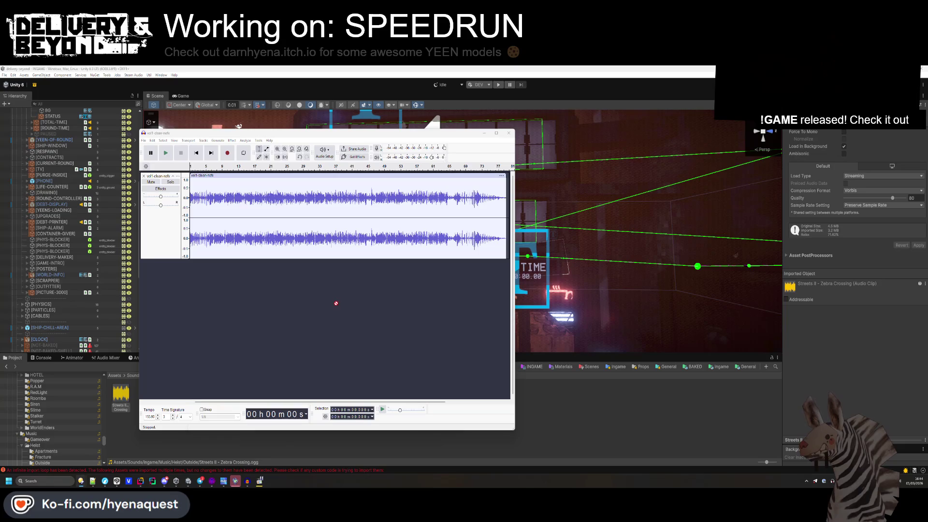
- Remove the exported track, import the vol1 catch-all recording, then remove that track too
{"action": "left_click", "coordinate": [143, 176]}
{"action": "left_click_drag", "start_coordinate": [927, 281], "coordinate": [335, 284]}
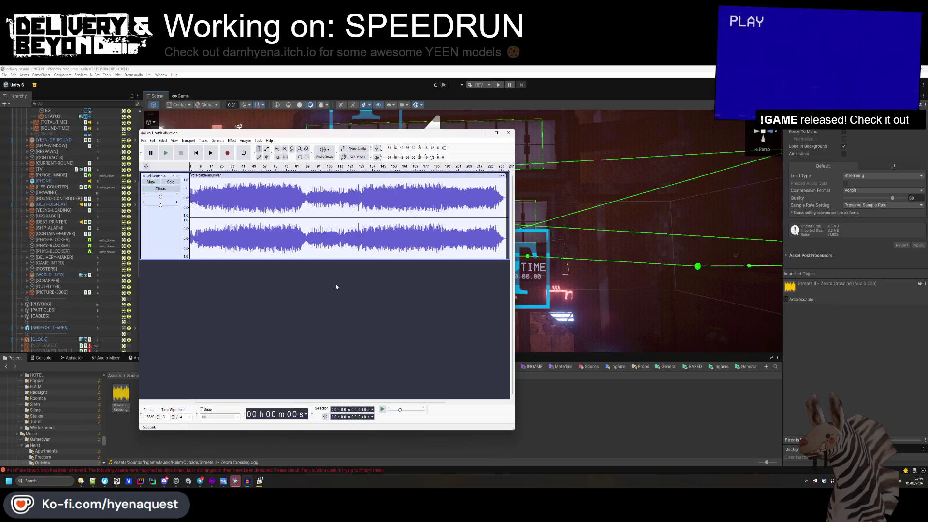
{"action": "left_click", "coordinate": [144, 175]}
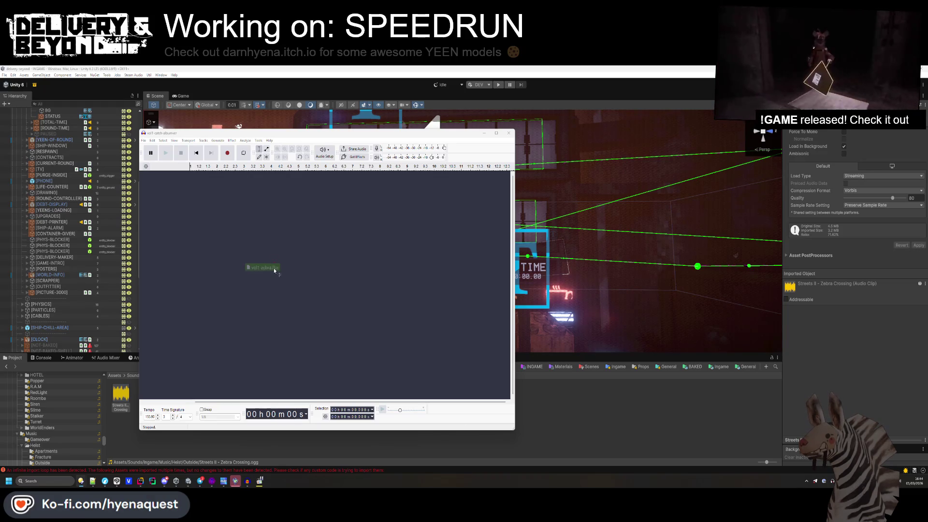
- Import the vol1 zebra recording and set the export destination to the Heist Outside folder
{"action": "left_click_drag", "start_coordinate": [286, 274], "coordinate": [242, 211]}
{"action": "left_click", "coordinate": [143, 141]}
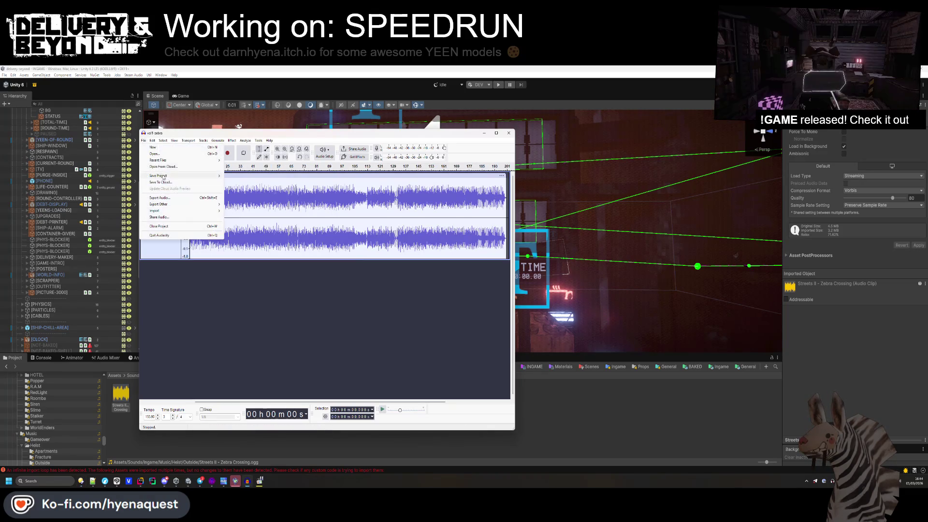
{"action": "left_click", "coordinate": [160, 198]}
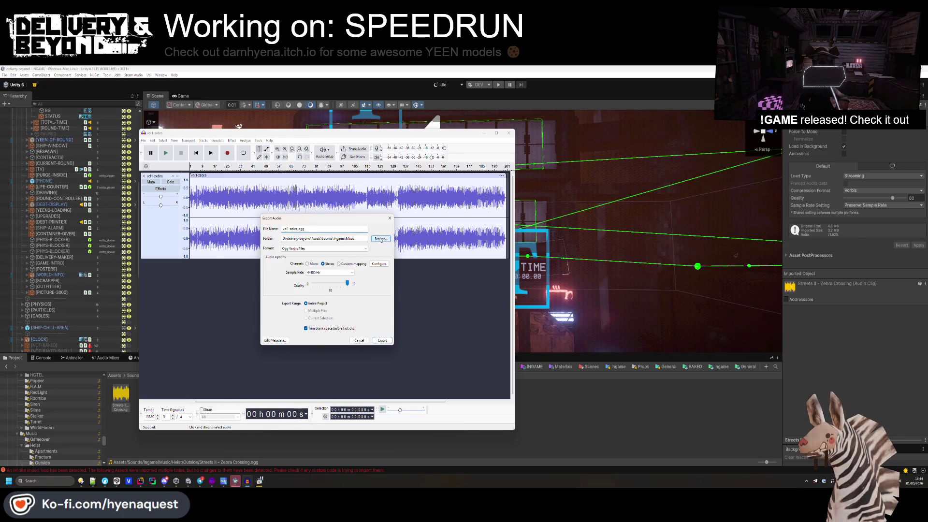
{"action": "left_click", "coordinate": [379, 241]}
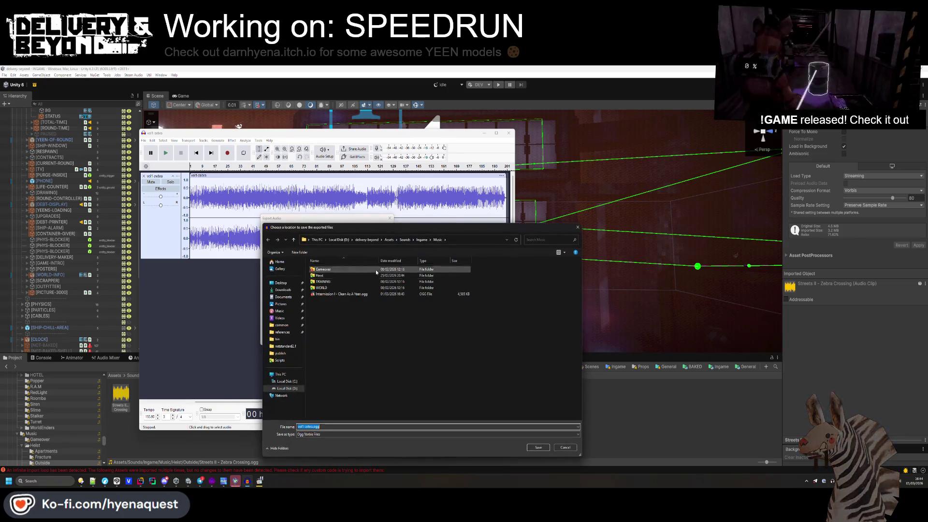
{"action": "double_click", "coordinate": [329, 277]}
{"action": "left_click", "coordinate": [327, 283]}
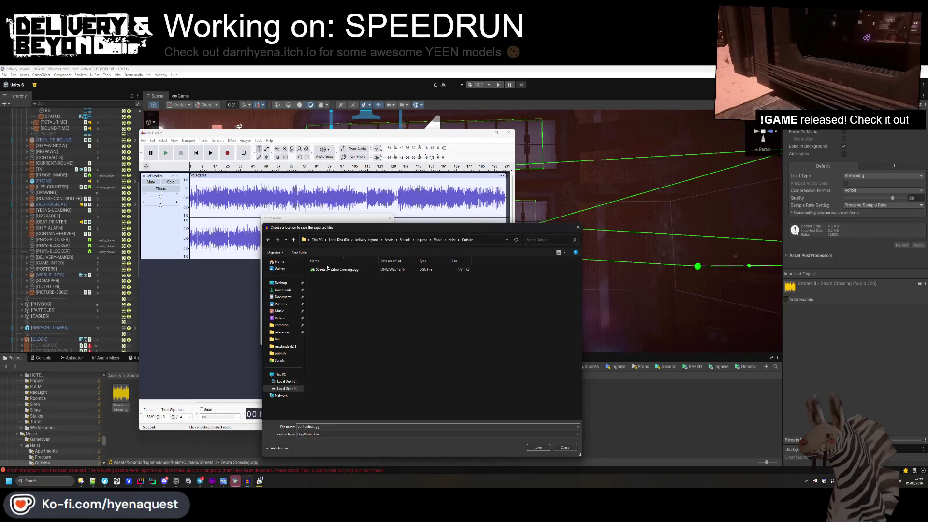
{"action": "left_click", "coordinate": [535, 448]}
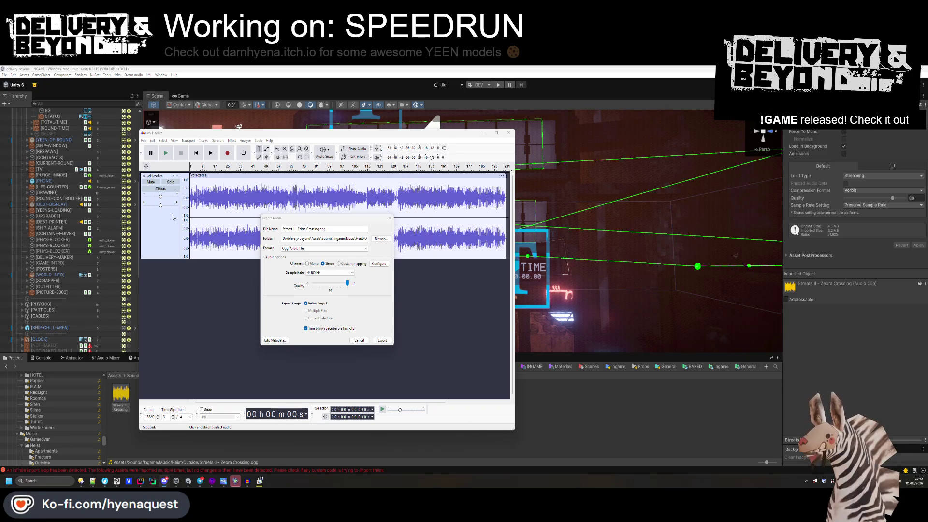
- Export as Streets II - Zebra Crossing.ogg and dismiss the export warnings
{"action": "key", "text": "alt+Tab"}
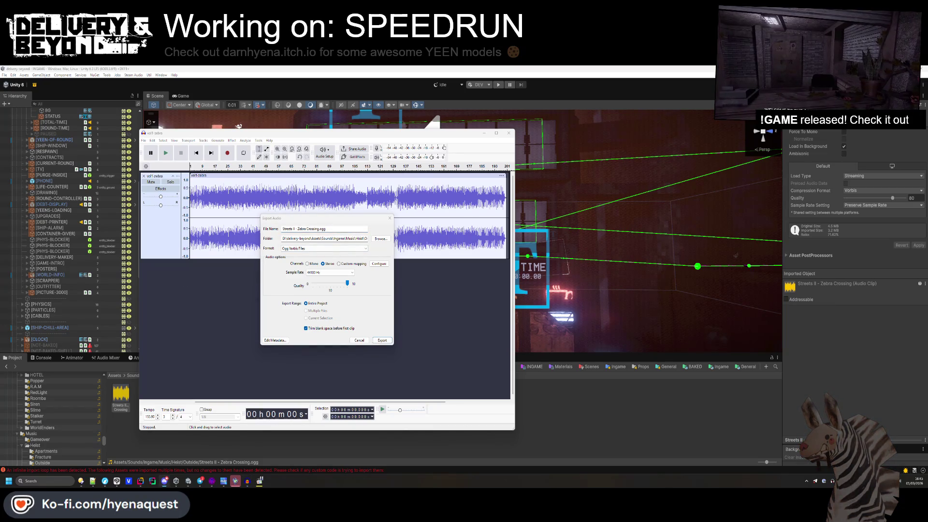
{"action": "double_click", "coordinate": [364, 238]}
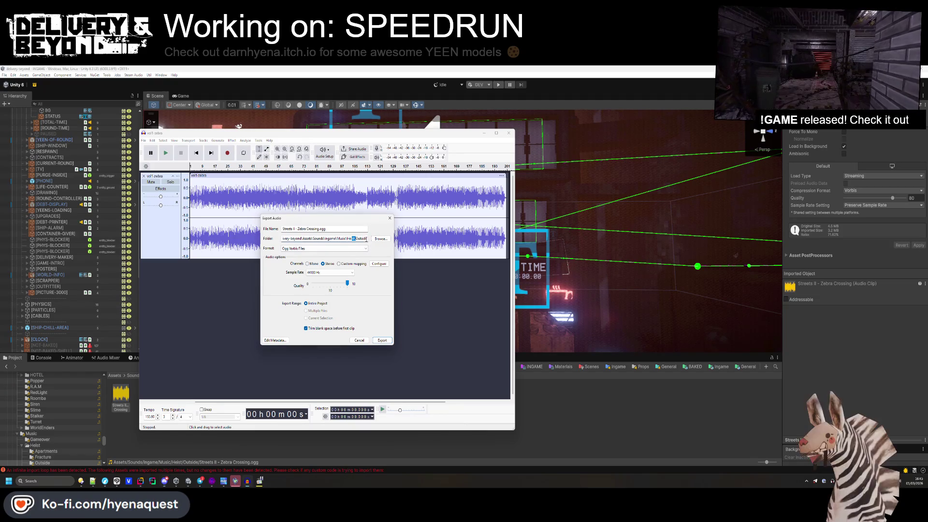
{"action": "left_click", "coordinate": [385, 341]}
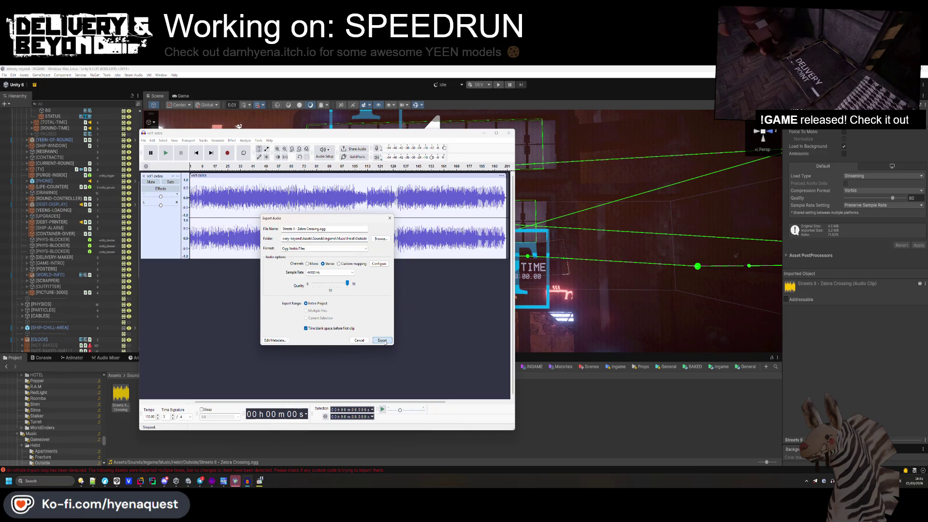
{"action": "left_click", "coordinate": [385, 341]}
{"action": "left_click", "coordinate": [373, 288]}
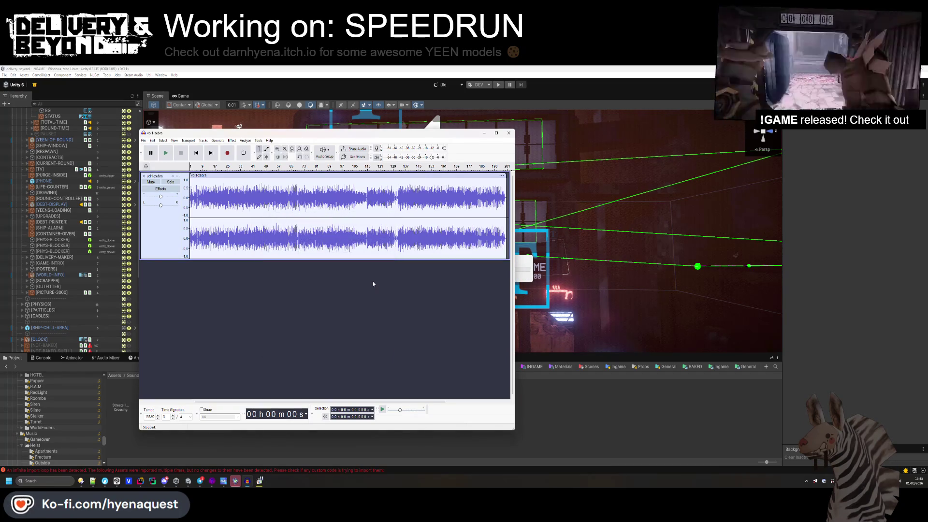
- Refresh the Unity project to pick up the new clip, then bring the file manager forward
{"action": "left_click", "coordinate": [817, 441]}
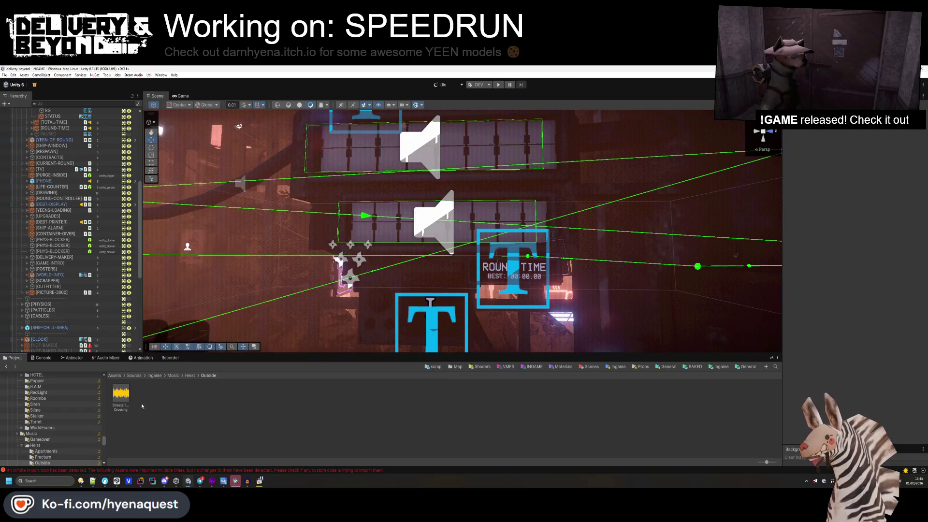
{"action": "right_click", "coordinate": [209, 413]}
{"action": "key", "text": "Escape"}
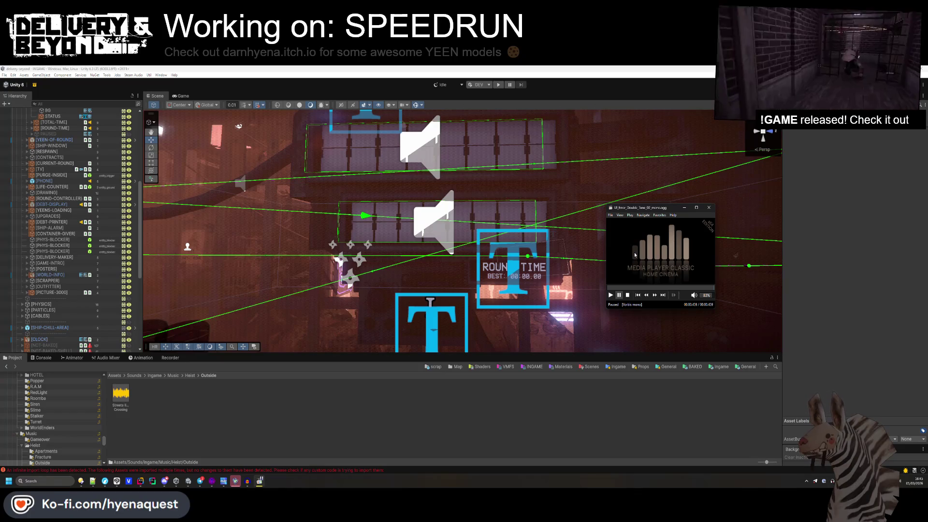
{"action": "mouse_move", "coordinate": [80, 481]}
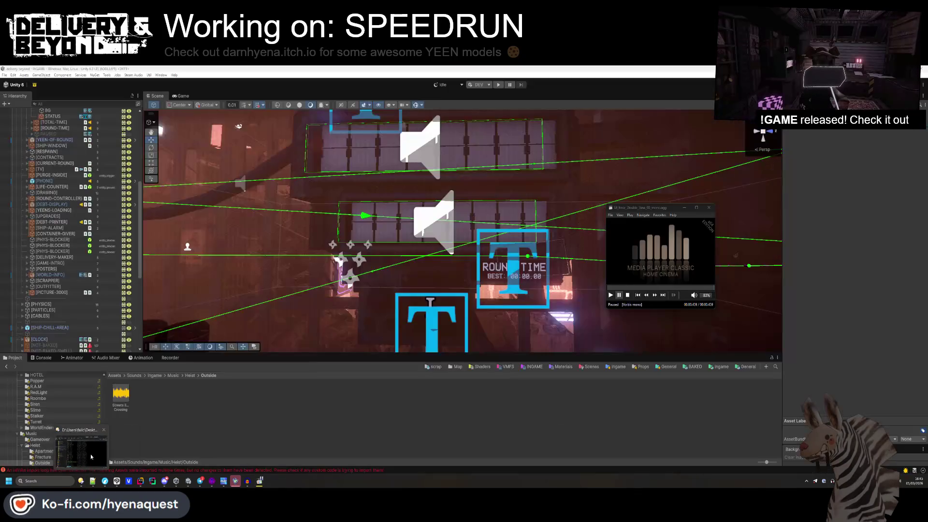
{"action": "left_click", "coordinate": [91, 456]}
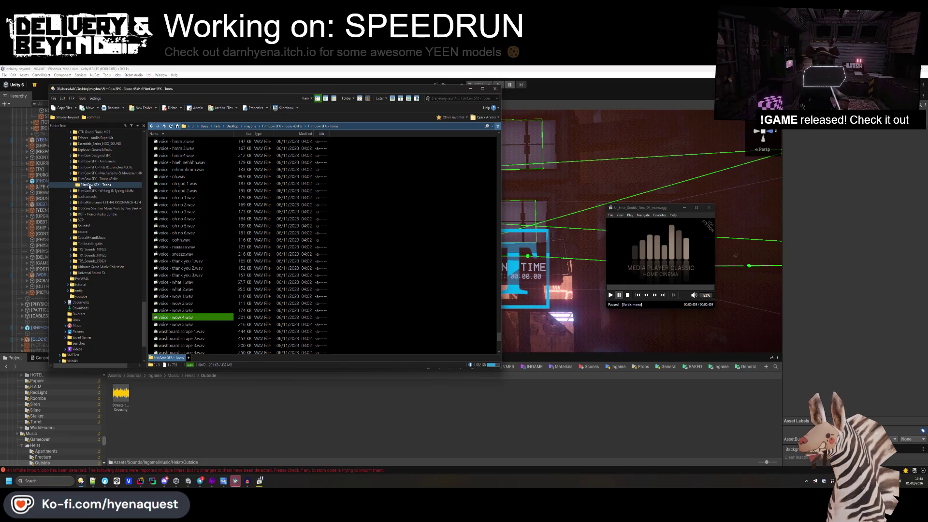
- Start a TortoiseGit commit on the game's Assets folder
{"action": "scroll", "coordinate": [95, 187], "scroll_direction": "down", "scroll_amount": 5}
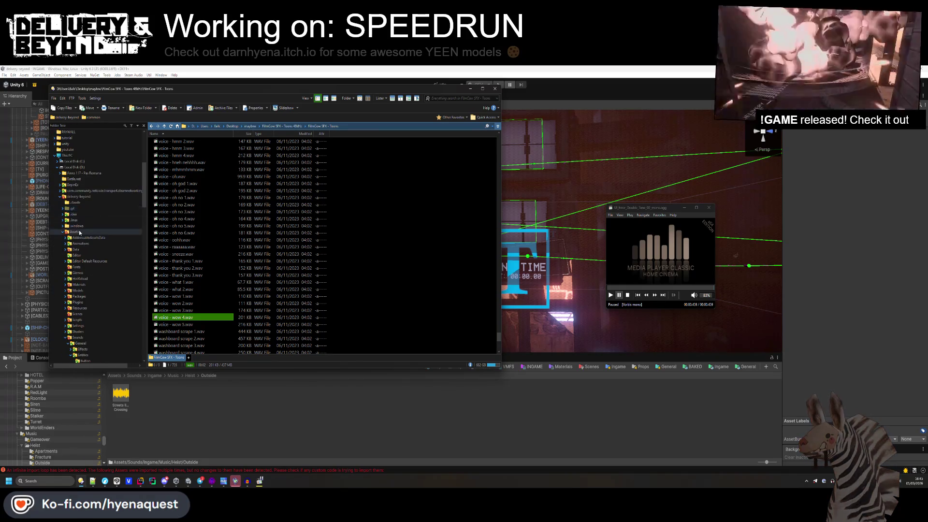
{"action": "left_click", "coordinate": [80, 233]}
{"action": "right_click", "coordinate": [419, 189]}
{"action": "mouse_move", "coordinate": [448, 334]}
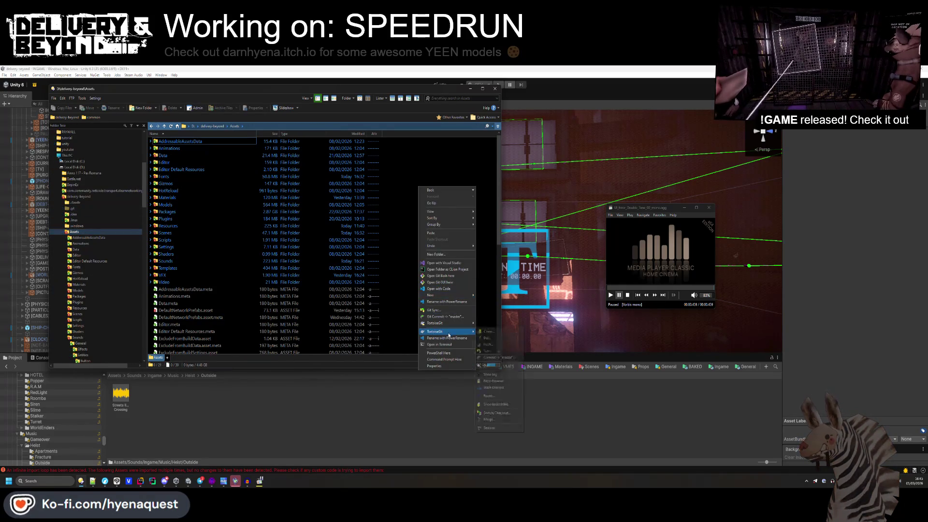
{"action": "left_click", "coordinate": [440, 316]}
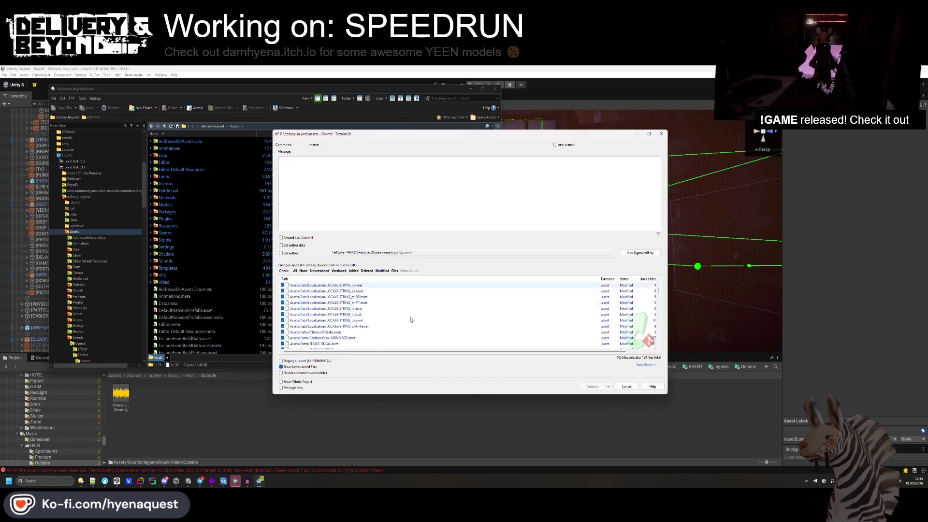
- Review the changed files list and open the diff for the Captured III music file
{"action": "scroll", "coordinate": [413, 320], "scroll_direction": "up", "scroll_amount": 5}
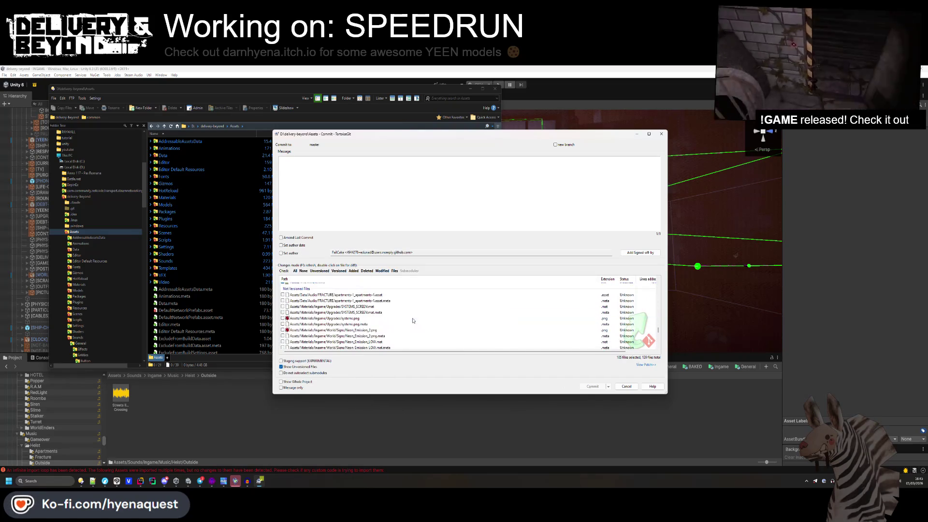
{"action": "scroll", "coordinate": [412, 320], "scroll_direction": "down", "scroll_amount": 5}
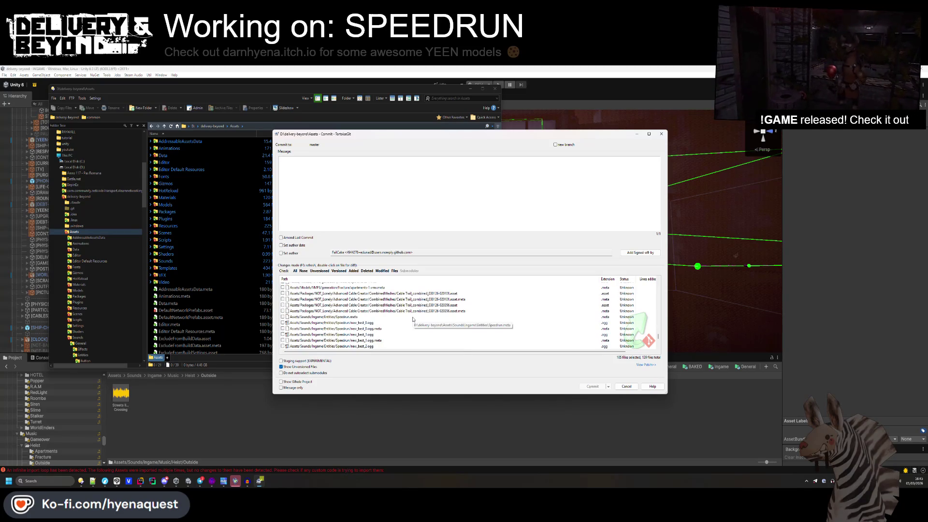
{"action": "scroll", "coordinate": [413, 318], "scroll_direction": "down", "scroll_amount": 3}
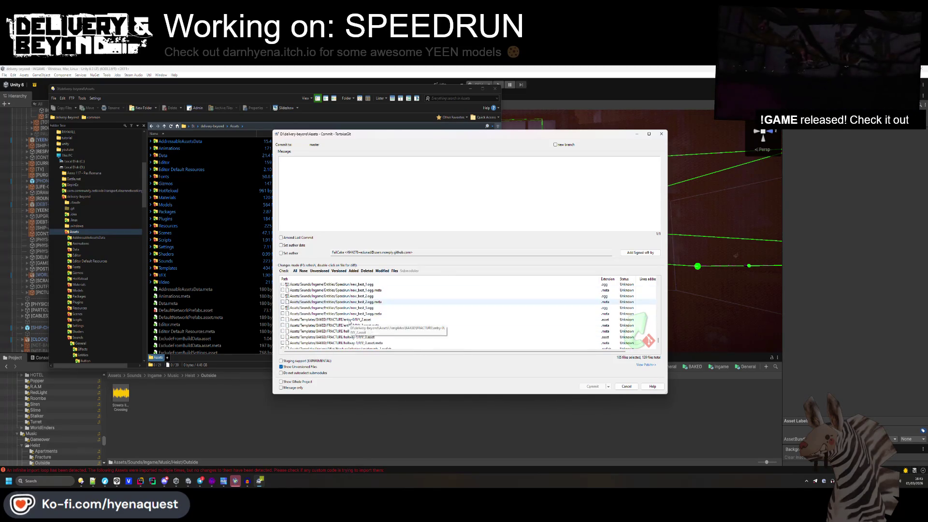
{"action": "scroll", "coordinate": [350, 324], "scroll_direction": "up", "scroll_amount": 10}
{"action": "scroll", "coordinate": [352, 329], "scroll_direction": "up", "scroll_amount": 10}
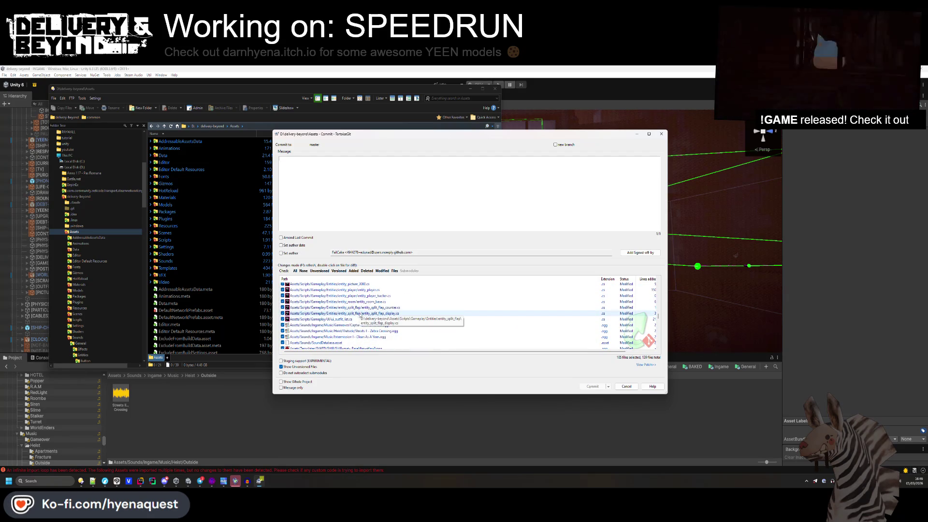
{"action": "double_click", "coordinate": [382, 324]}
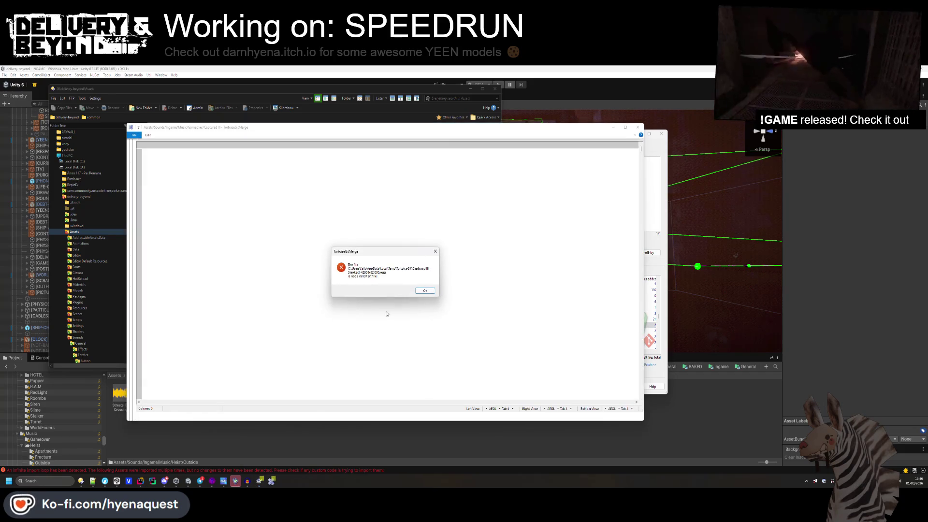
{"action": "key", "text": "Return"}
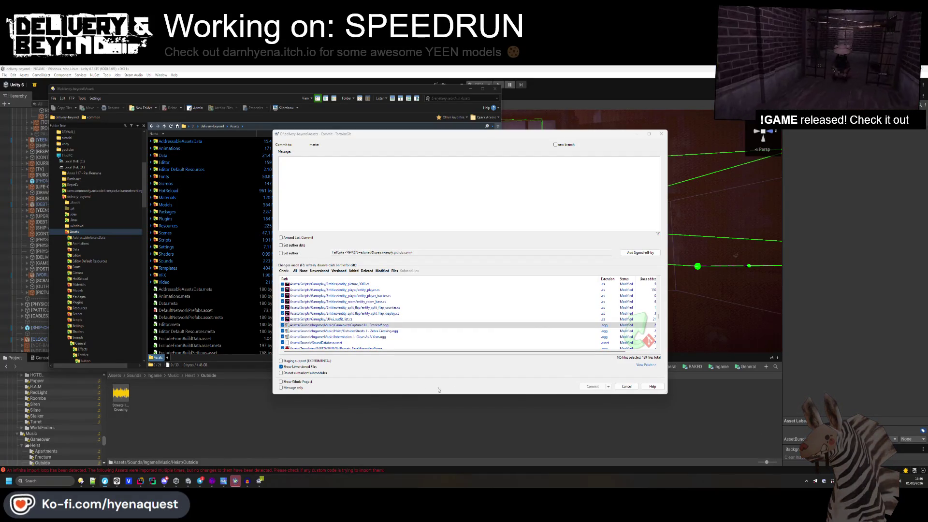
{"action": "right_click", "coordinate": [377, 325]}
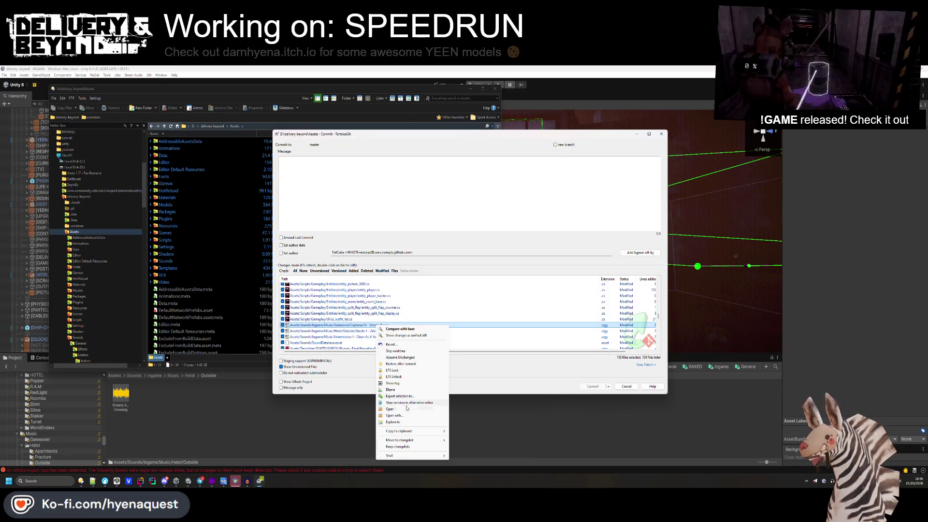
- Play Captured III - Smoked! from its folder, then close Audacity without keeping the project
{"action": "left_click", "coordinate": [393, 422]}
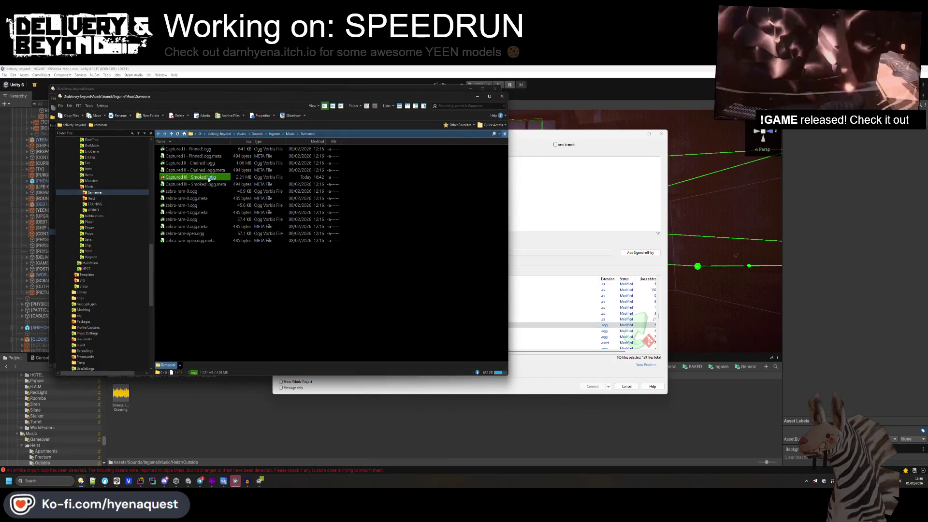
{"action": "double_click", "coordinate": [209, 178]}
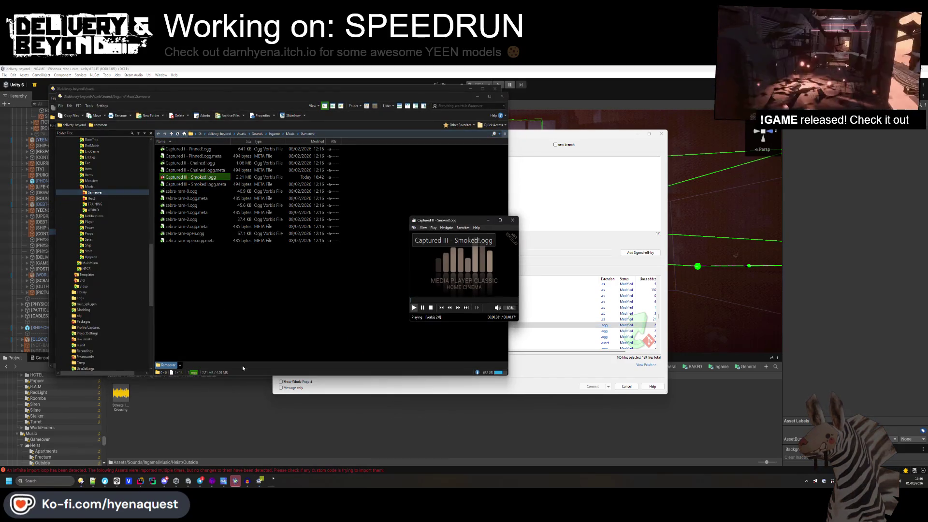
{"action": "left_click", "coordinate": [247, 484]}
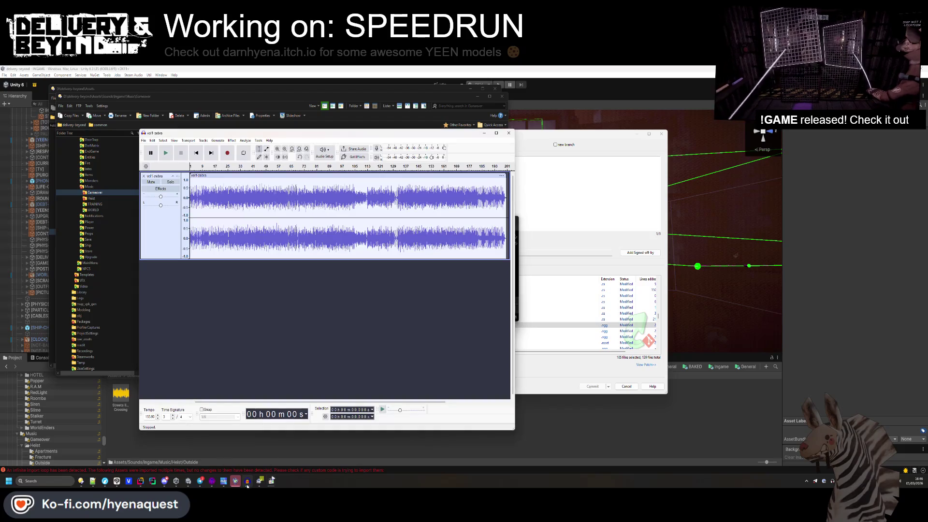
{"action": "left_click", "coordinate": [509, 134]}
{"action": "left_click", "coordinate": [370, 289]}
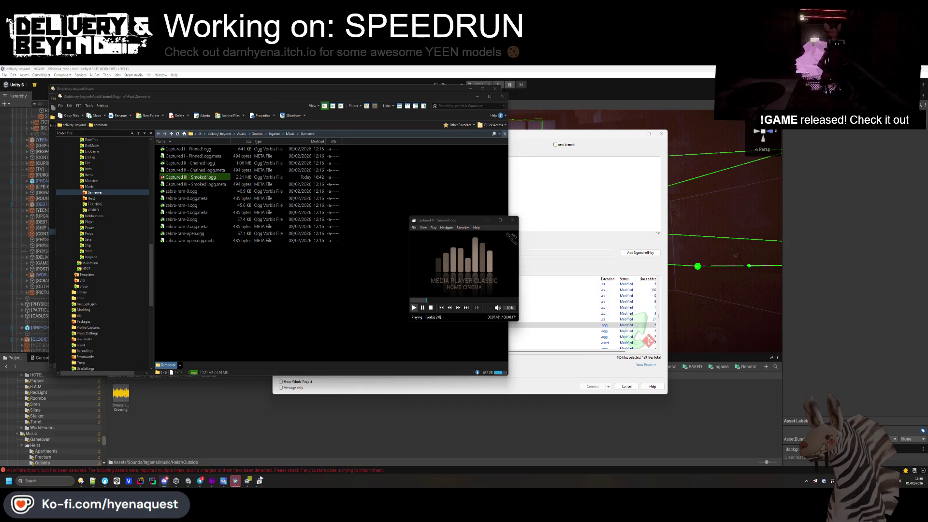
- Return to the commit window and snip a screenshot of the three selected file rows
{"action": "left_click", "coordinate": [495, 387]}
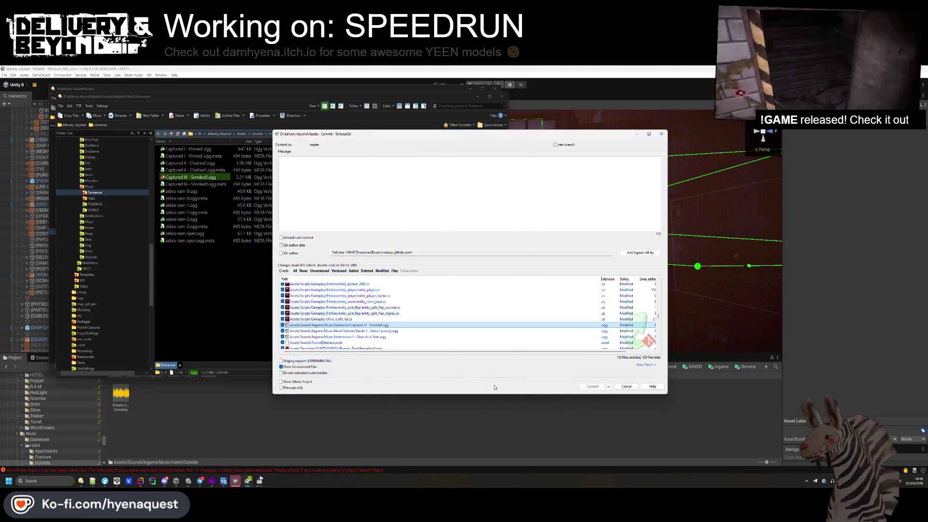
{"action": "key", "text": "super+shift+s"}
{"action": "left_click_drag", "start_coordinate": [275, 318], "coordinate": [419, 342]}
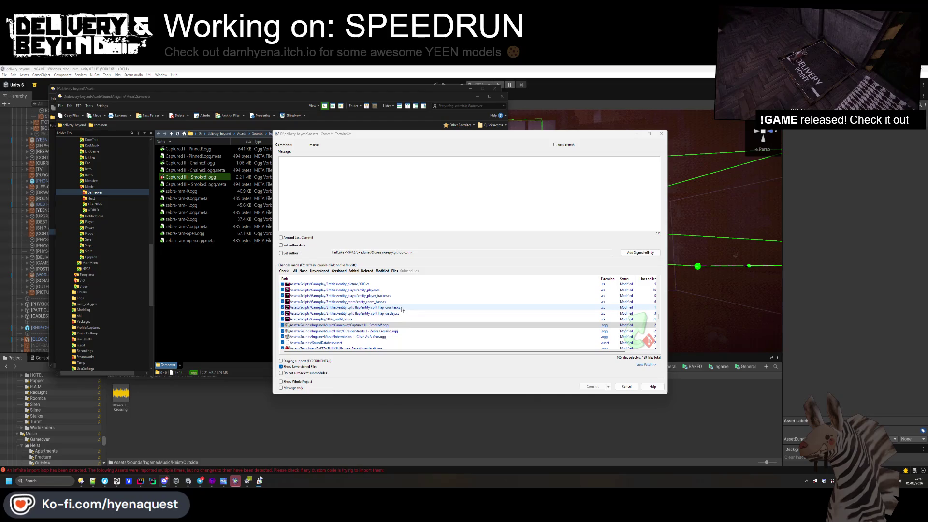
- Replay Captured III - Smoked!, skipping near the end and restarting, then close the player
{"action": "double_click", "coordinate": [401, 325]}
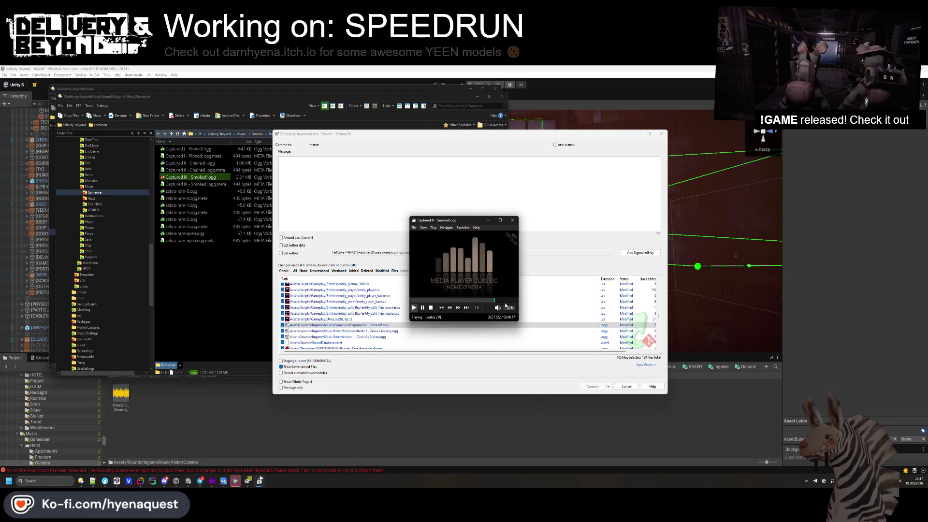
{"action": "left_click", "coordinate": [508, 299]}
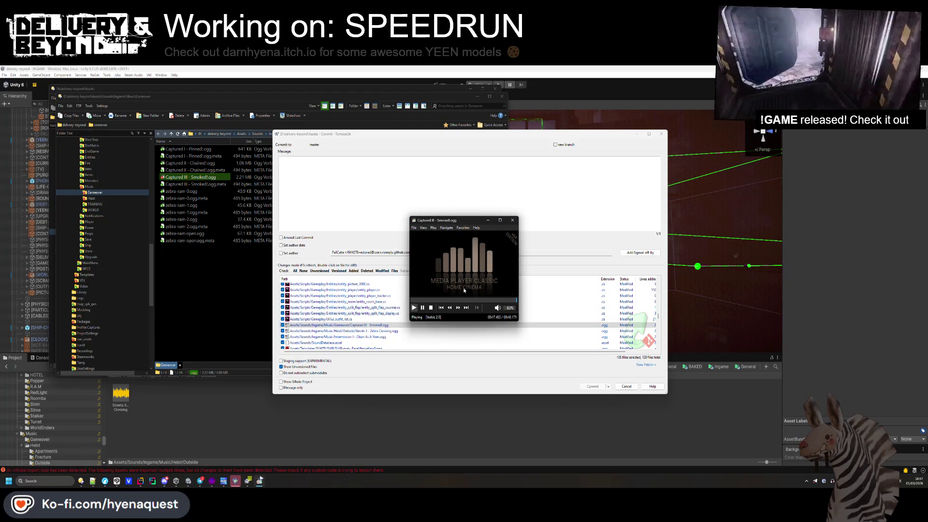
{"action": "left_click", "coordinate": [413, 308]}
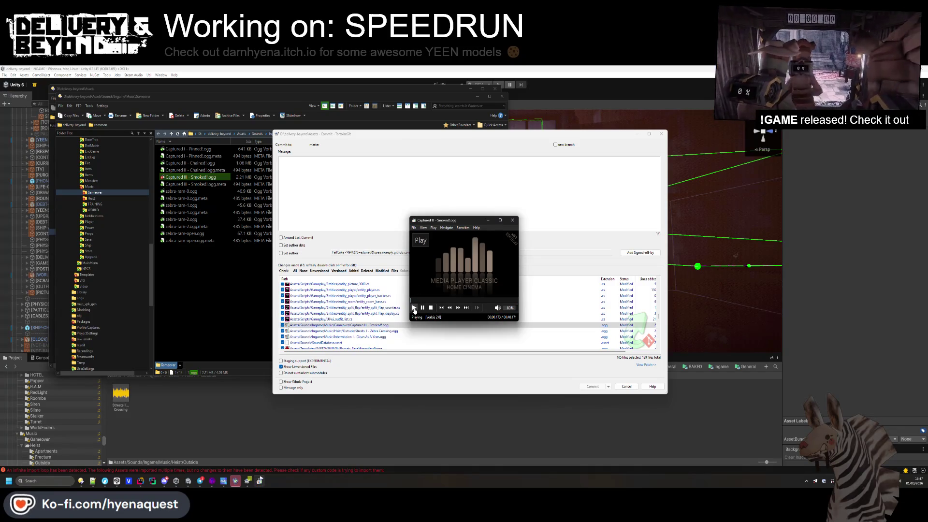
{"action": "left_click", "coordinate": [512, 219]}
- Preview Streets II - Zebra Crossing from its folder, pause around 36 seconds, and return to Unity
{"action": "right_click", "coordinate": [331, 331]}
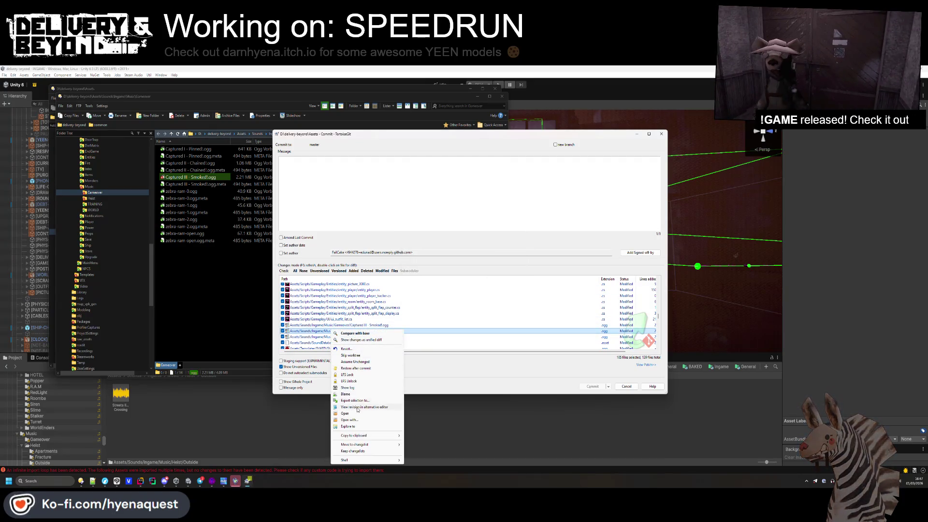
{"action": "left_click", "coordinate": [366, 428]}
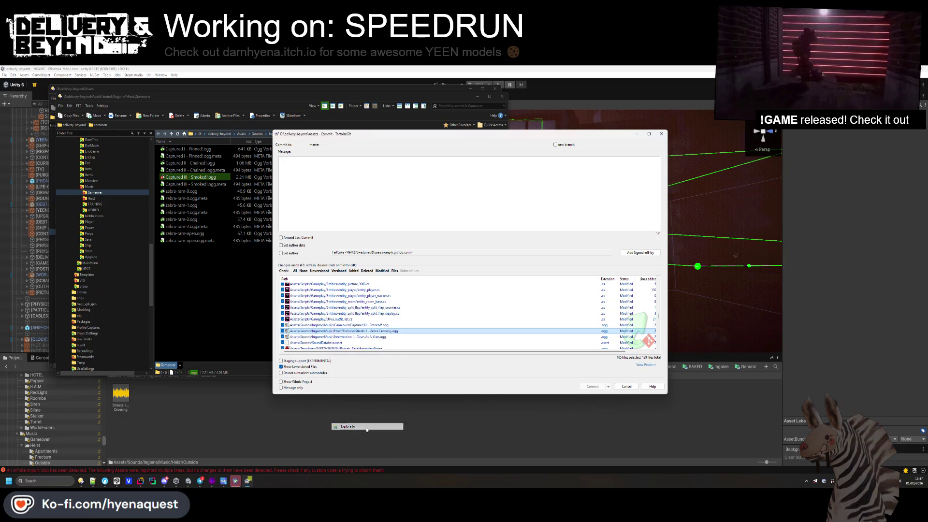
{"action": "double_click", "coordinate": [221, 157]}
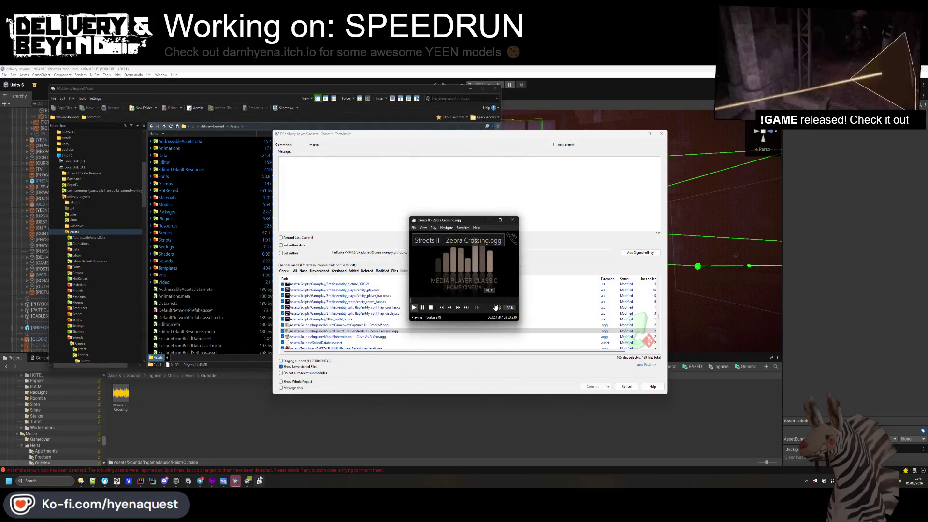
{"action": "left_click", "coordinate": [495, 300]}
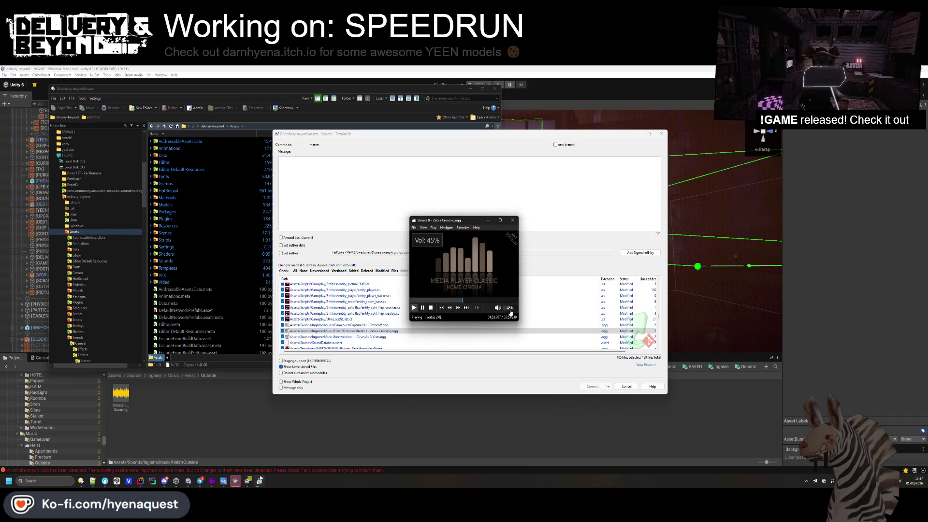
{"action": "left_click", "coordinate": [425, 300]}
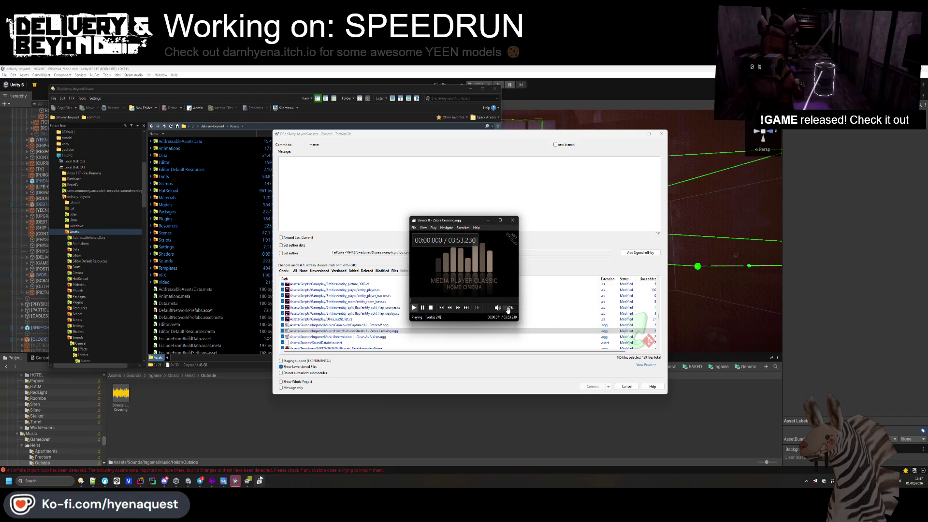
{"action": "key", "text": "alt+Tab"}
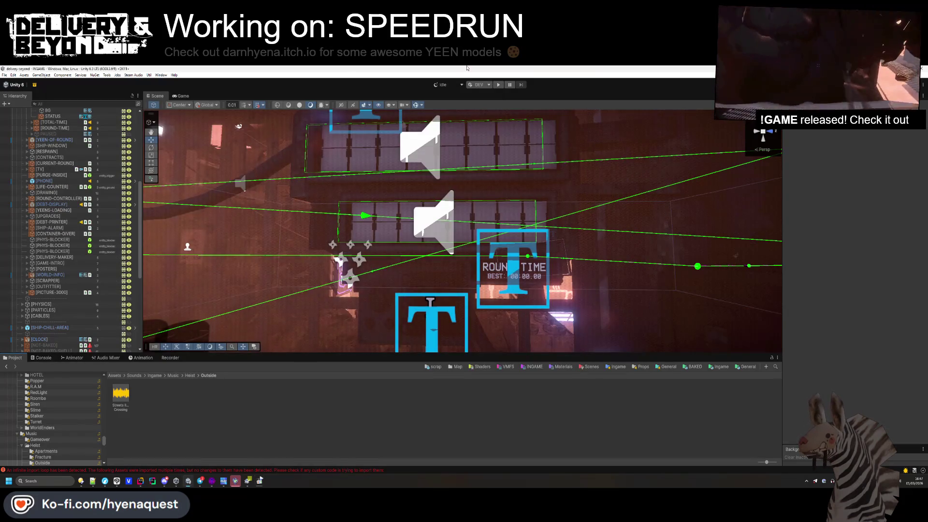
- Enter play mode to load the INGAME scene and enlarge the game view
{"action": "left_click", "coordinate": [499, 85]}
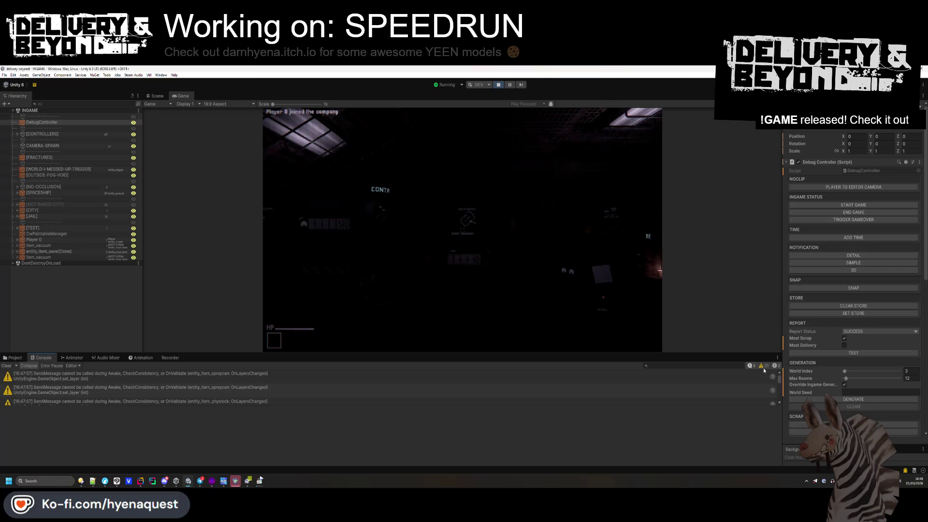
{"action": "left_click_drag", "start_coordinate": [350, 353], "coordinate": [350, 419]}
- Walk the player to the outfitter counter, pause the background music, and open the outfit menu
{"action": "left_click", "coordinate": [350, 406]}
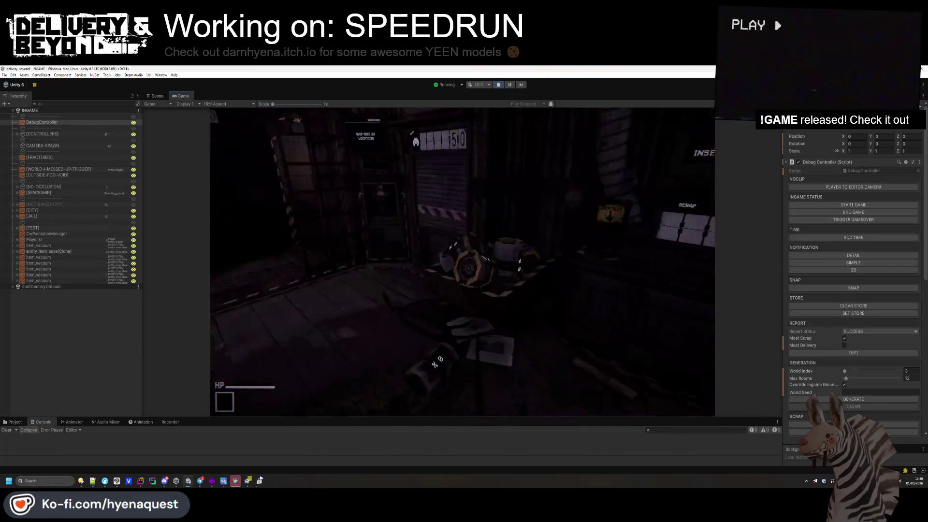
{"action": "key", "text": "e"}
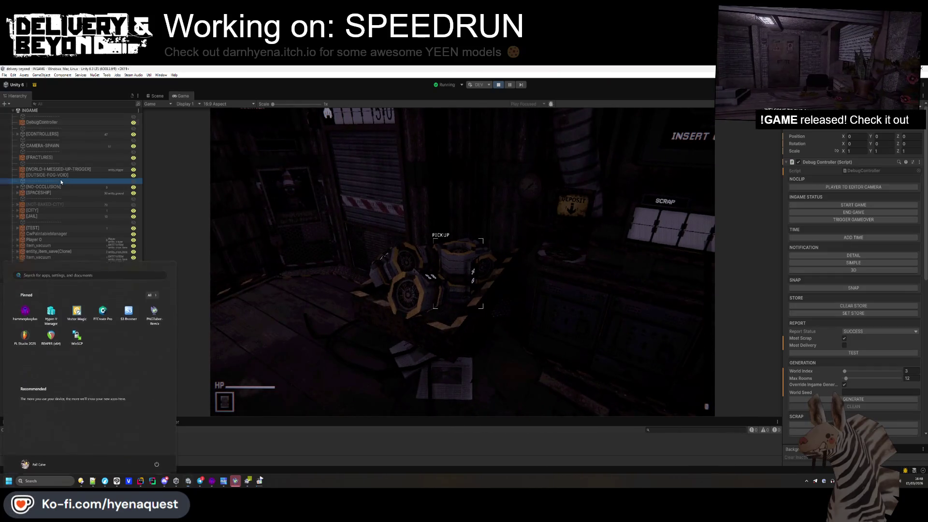
{"action": "key", "text": "super"}
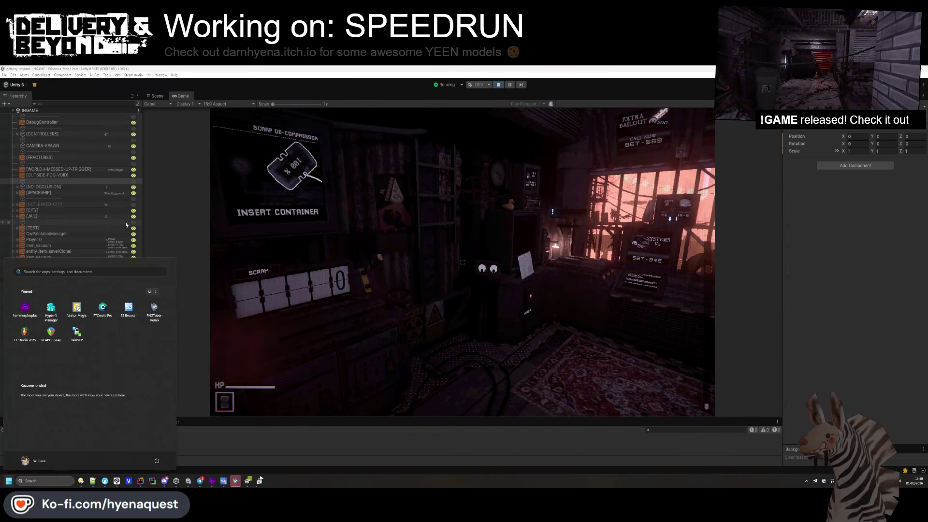
{"action": "left_click", "coordinate": [142, 204]}
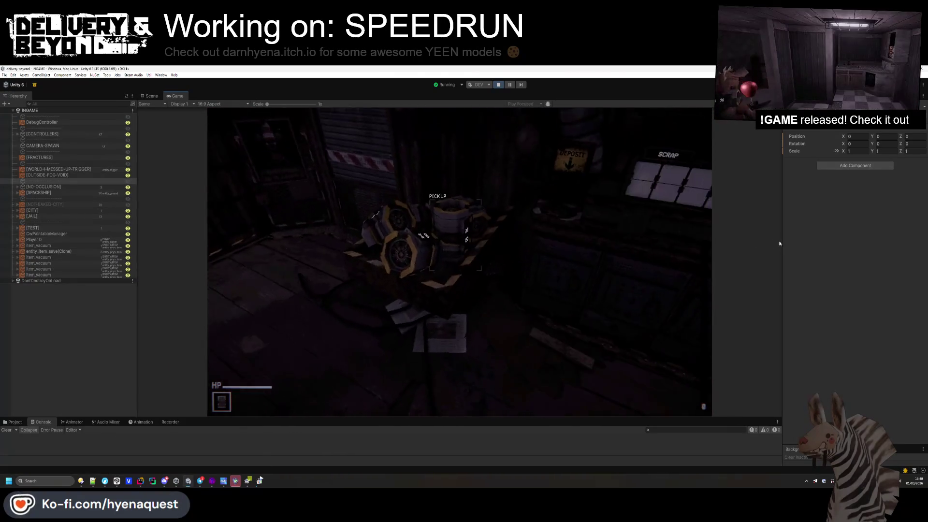
{"action": "left_click_drag", "start_coordinate": [796, 243], "coordinate": [805, 243]}
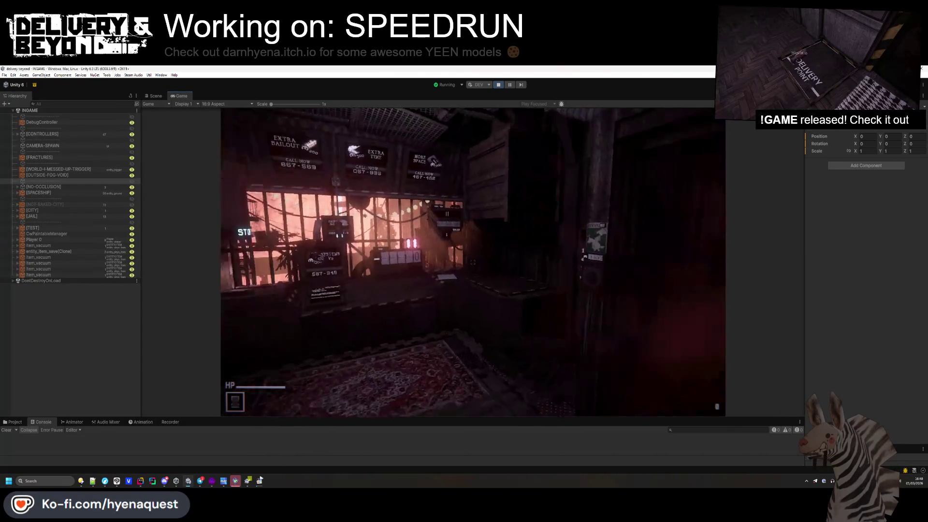
{"action": "key", "text": "w"}
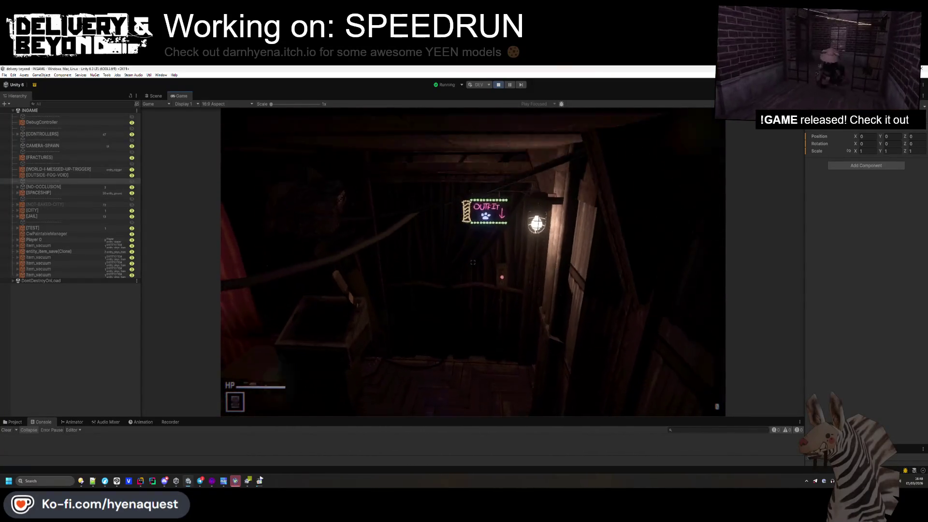
{"action": "key", "text": "alt+Tab"}
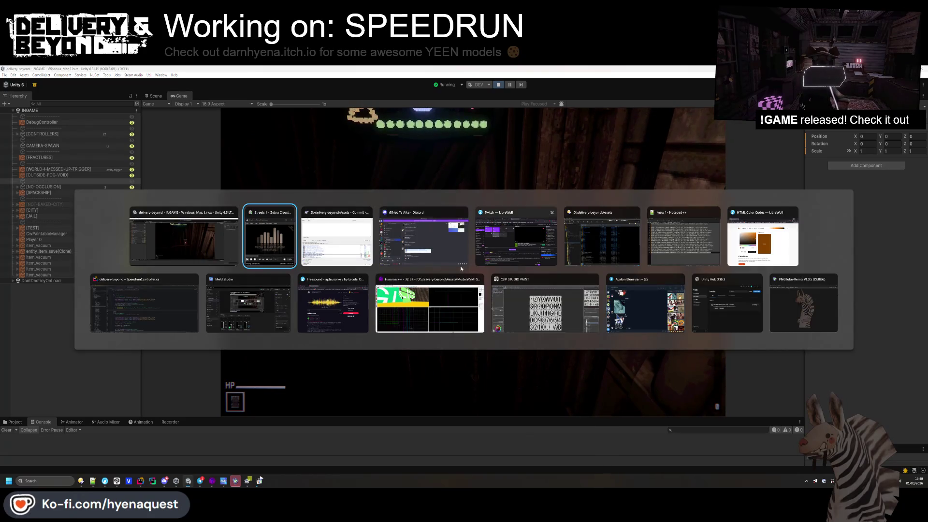
{"action": "key", "text": "space"}
{"action": "left_click", "coordinate": [510, 343]}
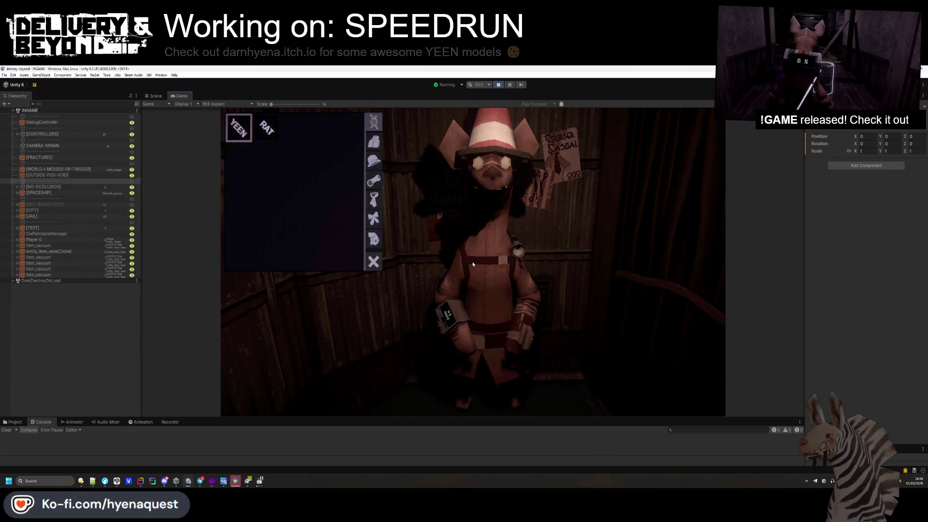
- Try two eyewear items and a tie on the character
{"action": "left_click", "coordinate": [375, 141]}
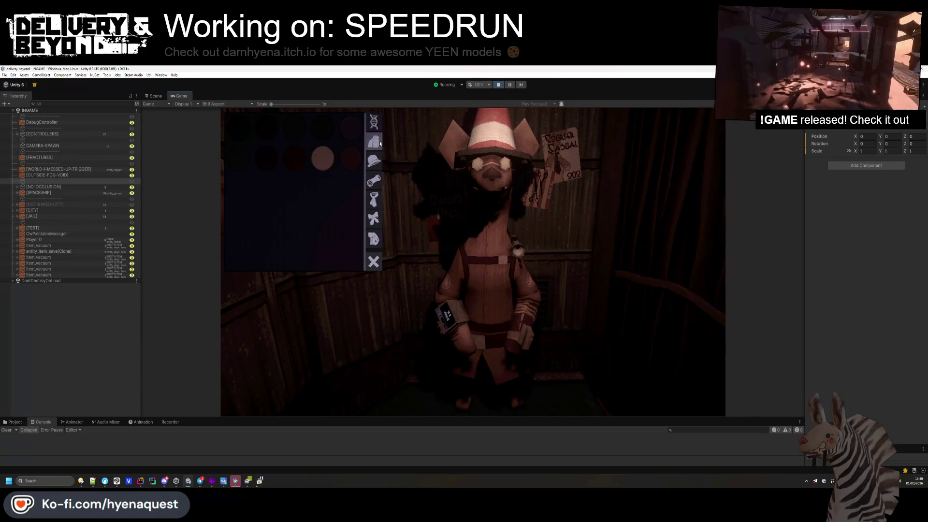
{"action": "left_click", "coordinate": [373, 180]}
{"action": "left_click", "coordinate": [319, 139]}
{"action": "left_click", "coordinate": [268, 133]}
{"action": "left_click", "coordinate": [374, 198]}
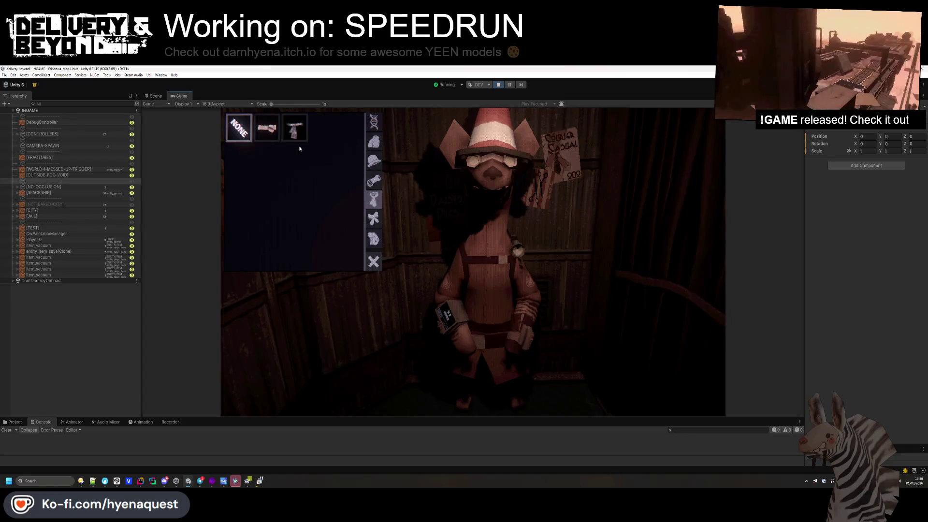
{"action": "left_click", "coordinate": [291, 136]}
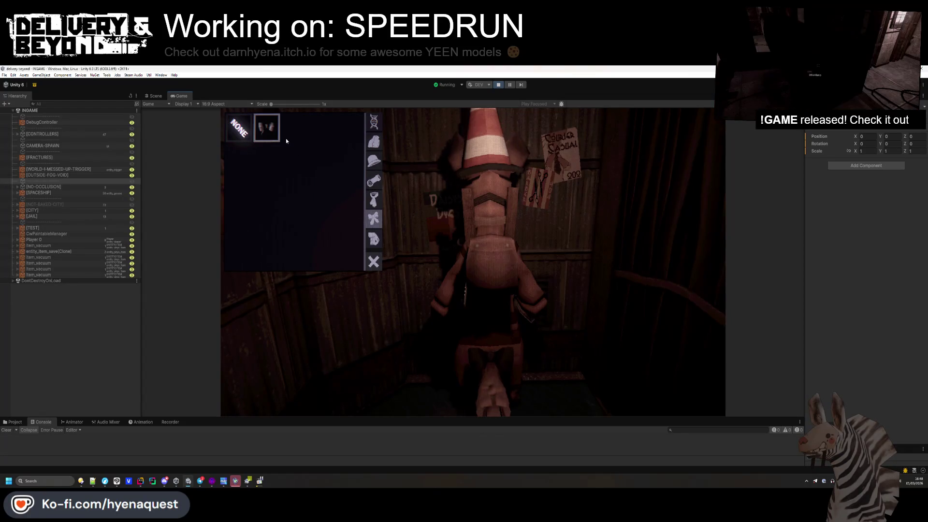
{"action": "left_click", "coordinate": [374, 239]}
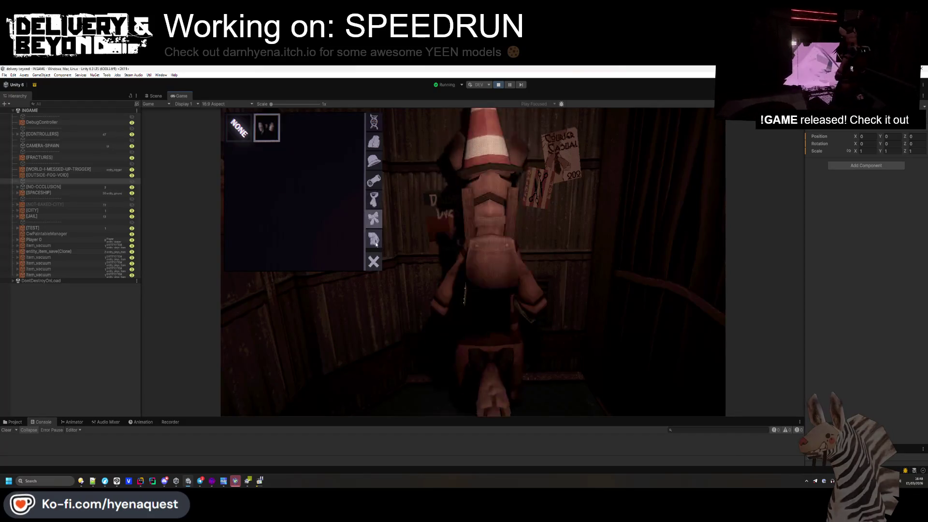
- Cycle through the hats, ending with the traffic-cone hat back on
{"action": "left_click", "coordinate": [371, 156]}
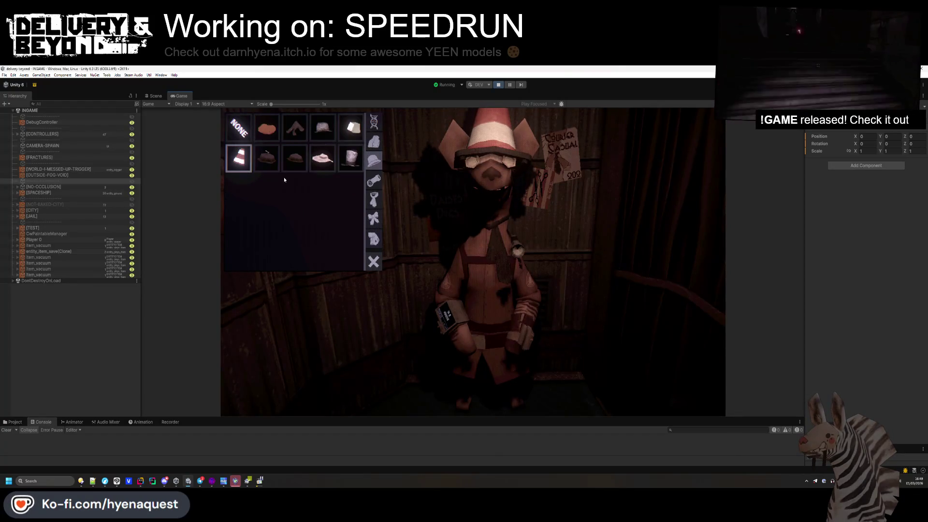
{"action": "left_click", "coordinate": [258, 165]}
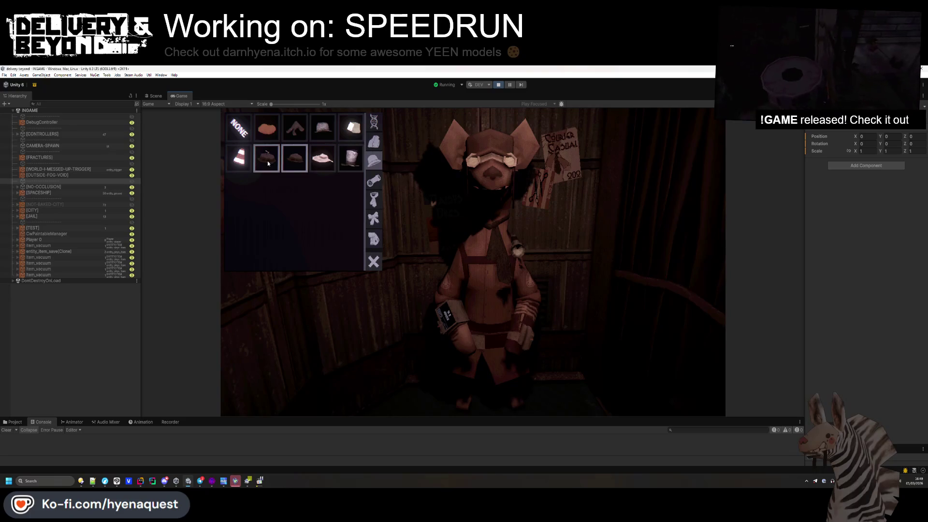
{"action": "left_click", "coordinate": [288, 163]}
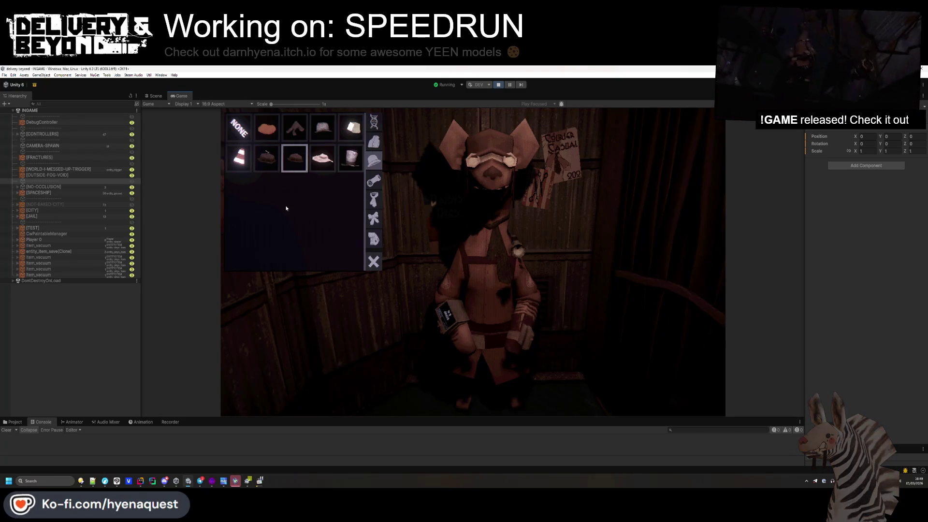
{"action": "left_click", "coordinate": [325, 163]}
{"action": "left_click", "coordinate": [349, 164]}
{"action": "left_click", "coordinate": [351, 128]}
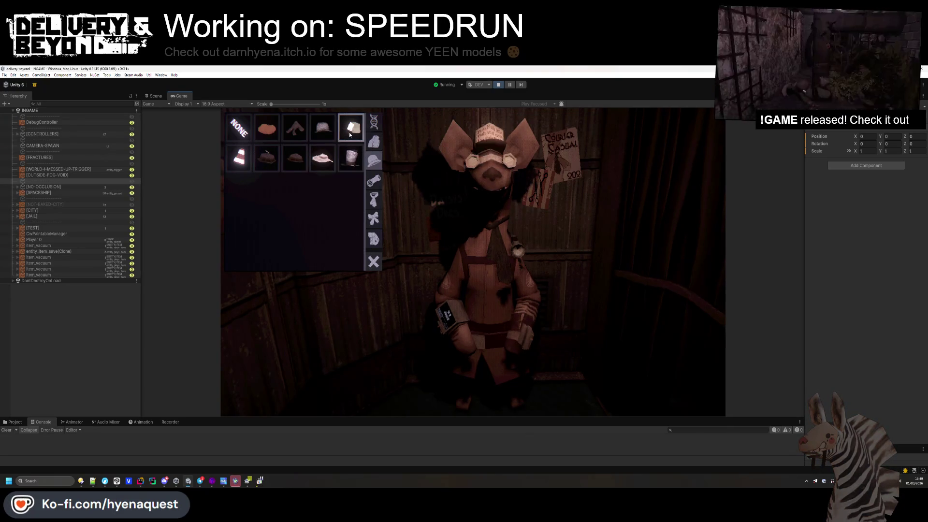
{"action": "left_click", "coordinate": [319, 131]}
{"action": "left_click", "coordinate": [295, 138]}
{"action": "left_click", "coordinate": [265, 131]}
{"action": "left_click", "coordinate": [239, 157]}
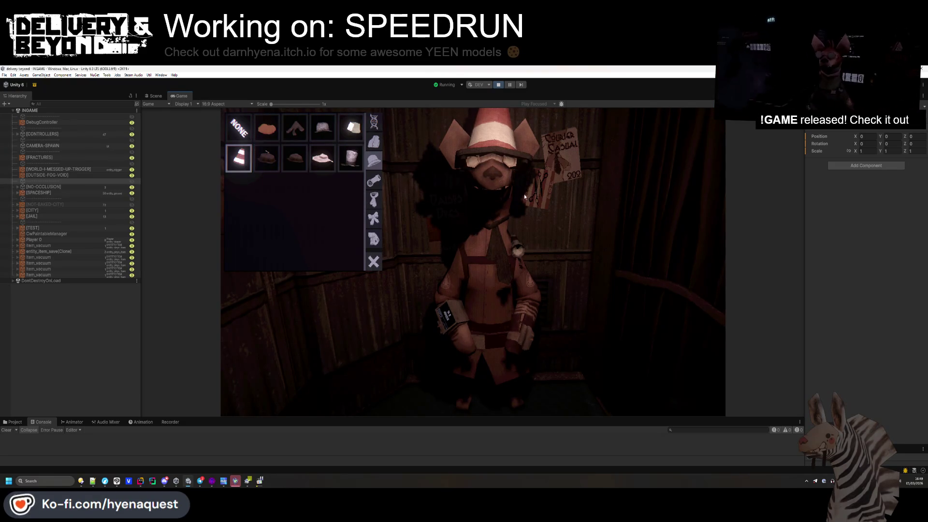
- Try the glasses, settle on the smaller first pair, and check the in-game settings menu
{"action": "left_click", "coordinate": [374, 181]}
{"action": "left_click", "coordinate": [295, 128]}
{"action": "left_click", "coordinate": [319, 131]}
{"action": "left_click", "coordinate": [245, 127]}
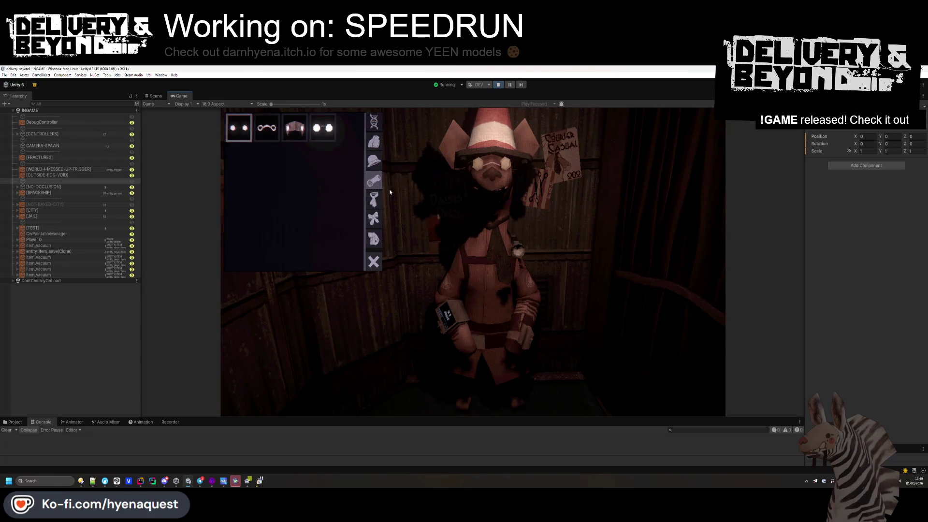
{"action": "key", "text": "Escape"}
{"action": "key", "text": "Escape"}
{"action": "key", "text": "Escape"}
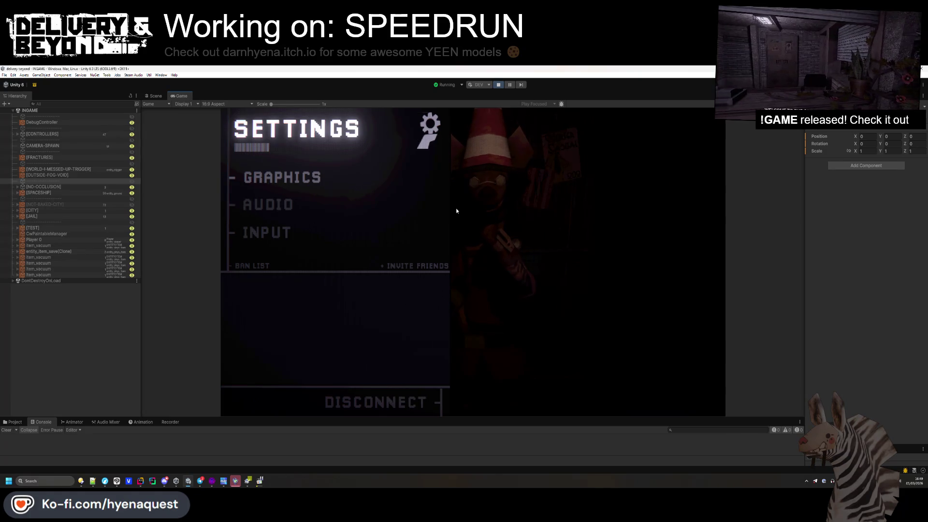
{"action": "key", "text": "Escape"}
{"action": "key", "text": "Escape"}
{"action": "key", "text": "Escape"}
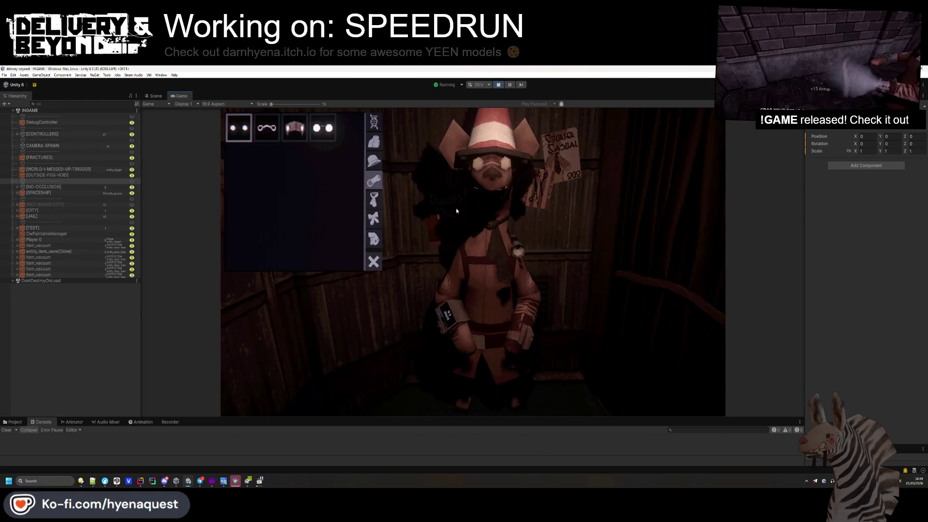
- Browse the tie and bow categories, close the outfit menu, and return to the Scene view
{"action": "left_click", "coordinate": [376, 200]}
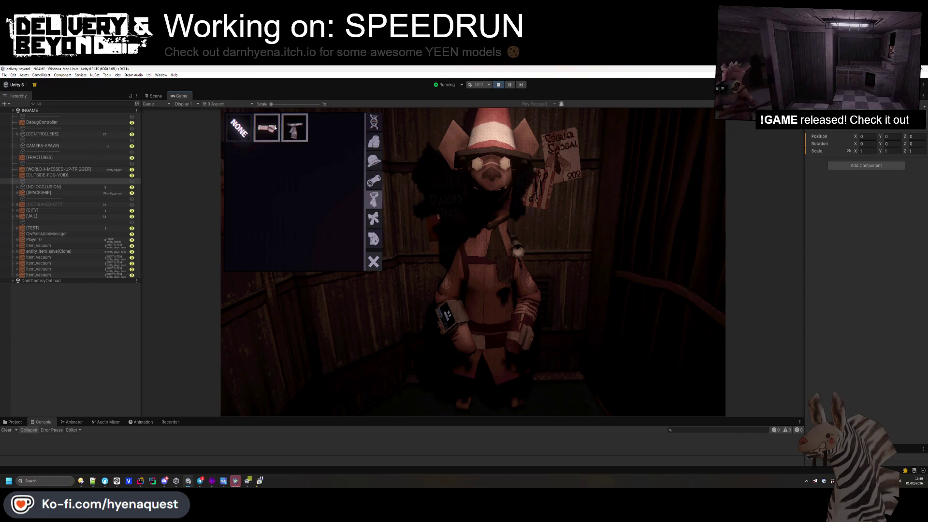
{"action": "left_click", "coordinate": [375, 219]}
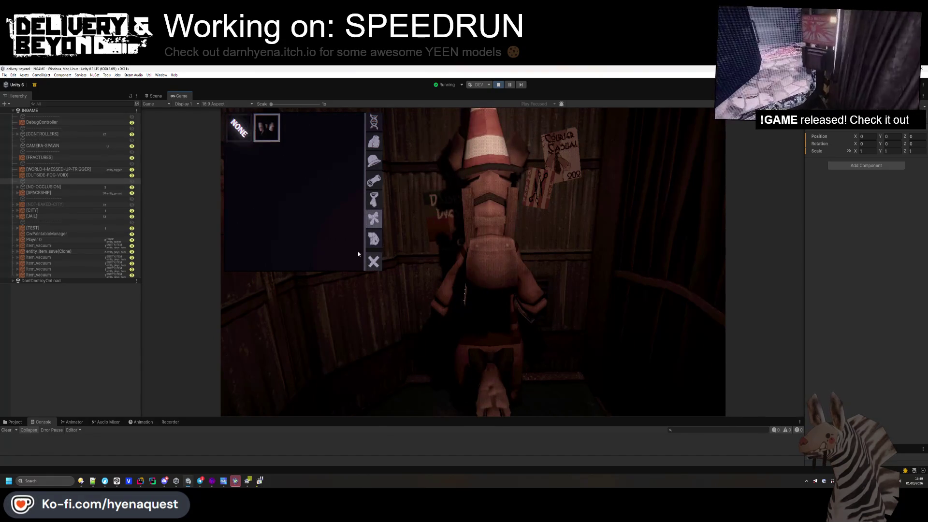
{"action": "left_click", "coordinate": [374, 261]}
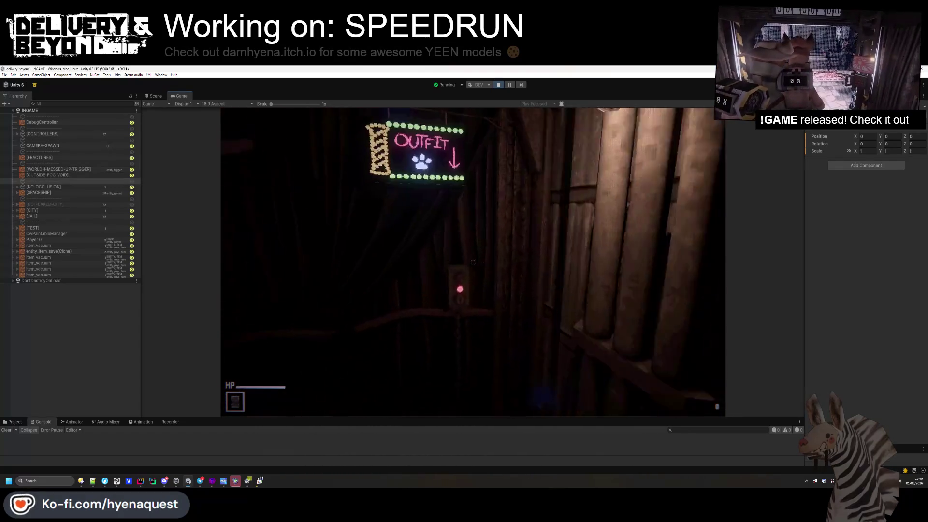
{"action": "key", "text": "e"}
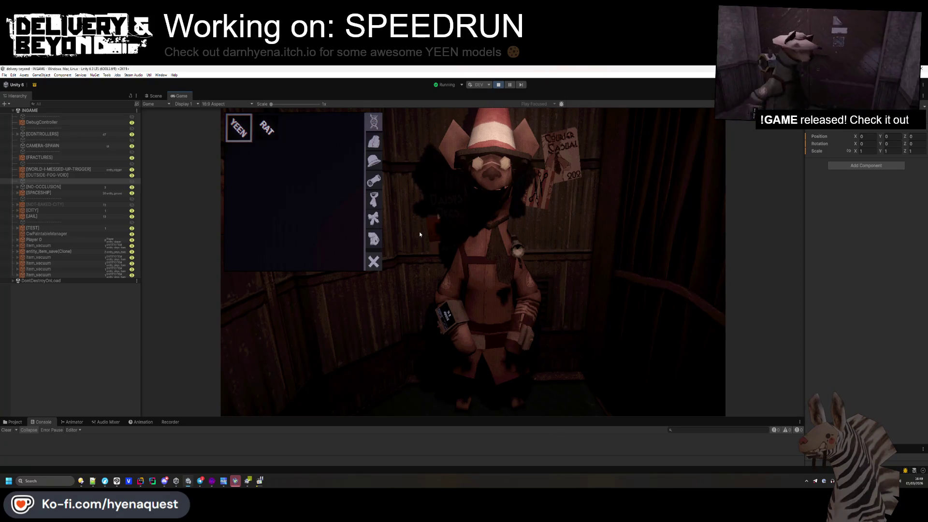
{"action": "left_click", "coordinate": [153, 96]}
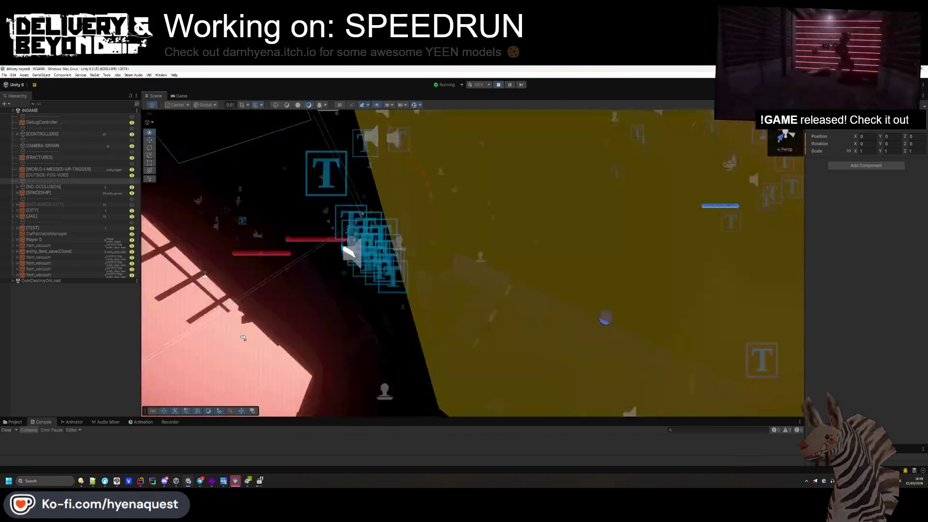
- Select the ceiling lamp mesh and nudge it slightly along X
{"action": "mouse_move", "coordinate": [243, 338]}
{"action": "left_mouse_down"}
{"action": "mouse_move", "coordinate": [318, 276]}
{"action": "mouse_move", "coordinate": [381, 134]}
{"action": "left_mouse_up"}
{"action": "left_click", "coordinate": [478, 234]}
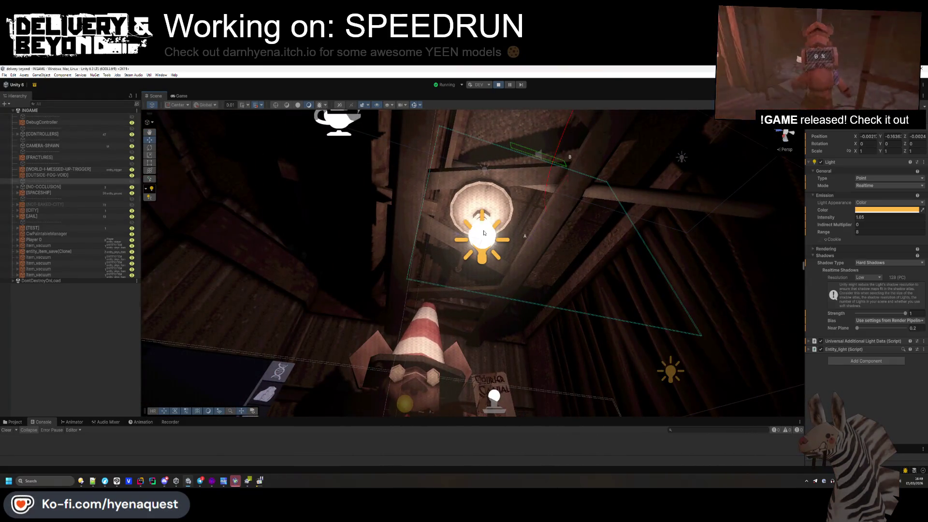
{"action": "left_click", "coordinate": [107, 193]}
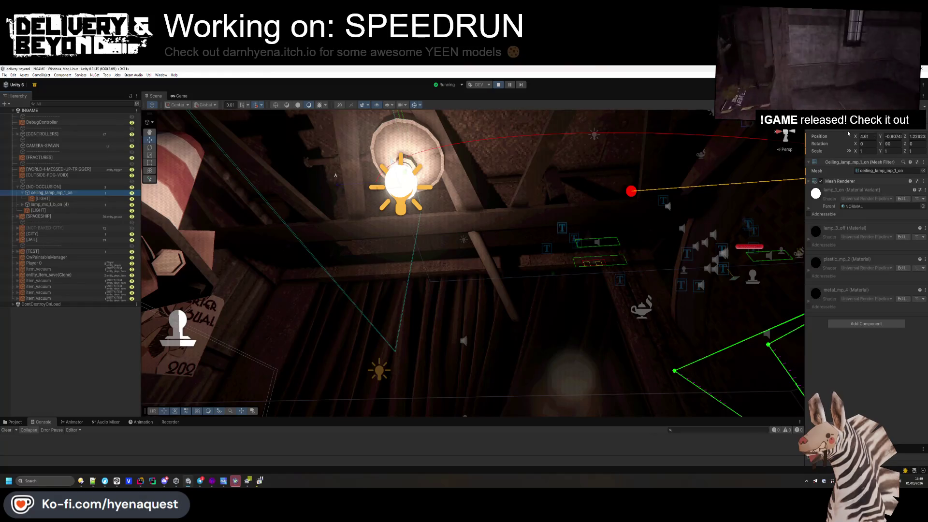
{"action": "left_click_drag", "start_coordinate": [376, 187], "coordinate": [412, 182]}
- In the Game view, test lamp Position X and Z values, then restore X to 4.43248
{"action": "left_click", "coordinate": [178, 96]}
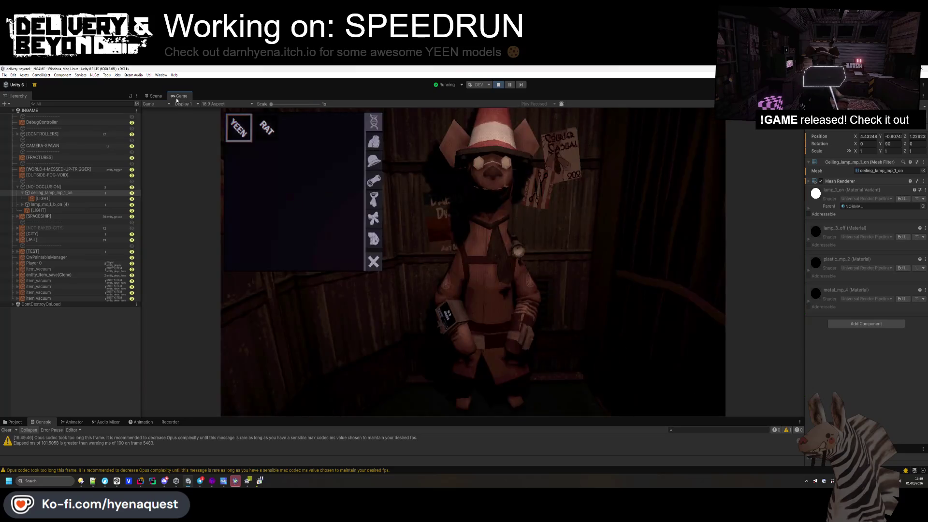
{"action": "left_click", "coordinate": [860, 137]}
{"action": "type", "text": "4.46"}
{"action": "key", "text": "Escape"}
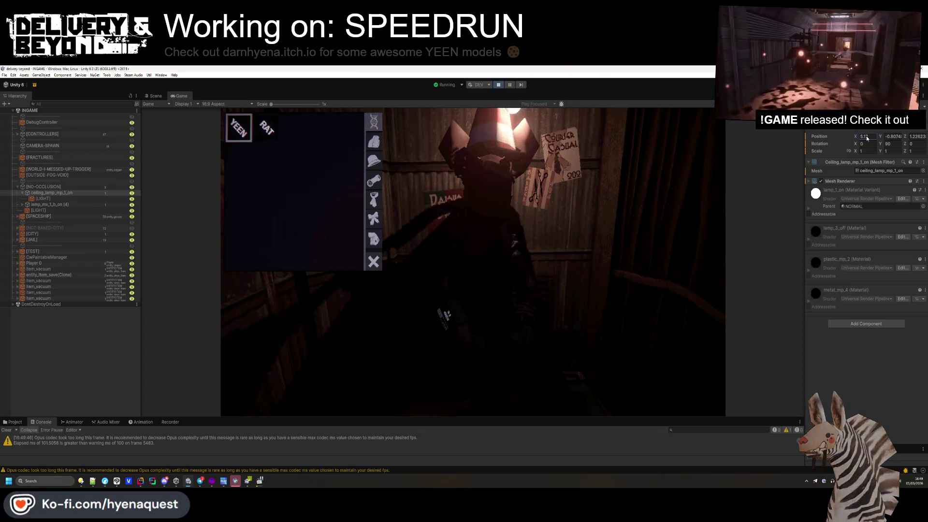
{"action": "left_click_drag", "start_coordinate": [903, 139], "coordinate": [854, 139]}
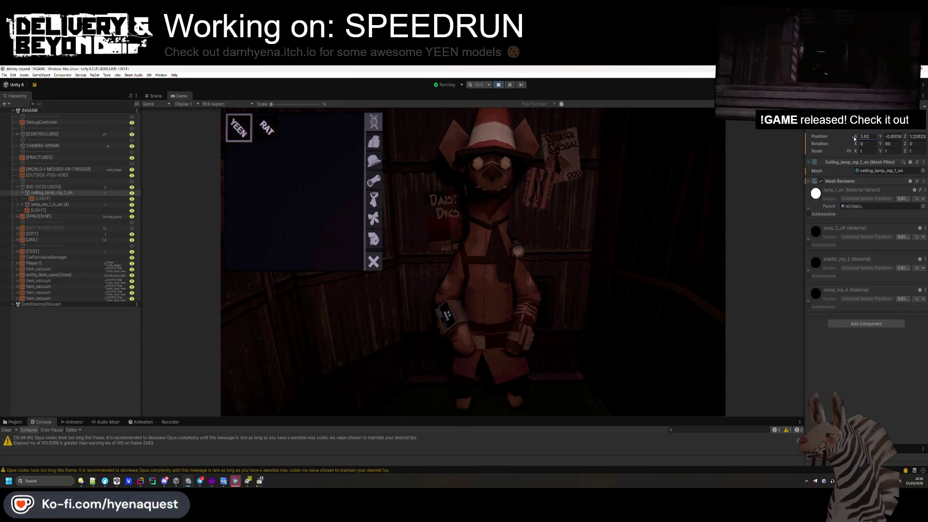
{"action": "left_click_drag", "start_coordinate": [767, 158], "coordinate": [458, 214]}
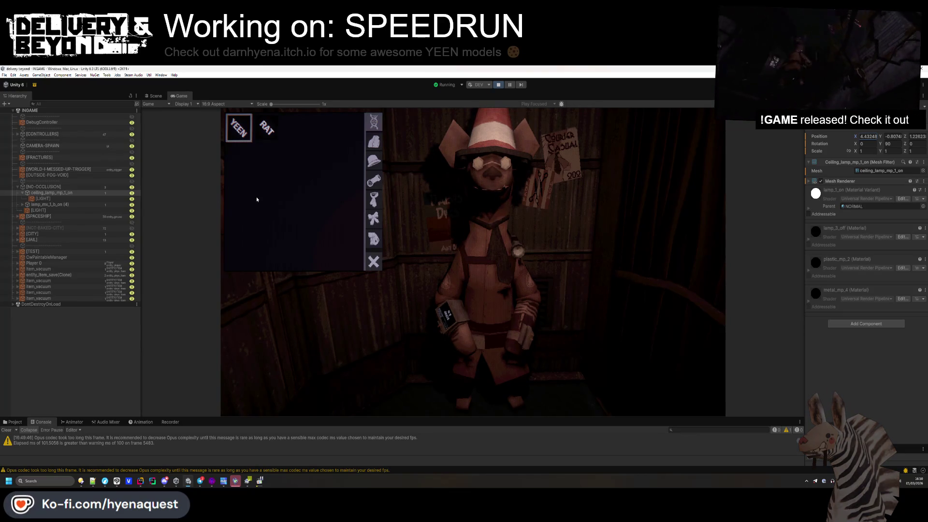
{"action": "left_click", "coordinate": [58, 198]}
- Try Medium resolution and no shadows, then switch the lamp light to Soft Shadows
{"action": "left_click", "coordinate": [868, 277]}
{"action": "left_click", "coordinate": [867, 287]}
{"action": "left_click", "coordinate": [874, 263]}
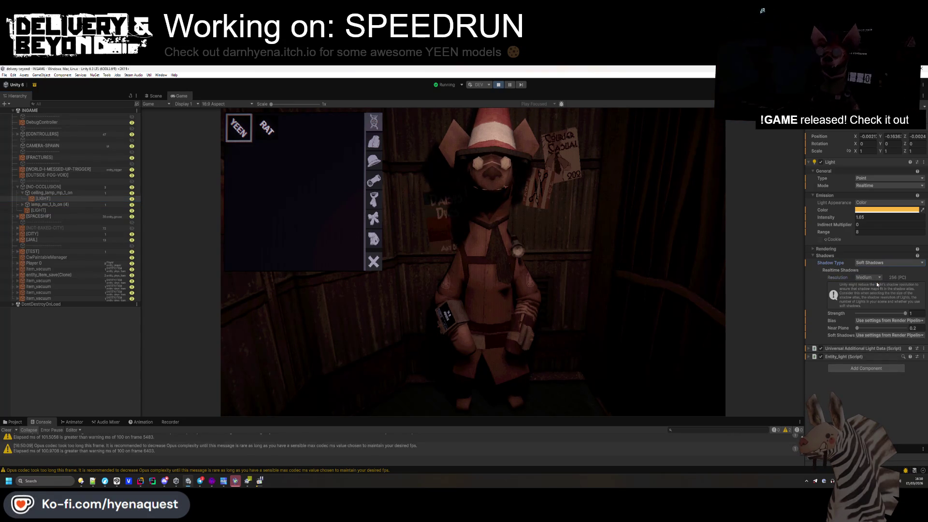
{"action": "left_click", "coordinate": [869, 270]}
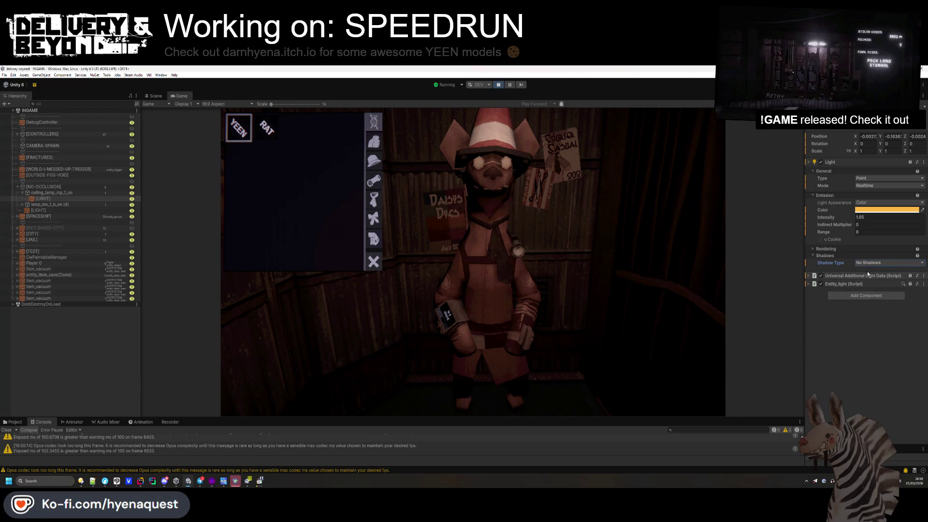
{"action": "left_click", "coordinate": [870, 263]}
{"action": "left_click", "coordinate": [868, 285]}
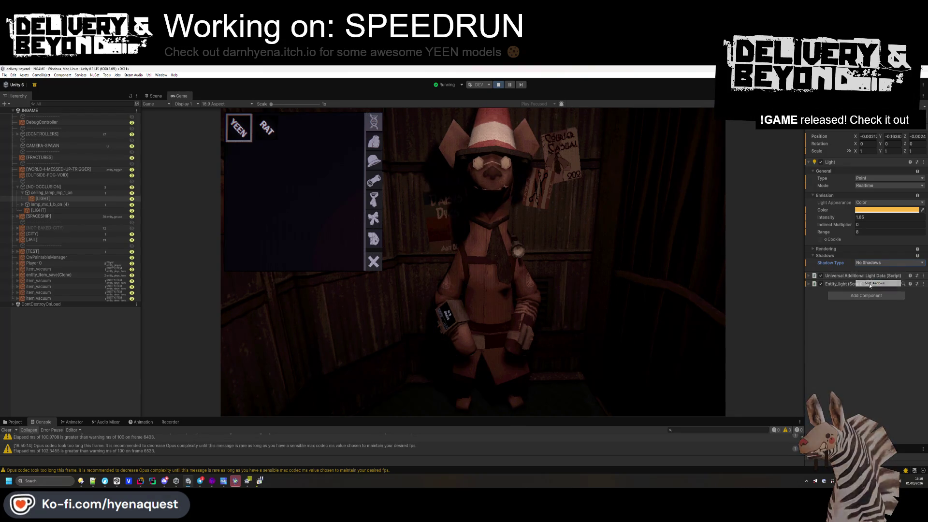
- Compare Hard Shadows, then settle on Soft Shadows at Low resolution
{"action": "left_click", "coordinate": [869, 276]}
{"action": "left_click", "coordinate": [870, 263]}
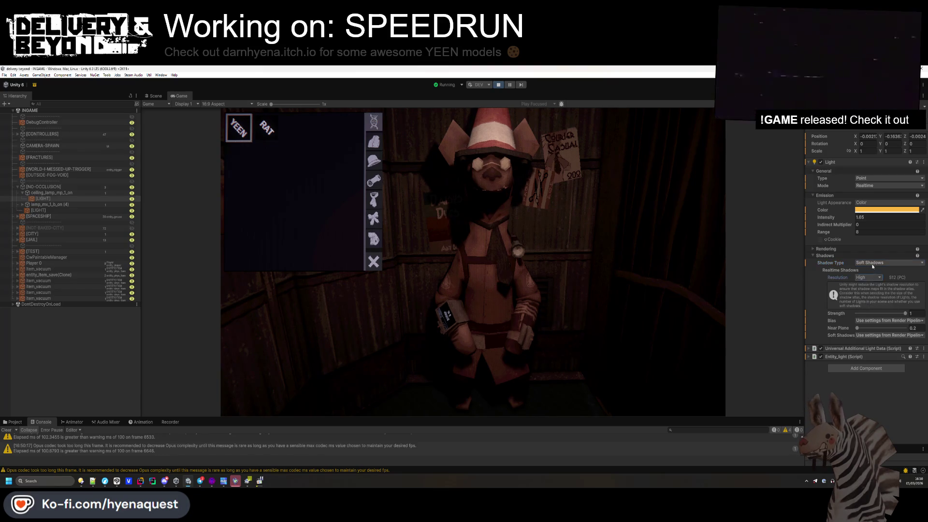
{"action": "left_click", "coordinate": [869, 262]}
{"action": "left_click", "coordinate": [874, 277]}
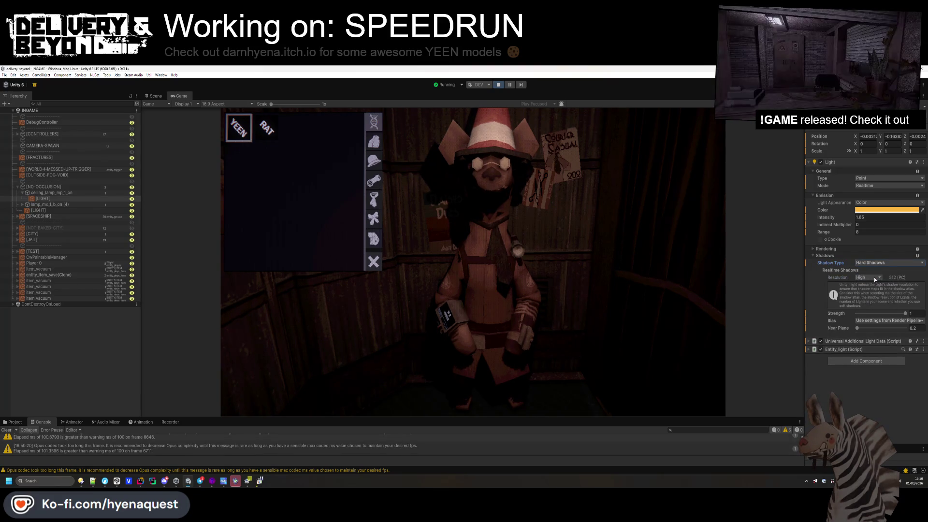
{"action": "left_click", "coordinate": [870, 263]}
{"action": "left_click", "coordinate": [869, 284]}
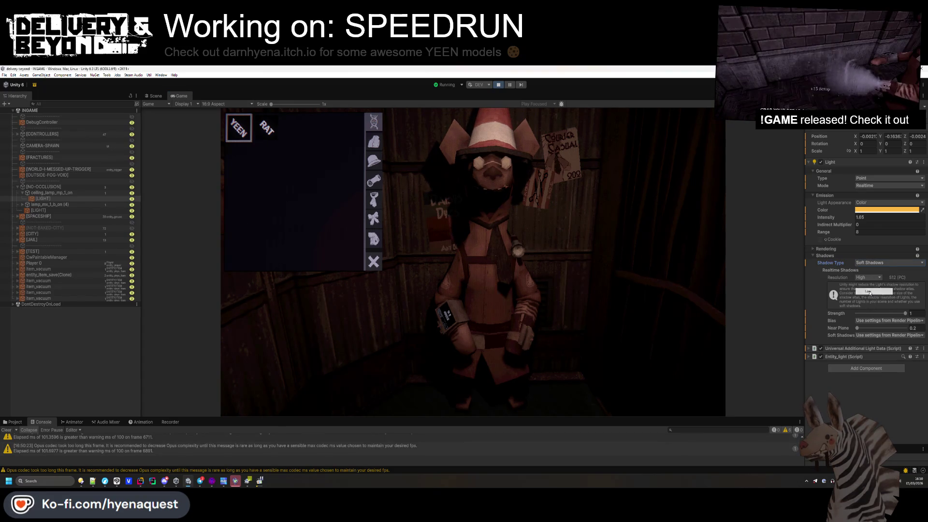
{"action": "left_click", "coordinate": [869, 292]}
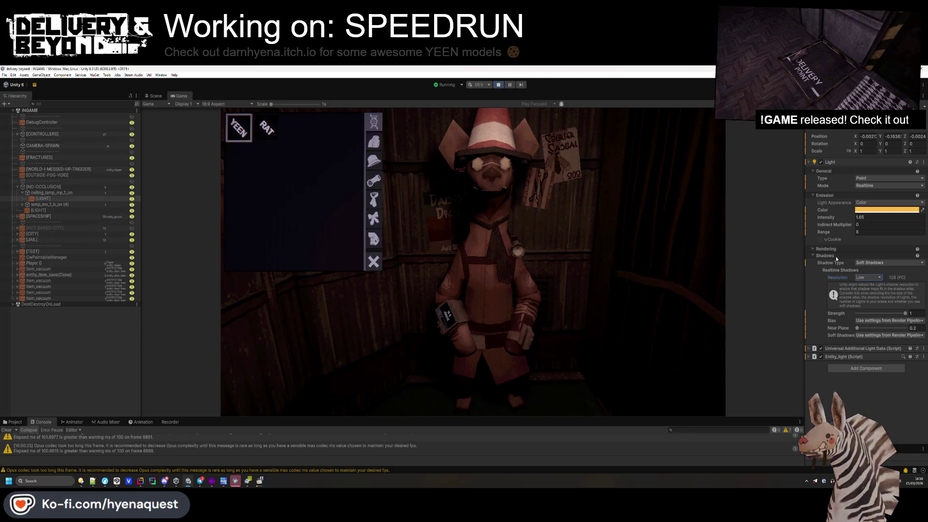
{"action": "left_click", "coordinate": [868, 278]}
{"action": "left_click", "coordinate": [779, 311]}
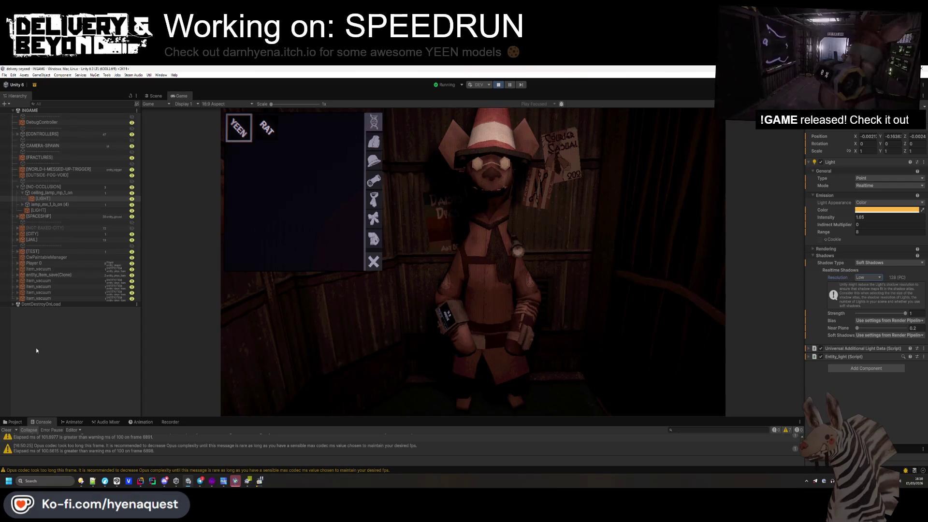
- Browse the goggles, bow and tie outfit categories in game, then return to the Scene view
{"action": "left_click", "coordinate": [343, 348]}
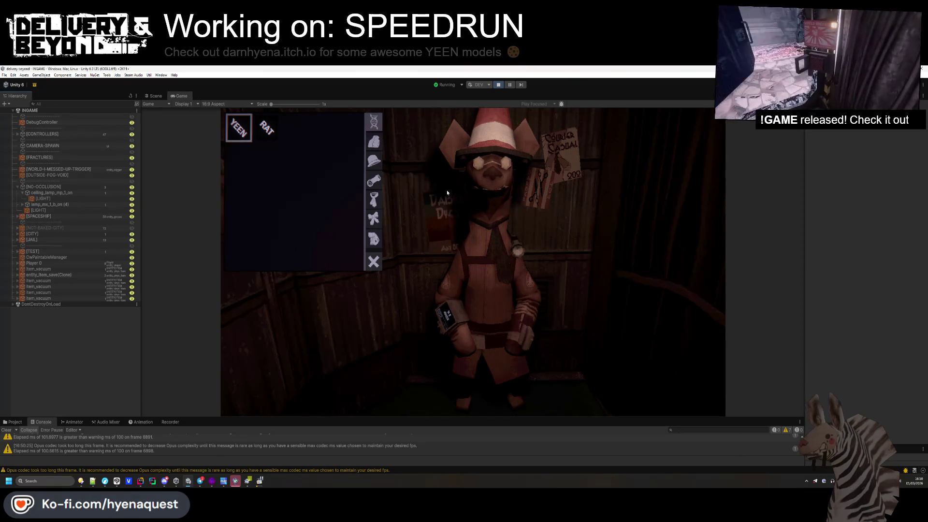
{"action": "left_click", "coordinate": [374, 141]}
{"action": "left_click", "coordinate": [373, 180]}
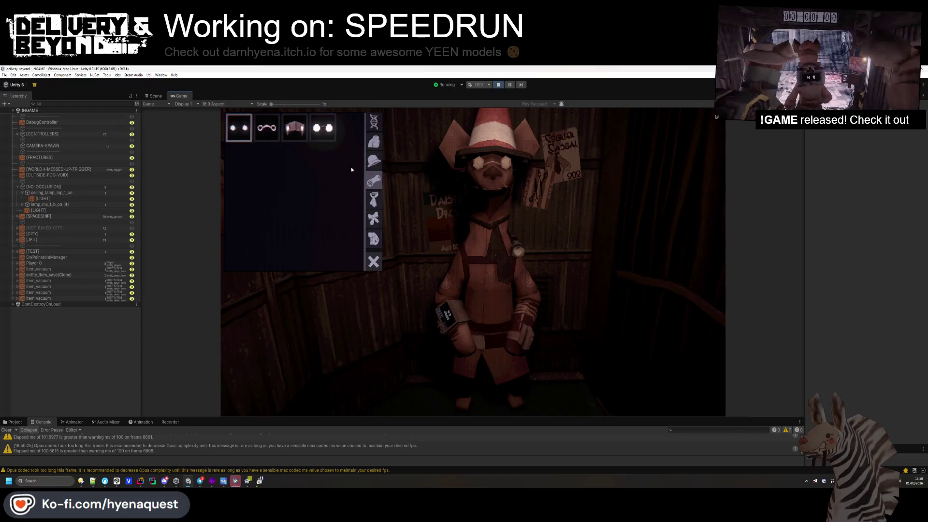
{"action": "left_click", "coordinate": [369, 220]}
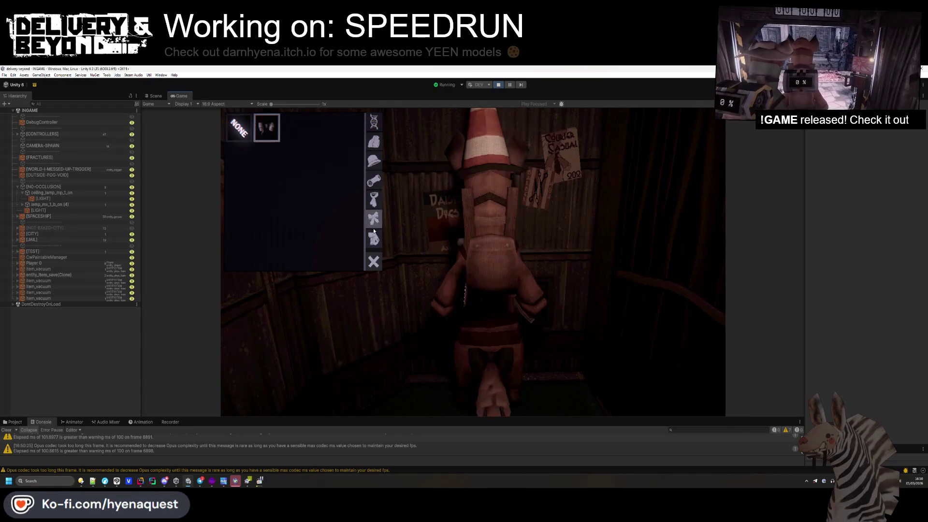
{"action": "left_click", "coordinate": [374, 199]}
{"action": "left_click", "coordinate": [155, 96]}
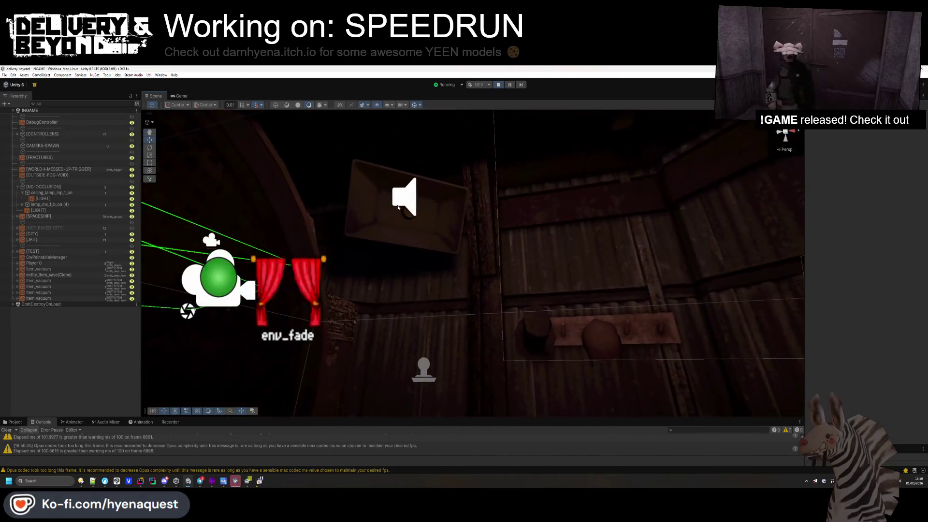
- Select the music speaker and move it up beside the ceiling lamp, checking it in game
{"action": "left_click", "coordinate": [404, 197]}
{"action": "left_click_drag", "start_coordinate": [444, 234], "coordinate": [484, 247]}
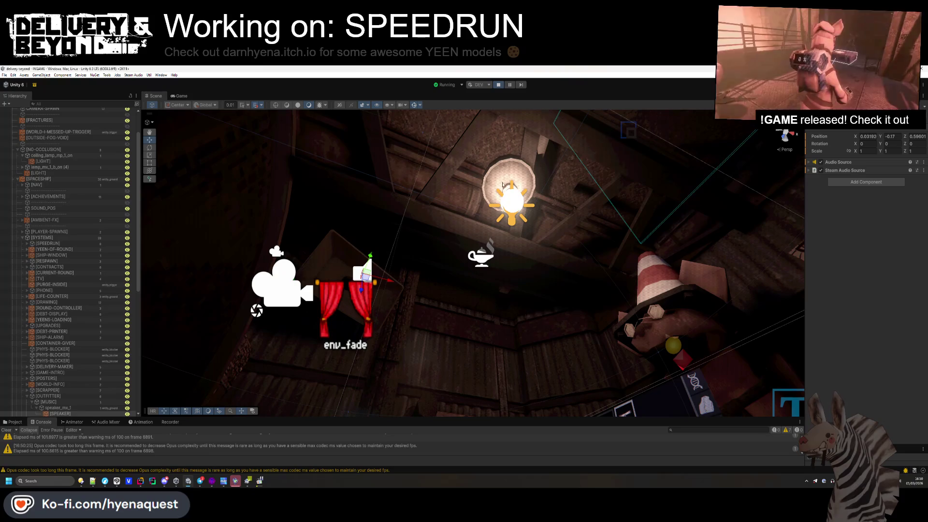
{"action": "mouse_move", "coordinate": [371, 276]}
{"action": "left_mouse_down"}
{"action": "mouse_move", "coordinate": [496, 209]}
{"action": "mouse_move", "coordinate": [521, 180]}
{"action": "left_mouse_up"}
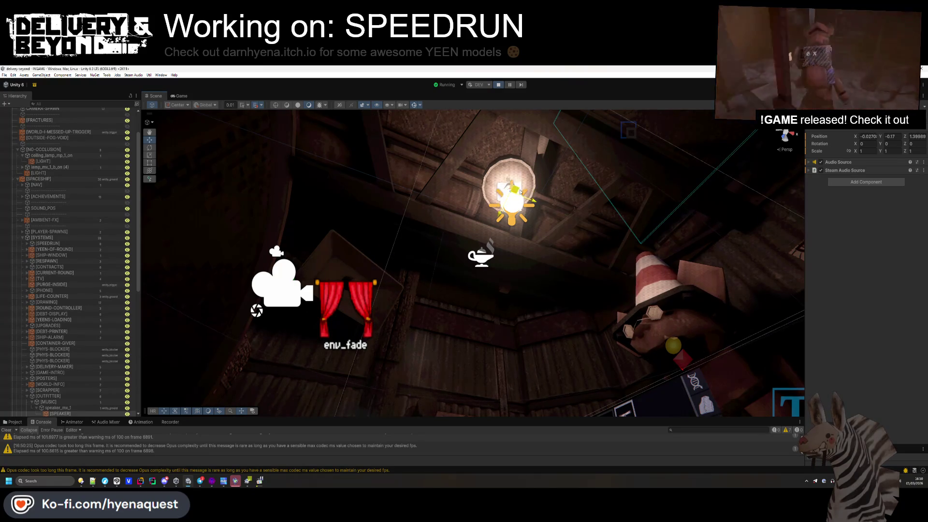
{"action": "left_click", "coordinate": [180, 95]}
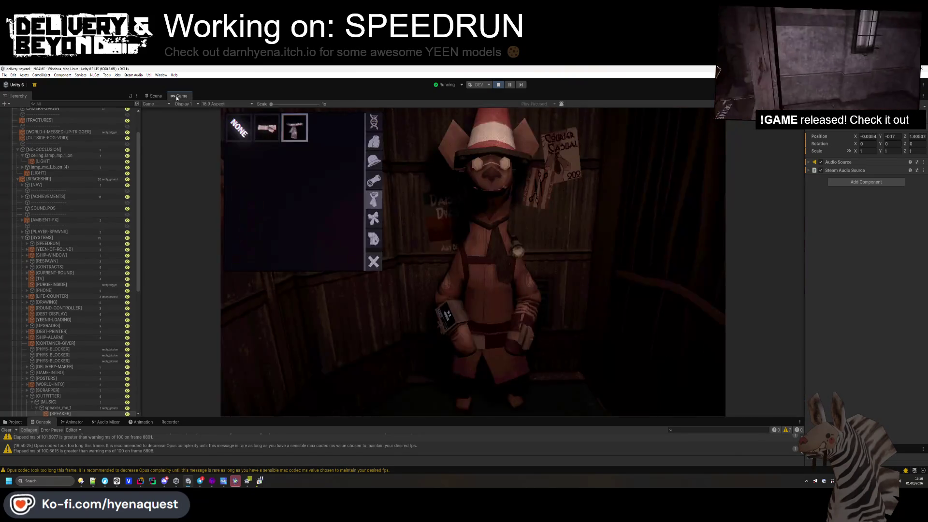
{"action": "left_click", "coordinate": [154, 95]}
{"action": "left_click_drag", "start_coordinate": [499, 214], "coordinate": [481, 235]}
{"action": "left_click", "coordinate": [175, 96]}
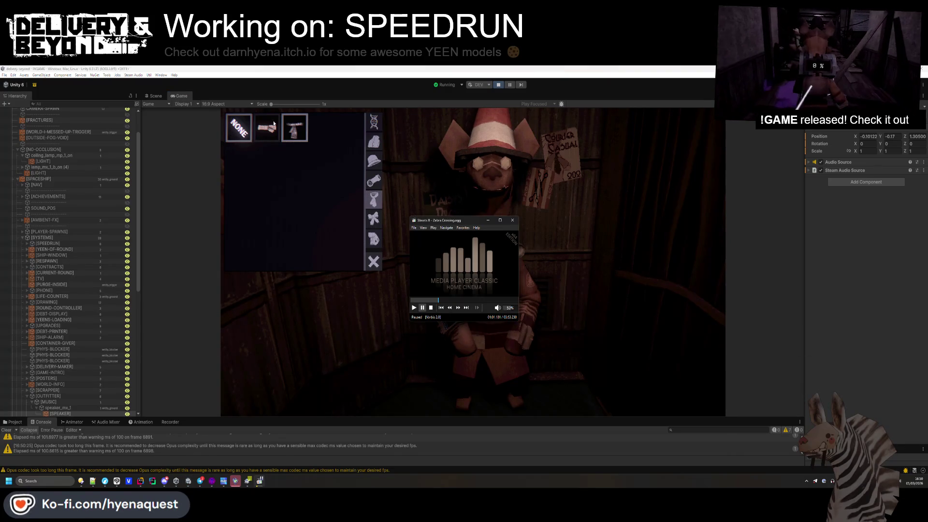
{"action": "left_click", "coordinate": [157, 97]}
- Fine-tune the speaker's height and side position, testing the placement in game
{"action": "mouse_move", "coordinate": [497, 206]}
{"action": "left_mouse_down"}
{"action": "mouse_move", "coordinate": [507, 292]}
{"action": "mouse_move", "coordinate": [498, 230]}
{"action": "mouse_move", "coordinate": [515, 209]}
{"action": "mouse_move", "coordinate": [618, 236]}
{"action": "left_mouse_up"}
{"action": "left_click_drag", "start_coordinate": [694, 261], "coordinate": [509, 240]}
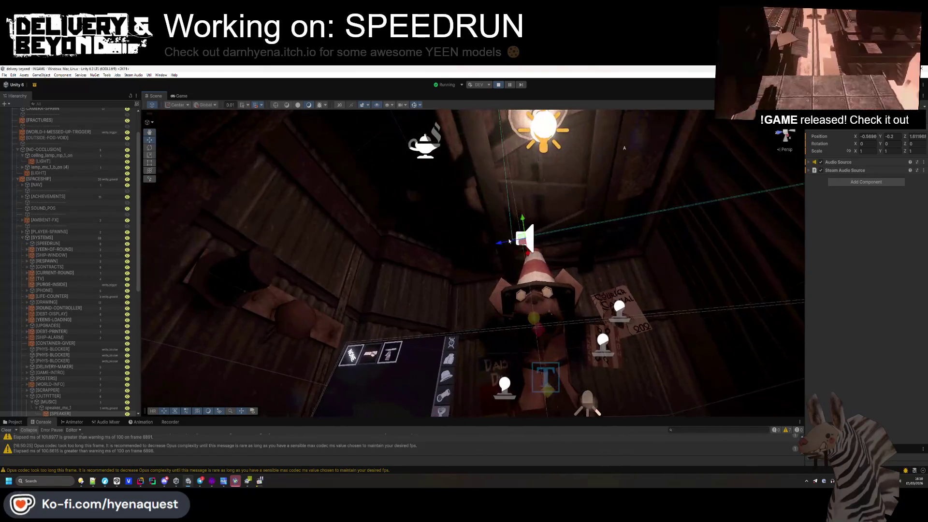
{"action": "left_click", "coordinate": [190, 99]}
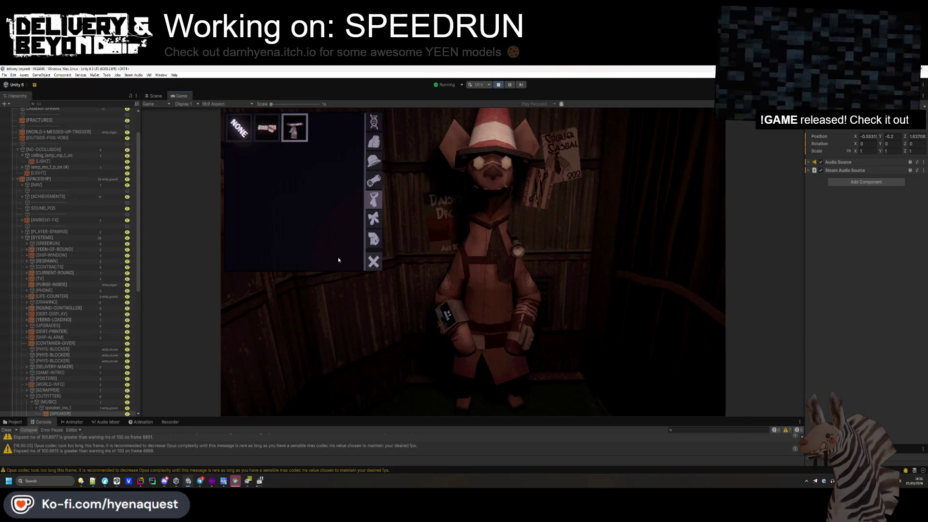
{"action": "left_click", "coordinate": [155, 95]}
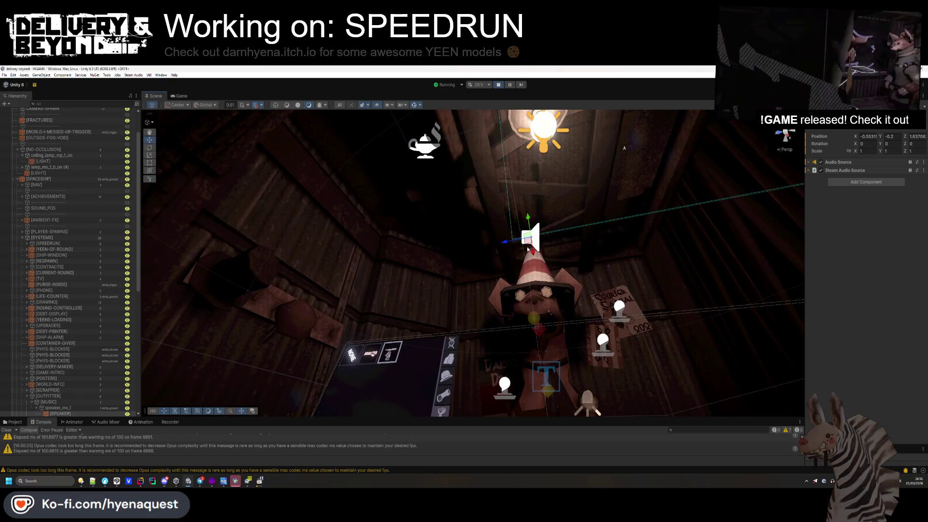
{"action": "mouse_move", "coordinate": [513, 235]}
{"action": "left_mouse_down"}
{"action": "mouse_move", "coordinate": [446, 201]}
{"action": "mouse_move", "coordinate": [458, 204]}
{"action": "left_mouse_up"}
{"action": "left_click", "coordinate": [182, 96]}
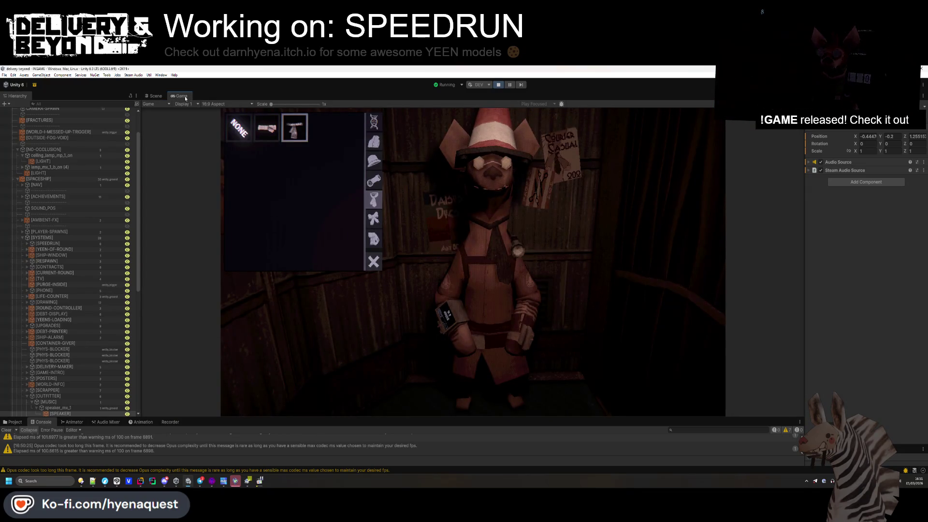
- Copy the speaker's Transform values and stop play mode
{"action": "right_click", "coordinate": [829, 129]}
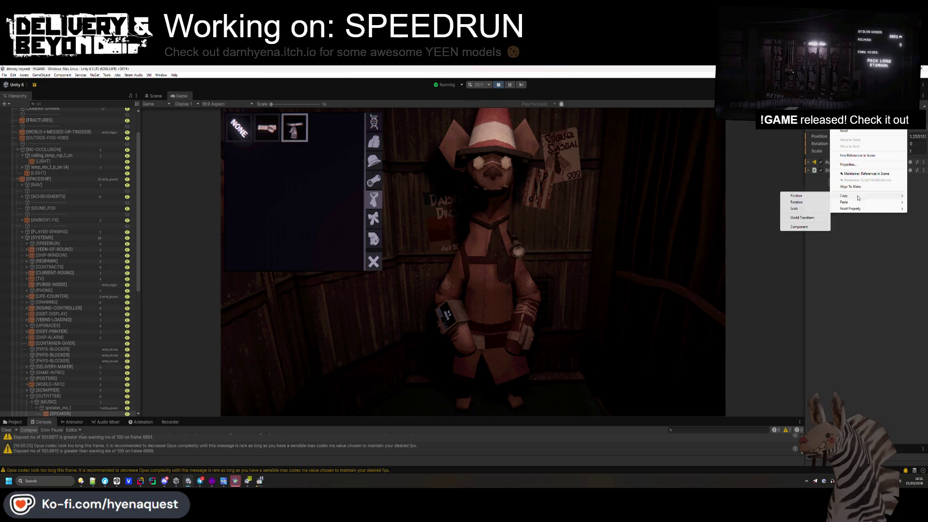
{"action": "left_click", "coordinate": [805, 203]}
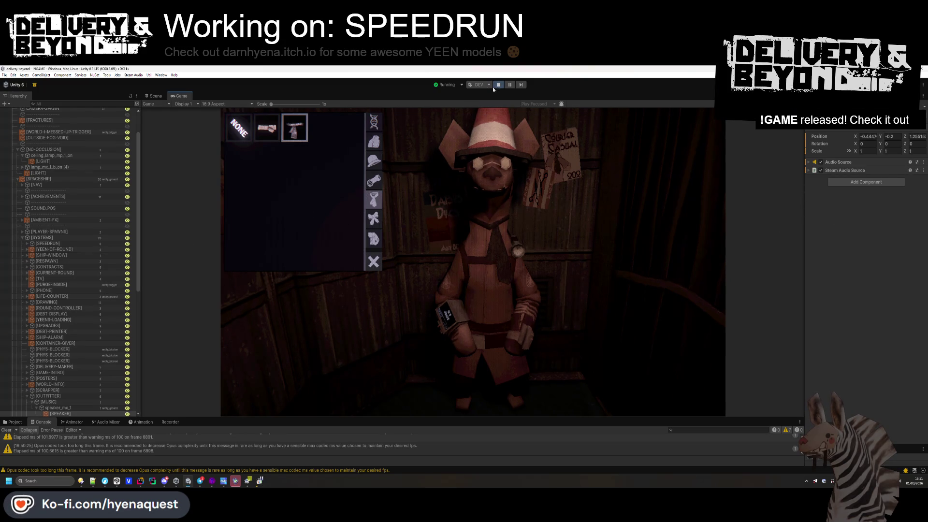
{"action": "left_click", "coordinate": [494, 87]}
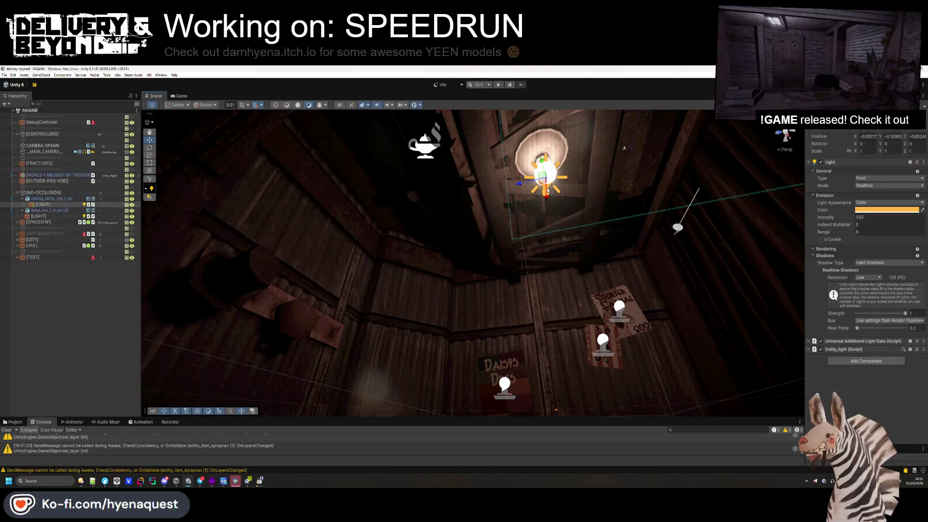
- Turn off shadows on the ceiling lamp's light
{"action": "left_click", "coordinate": [872, 262]}
{"action": "left_click", "coordinate": [873, 270]}
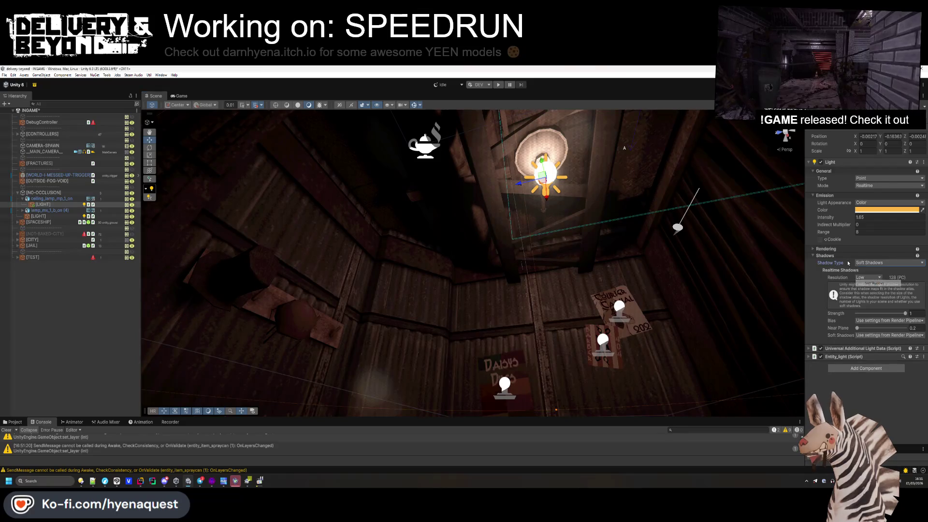
{"action": "left_click", "coordinate": [821, 256]}
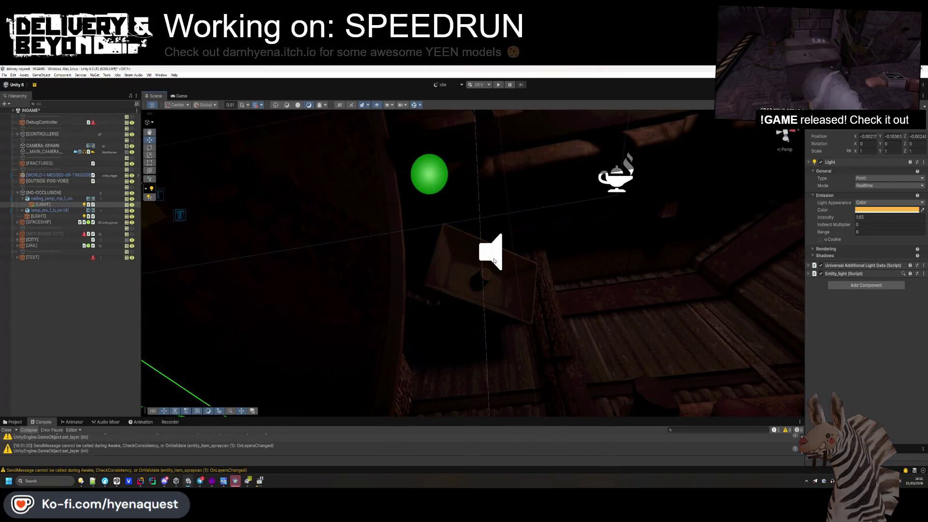
- Paste the copied position onto the music speaker (X -0.4447, Y -0.2, Z 1.255157)
{"action": "left_click", "coordinate": [490, 251]}
{"action": "right_click", "coordinate": [841, 128]}
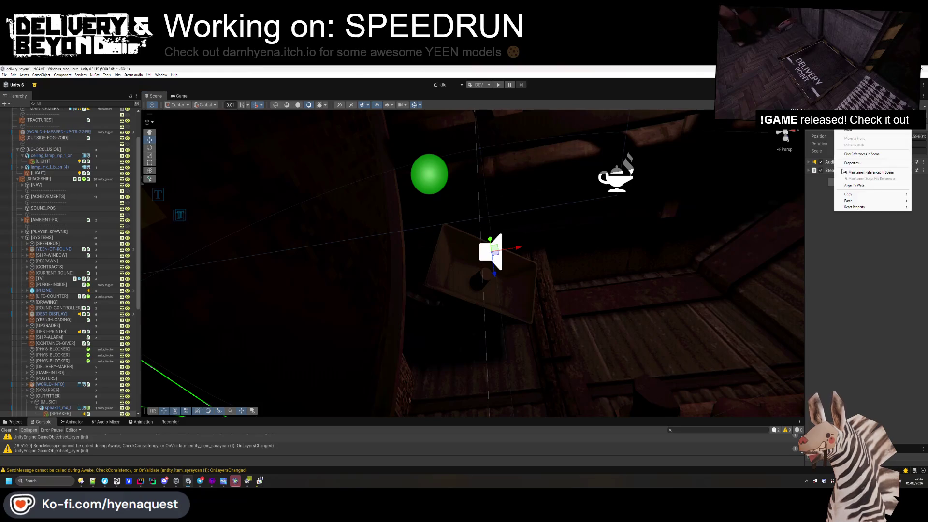
{"action": "mouse_move", "coordinate": [854, 201]}
{"action": "left_click", "coordinate": [793, 225]}
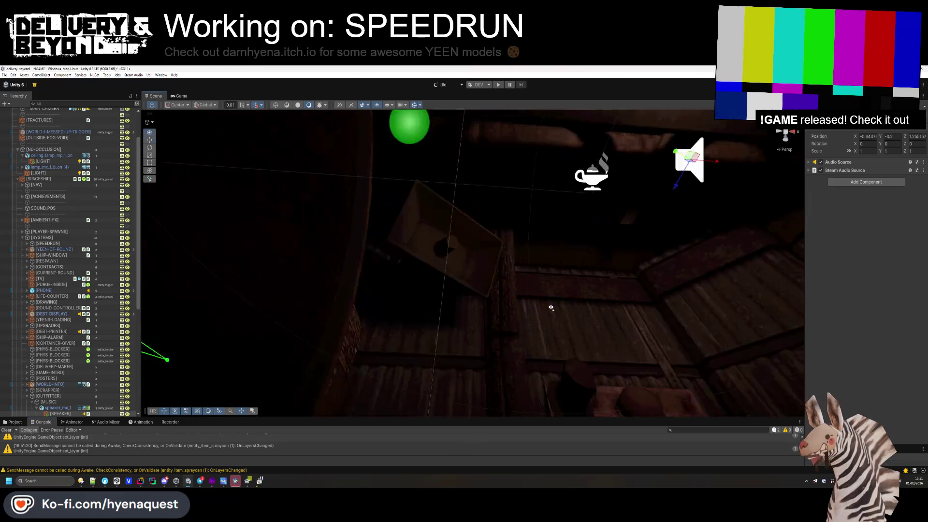
{"action": "mouse_move", "coordinate": [463, 361]}
{"action": "left_mouse_down"}
{"action": "mouse_move", "coordinate": [472, 357]}
{"action": "mouse_move", "coordinate": [435, 227]}
{"action": "mouse_move", "coordinate": [478, 267]}
{"action": "mouse_move", "coordinate": [532, 270]}
{"action": "mouse_move", "coordinate": [526, 299]}
{"action": "mouse_move", "coordinate": [535, 336]}
{"action": "mouse_move", "coordinate": [549, 348]}
{"action": "mouse_move", "coordinate": [496, 344]}
{"action": "mouse_move", "coordinate": [379, 383]}
{"action": "mouse_move", "coordinate": [311, 356]}
{"action": "mouse_move", "coordinate": [370, 385]}
{"action": "left_mouse_up"}
- Look around the room and select the baked static mesh
{"action": "left_click", "coordinate": [491, 294]}
{"action": "mouse_move", "coordinate": [527, 279]}
{"action": "left_mouse_down"}
{"action": "mouse_move", "coordinate": [472, 366]}
{"action": "mouse_move", "coordinate": [467, 327]}
{"action": "mouse_move", "coordinate": [472, 335]}
{"action": "left_mouse_up"}
{"action": "left_click", "coordinate": [460, 327]}
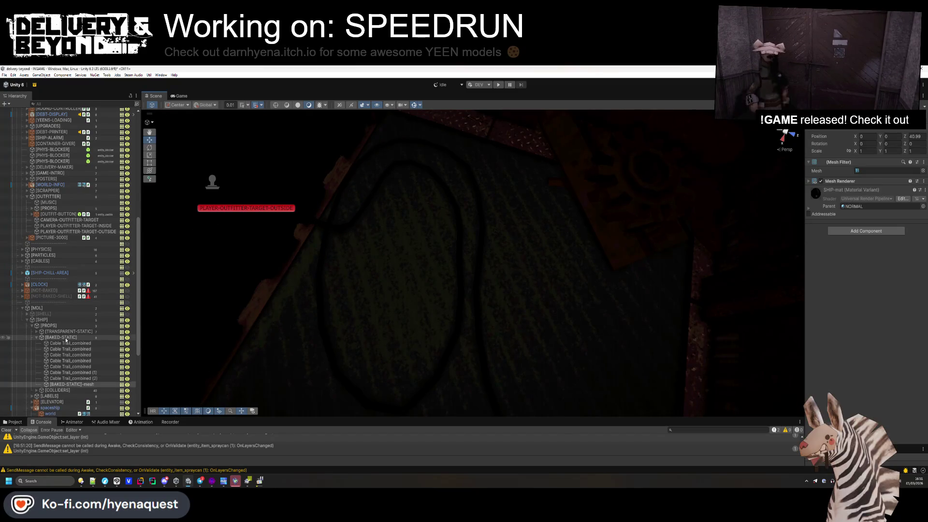
- Inspect room pieces and select the NOT-BAKED group to view its Mesh Baker
{"action": "scroll", "coordinate": [67, 341], "scroll_direction": "up", "scroll_amount": 2}
{"action": "left_click", "coordinate": [50, 313]}
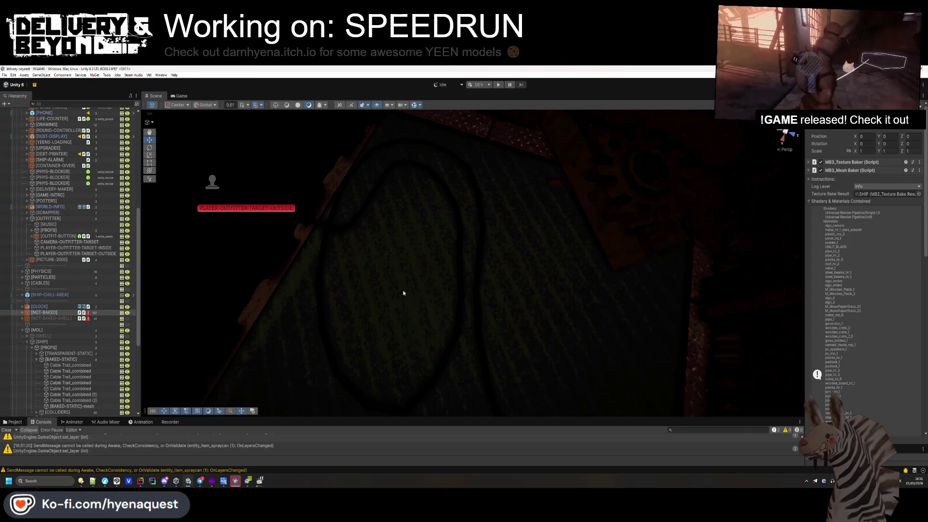
{"action": "left_click", "coordinate": [651, 214]}
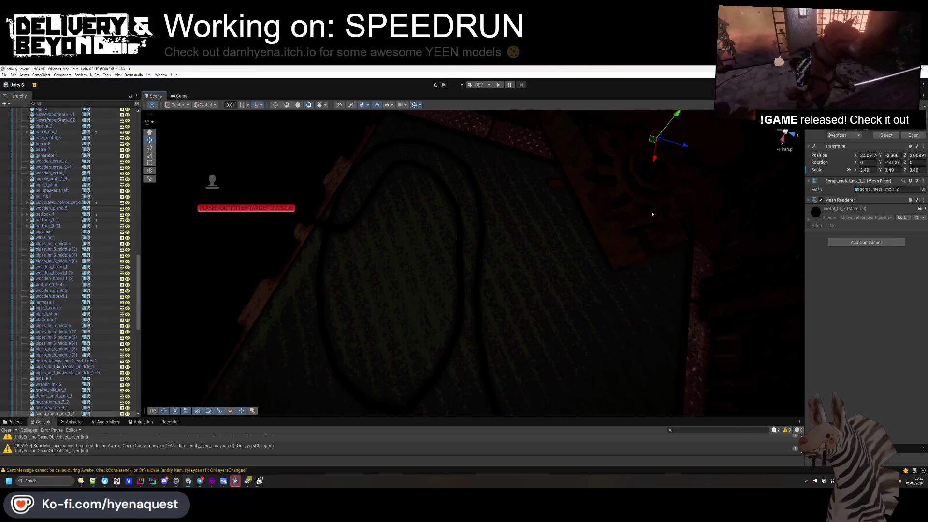
{"action": "left_click", "coordinate": [460, 283]}
{"action": "left_click", "coordinate": [461, 283]}
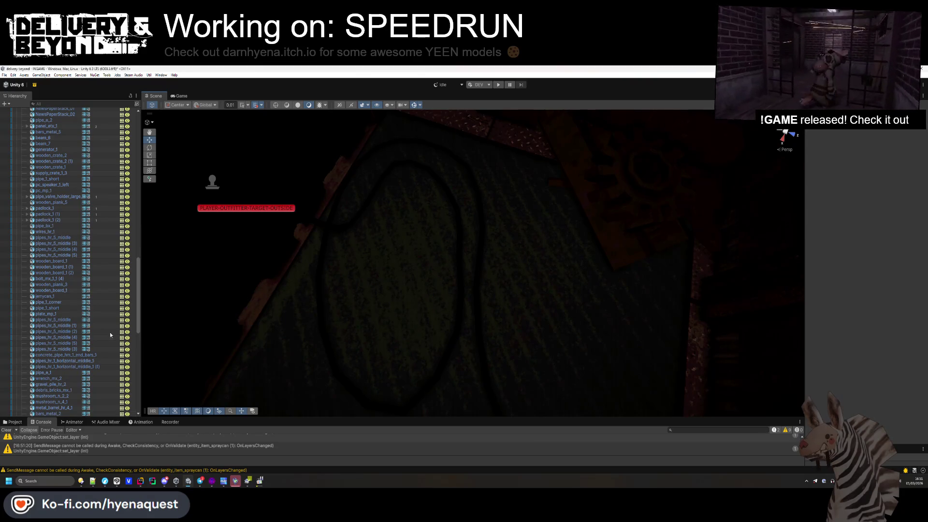
{"action": "scroll", "coordinate": [55, 241], "scroll_direction": "up", "scroll_amount": 15}
{"action": "left_click", "coordinate": [55, 179]}
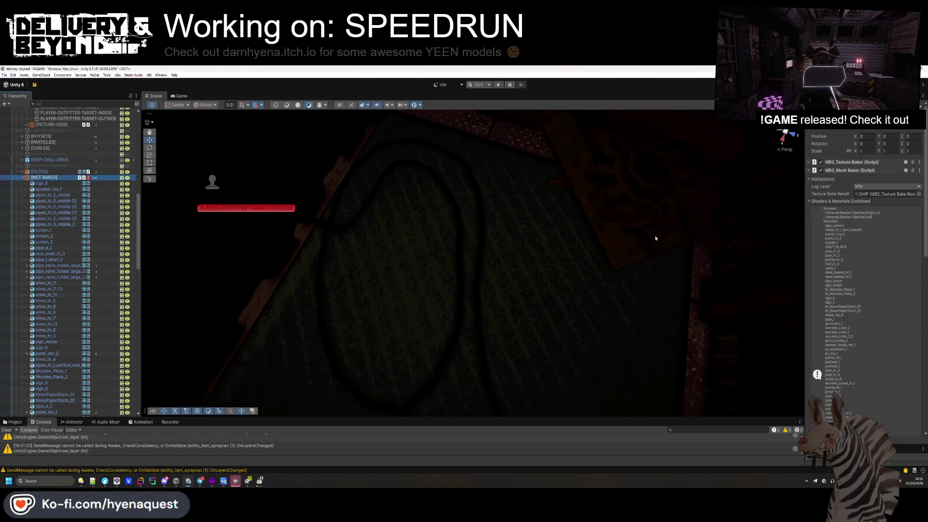
{"action": "scroll", "coordinate": [870, 289], "scroll_direction": "down", "scroll_amount": 10}
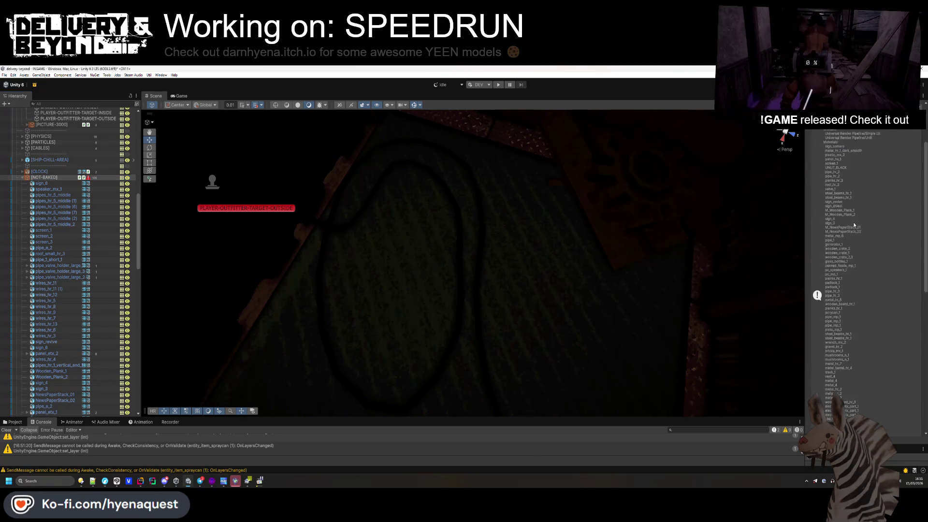
{"action": "scroll", "coordinate": [880, 338], "scroll_direction": "down", "scroll_amount": 5}
- Set Objects To Be Combined size to 1, add the NOT-BAKED renderers, and bake 134 objects
{"action": "left_click", "coordinate": [878, 398]}
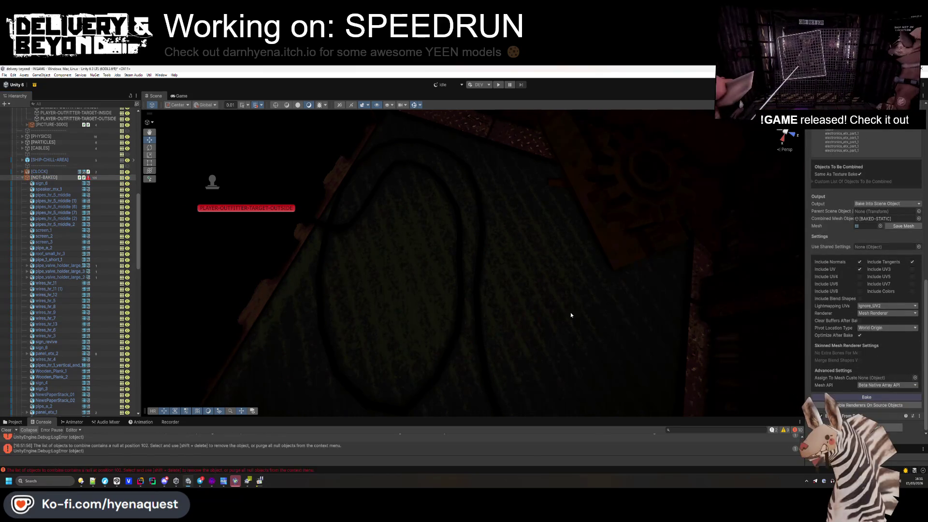
{"action": "scroll", "coordinate": [854, 173], "scroll_direction": "up", "scroll_amount": 20}
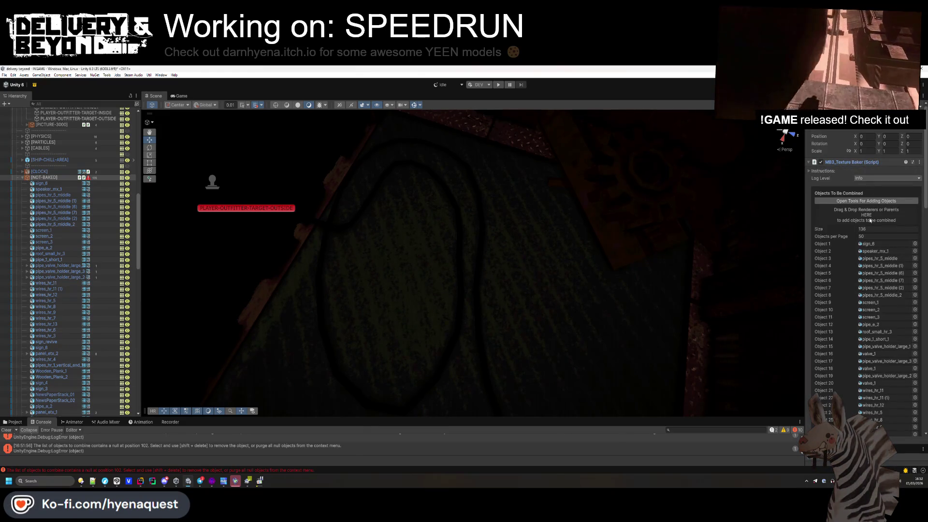
{"action": "type", "text": "1"}
{"action": "key", "text": "Return"}
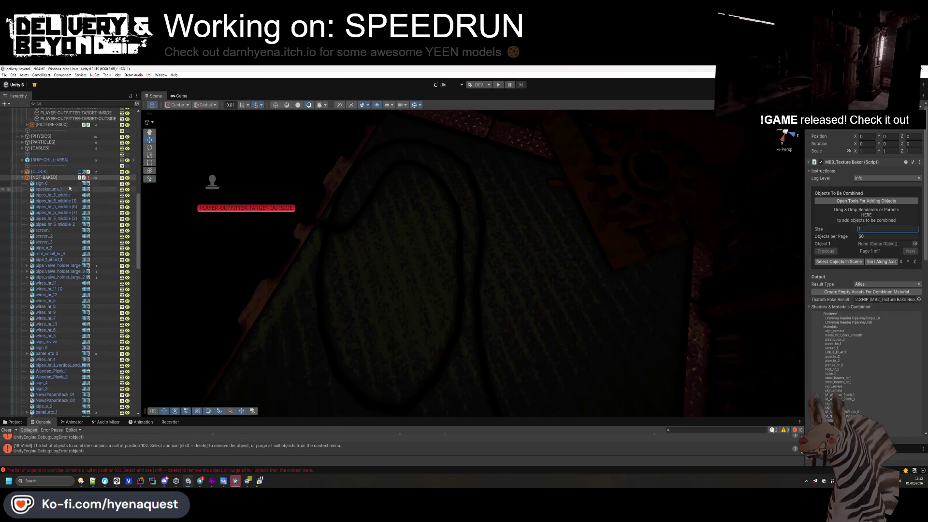
{"action": "left_click_drag", "start_coordinate": [407, 232], "coordinate": [860, 212]}
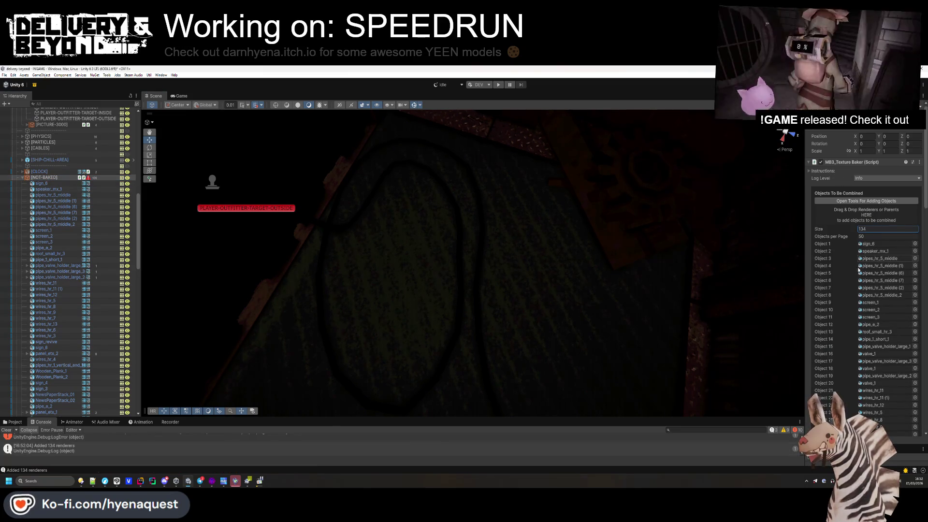
{"action": "scroll", "coordinate": [858, 269], "scroll_direction": "down", "scroll_amount": 20}
{"action": "scroll", "coordinate": [867, 403], "scroll_direction": "down", "scroll_amount": 10}
{"action": "left_click", "coordinate": [867, 398]}
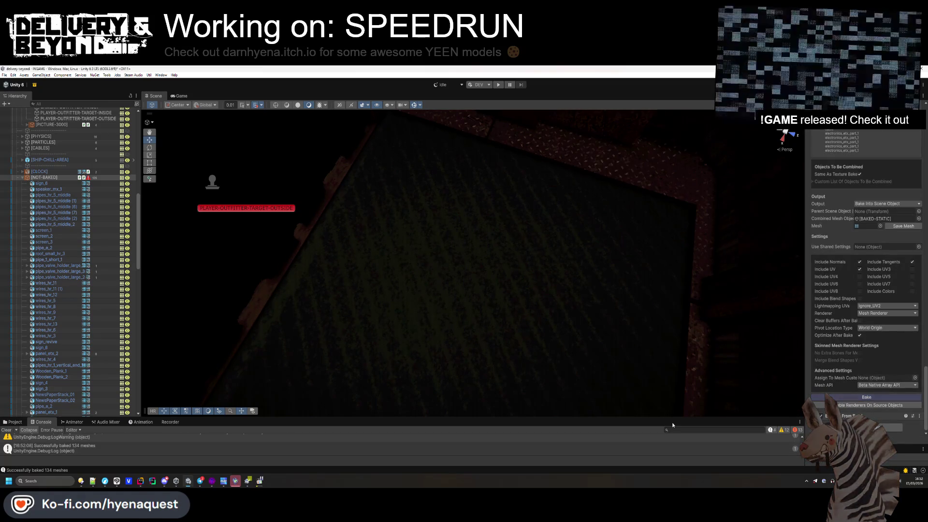
- Show the Project browser and collapse the NOT-BAKED and MDL groups
{"action": "left_click", "coordinate": [12, 422]}
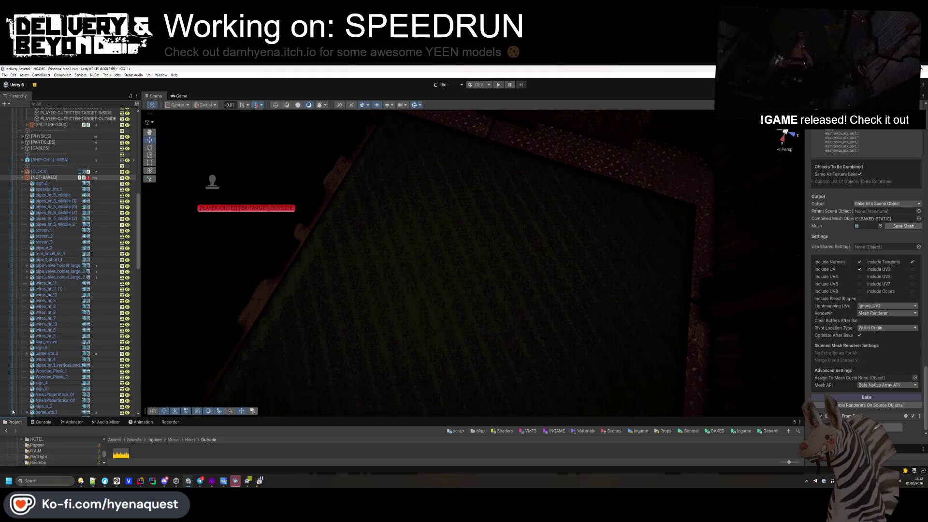
{"action": "left_click", "coordinate": [22, 179]}
{"action": "scroll", "coordinate": [850, 168], "scroll_direction": "up", "scroll_amount": 10}
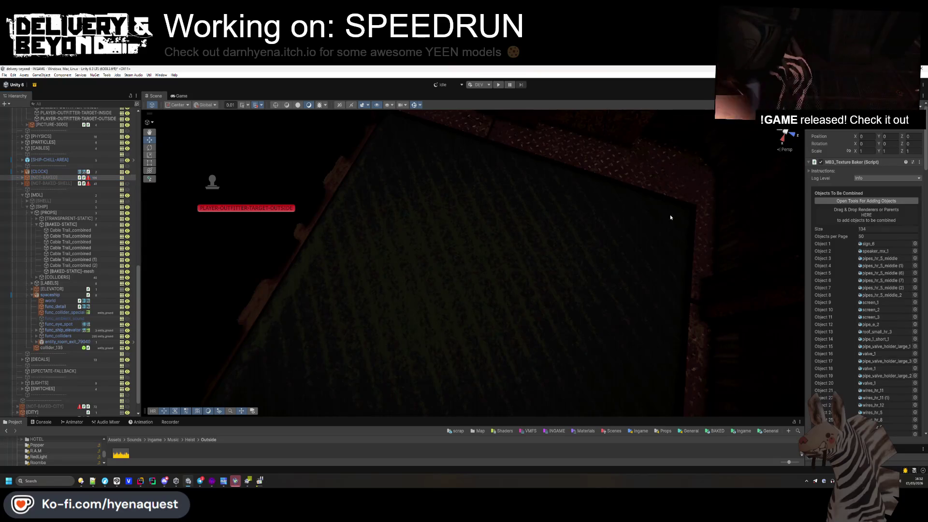
{"action": "left_click", "coordinate": [22, 196]}
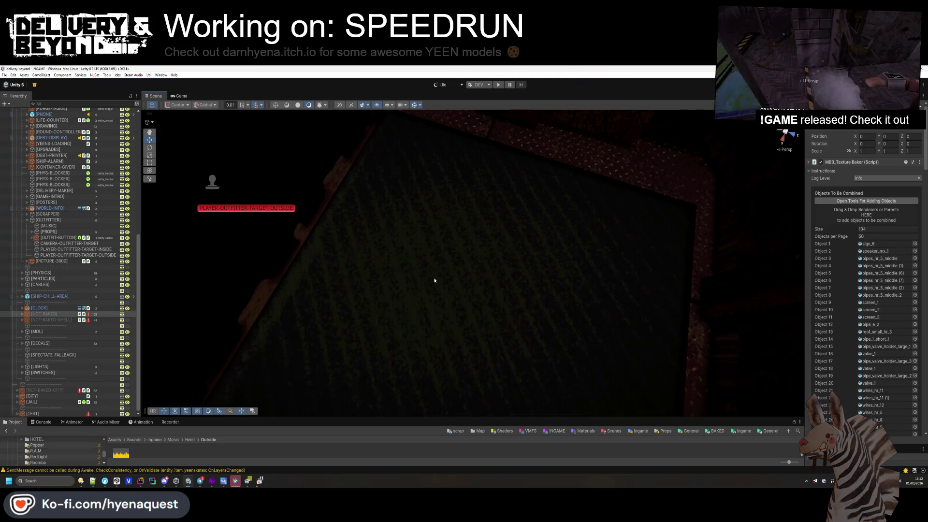
- Orbit the Scene view to look around the outfitter room
{"action": "mouse_move", "coordinate": [431, 309]}
{"action": "left_mouse_down"}
{"action": "mouse_move", "coordinate": [478, 254]}
{"action": "mouse_move", "coordinate": [595, 290]}
{"action": "mouse_move", "coordinate": [773, 295]}
{"action": "left_mouse_up"}
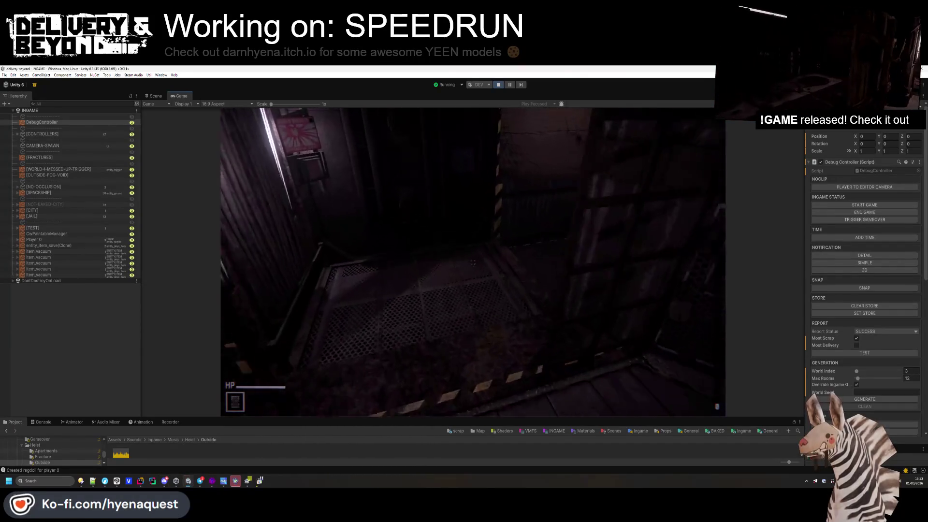
- Open the outfitter customization menu in game and check the console output
{"action": "key", "text": "super"}
{"action": "left_click", "coordinate": [427, 219]}
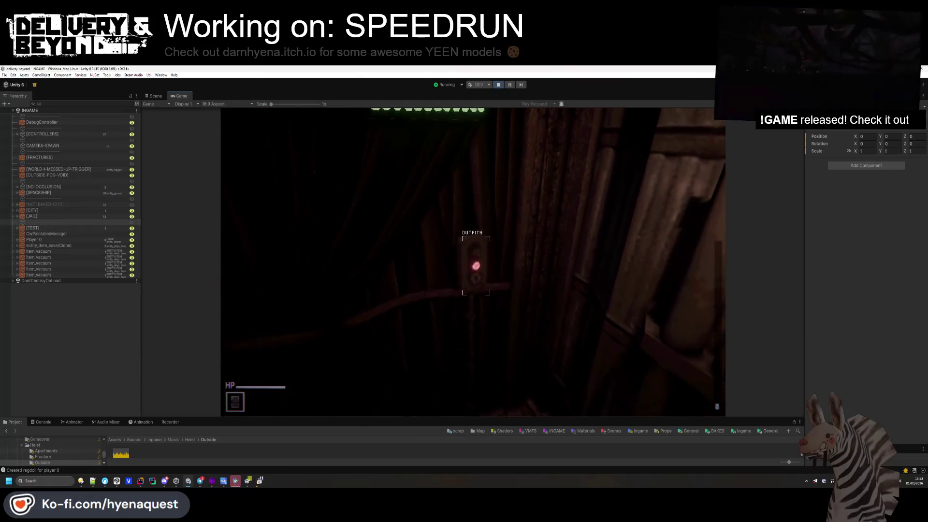
{"action": "key", "text": "e"}
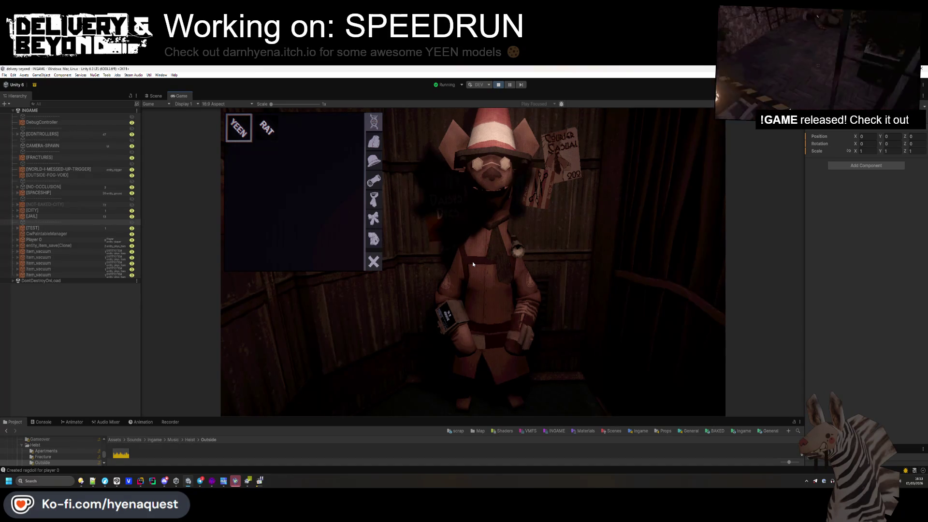
{"action": "left_click", "coordinate": [41, 421]}
{"action": "left_click", "coordinate": [10, 430]}
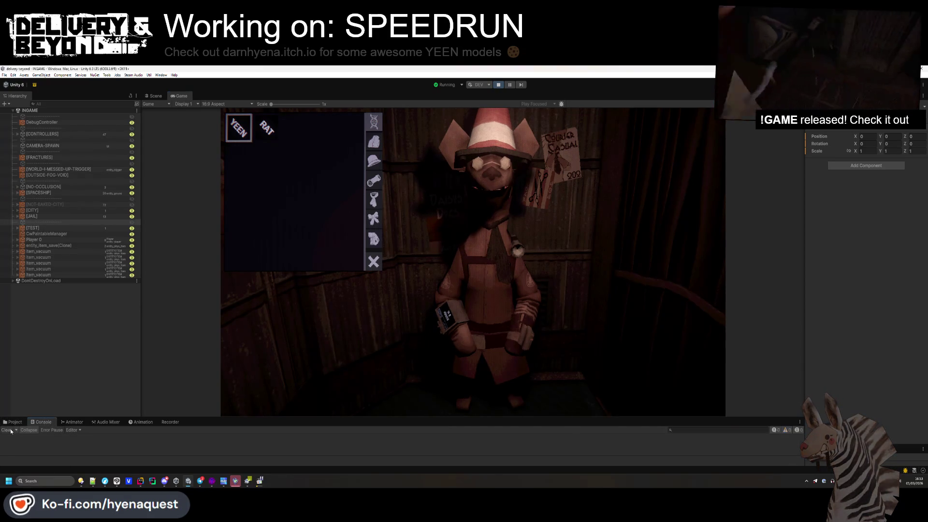
{"action": "left_click", "coordinate": [13, 422]}
- Inspect the outfitter booth in the Scene view, then stop play mode
{"action": "left_click", "coordinate": [164, 96]}
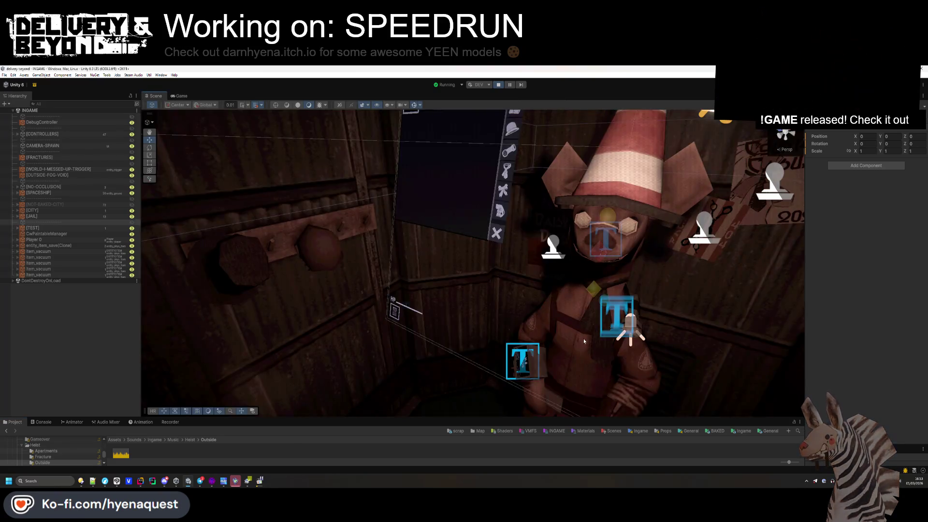
{"action": "mouse_move", "coordinate": [572, 287]}
{"action": "left_mouse_down"}
{"action": "mouse_move", "coordinate": [377, 321]}
{"action": "mouse_move", "coordinate": [302, 238]}
{"action": "mouse_move", "coordinate": [310, 254]}
{"action": "mouse_move", "coordinate": [496, 337]}
{"action": "mouse_move", "coordinate": [327, 278]}
{"action": "mouse_move", "coordinate": [425, 132]}
{"action": "left_mouse_up"}
{"action": "left_click", "coordinate": [494, 86]}
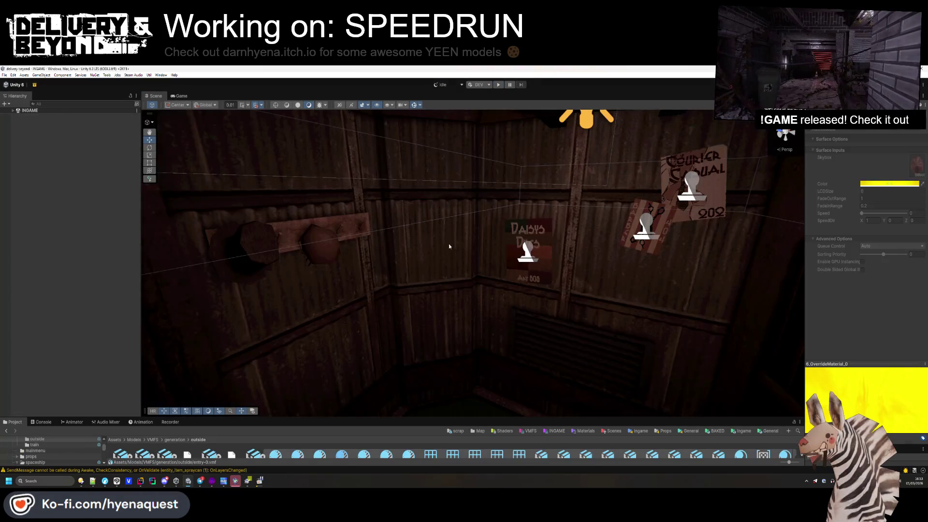
- Select the DripVFX (3) drip effect near the ceiling lamp and raise it toward the beams
{"action": "left_click", "coordinate": [375, 251]}
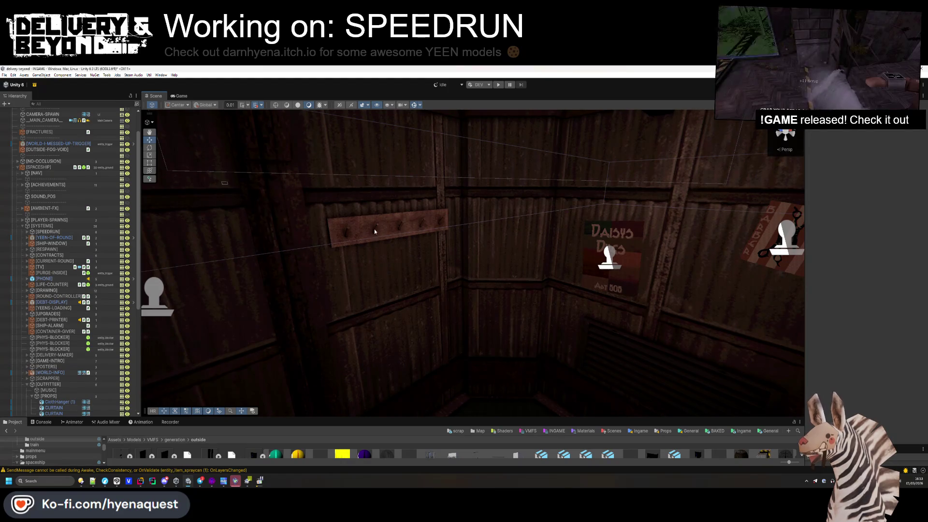
{"action": "mouse_move", "coordinate": [385, 282]}
{"action": "left_mouse_down"}
{"action": "mouse_move", "coordinate": [481, 268]}
{"action": "mouse_move", "coordinate": [393, 327]}
{"action": "mouse_move", "coordinate": [358, 275]}
{"action": "mouse_move", "coordinate": [415, 266]}
{"action": "mouse_move", "coordinate": [487, 280]}
{"action": "mouse_move", "coordinate": [477, 216]}
{"action": "mouse_move", "coordinate": [448, 249]}
{"action": "mouse_move", "coordinate": [398, 217]}
{"action": "mouse_move", "coordinate": [434, 203]}
{"action": "mouse_move", "coordinate": [473, 227]}
{"action": "mouse_move", "coordinate": [502, 213]}
{"action": "left_mouse_up"}
{"action": "left_click", "coordinate": [421, 280]}
{"action": "left_click", "coordinate": [424, 282]}
{"action": "left_click", "coordinate": [505, 208]}
{"action": "mouse_move", "coordinate": [458, 235]}
{"action": "left_mouse_down"}
{"action": "mouse_move", "coordinate": [340, 165]}
{"action": "mouse_move", "coordinate": [360, 246]}
{"action": "mouse_move", "coordinate": [474, 348]}
{"action": "mouse_move", "coordinate": [719, 330]}
{"action": "mouse_move", "coordinate": [449, 298]}
{"action": "mouse_move", "coordinate": [490, 294]}
{"action": "mouse_move", "coordinate": [445, 306]}
{"action": "left_mouse_up"}
{"action": "left_click", "coordinate": [347, 161]}
- Select the outfitter camera target, then frame the MUSIC object from the Hierarchy
{"action": "left_click", "coordinate": [450, 300]}
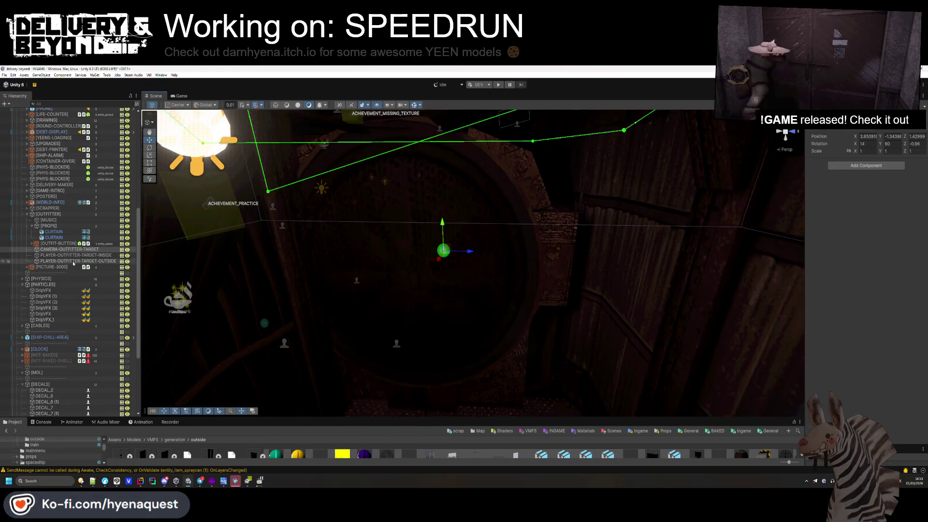
{"action": "double_click", "coordinate": [50, 220]}
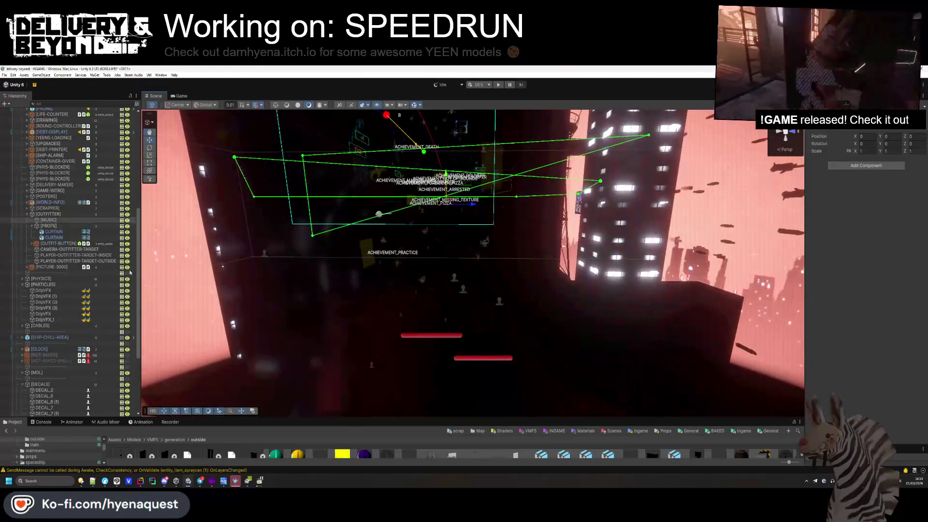
{"action": "scroll", "coordinate": [39, 261], "scroll_direction": "up", "scroll_amount": 3}
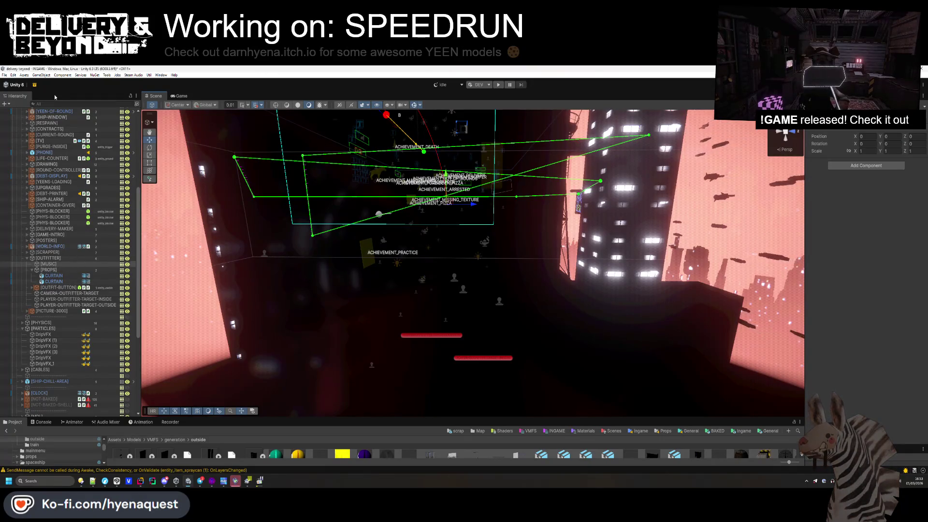
- Filter the Hierarchy to AudioSource objects and inspect the SND, MUSIC, currency and debt sources
{"action": "type", "text": "AudioSource"}
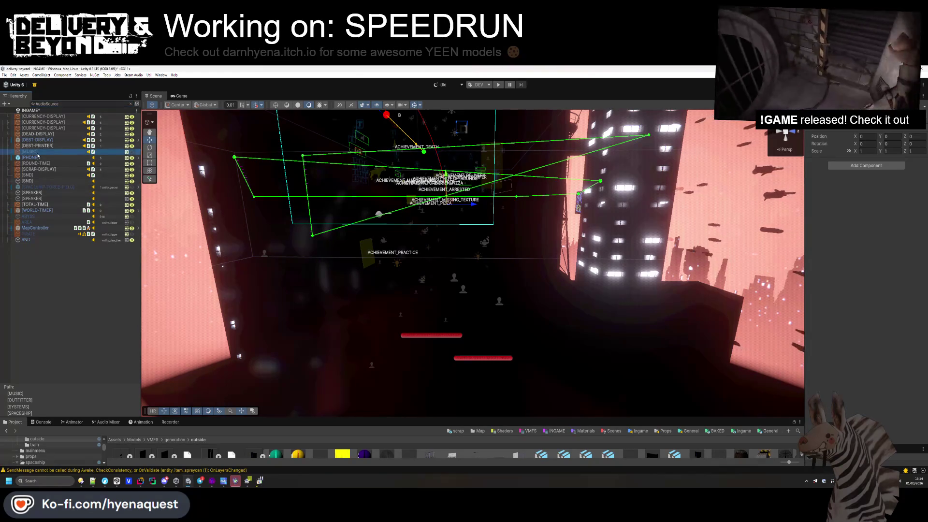
{"action": "left_click", "coordinate": [884, 163]}
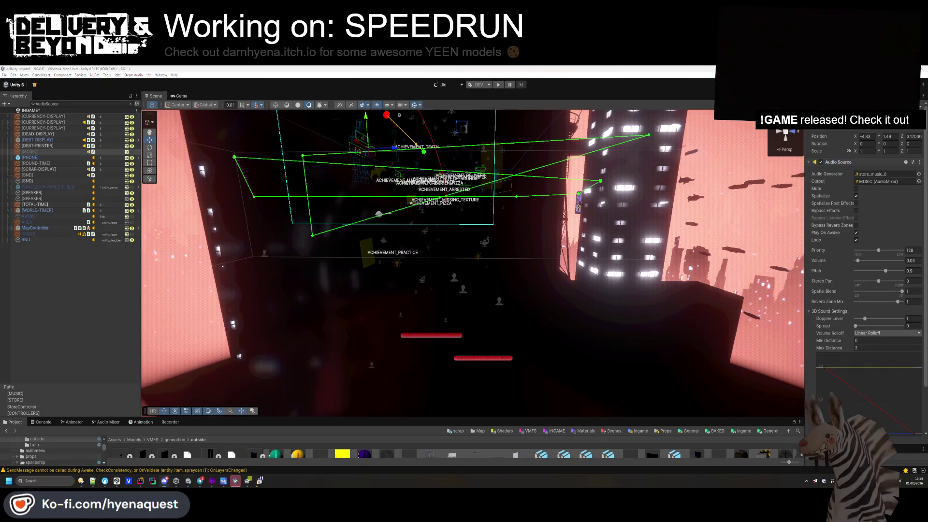
{"action": "left_click", "coordinate": [53, 175]}
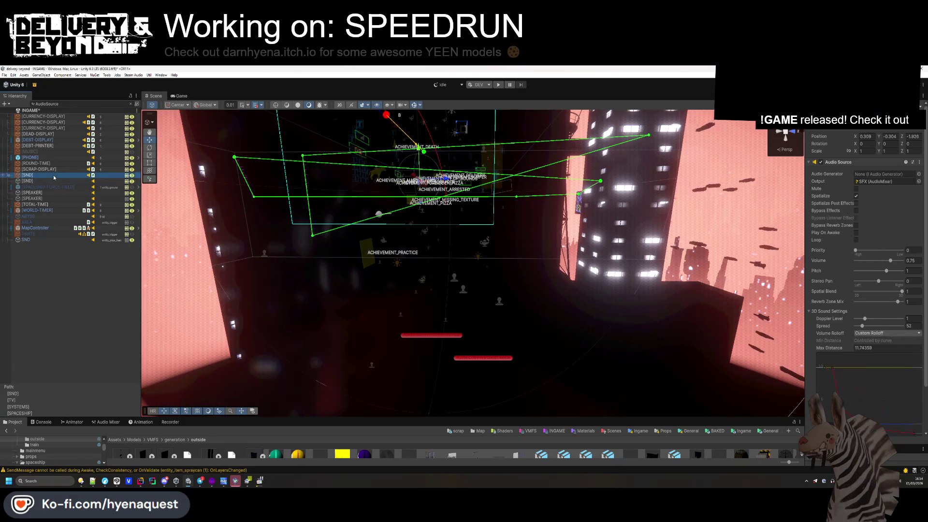
{"action": "key", "text": "Up"}
{"action": "key", "text": "Up"}
{"action": "key", "text": "Up"}
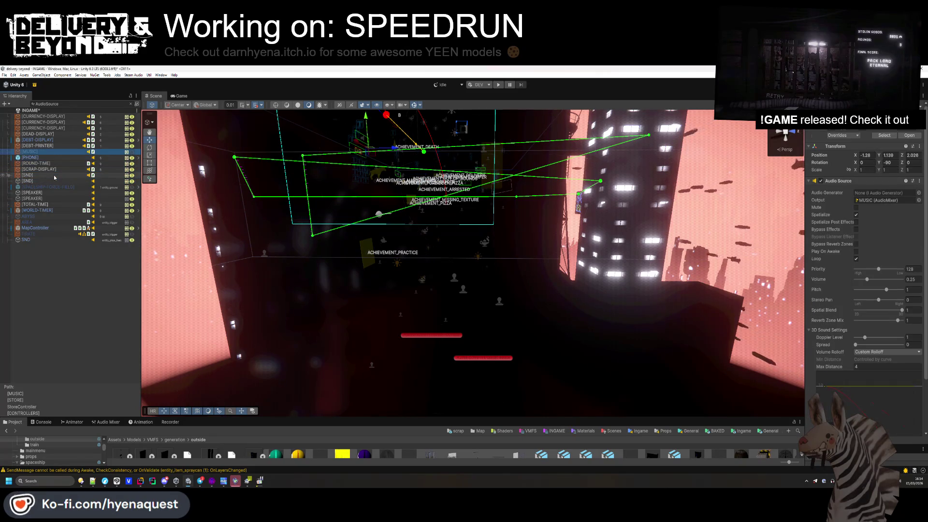
{"action": "key", "text": "Up"}
{"action": "key", "text": "Up"}
{"action": "key", "text": "Up"}
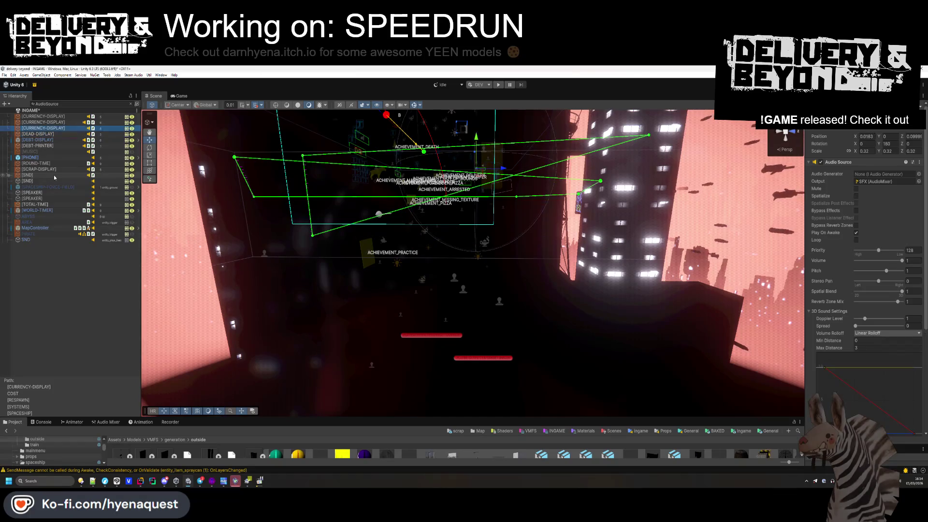
{"action": "key", "text": "Down"}
{"action": "key", "text": "Down"}
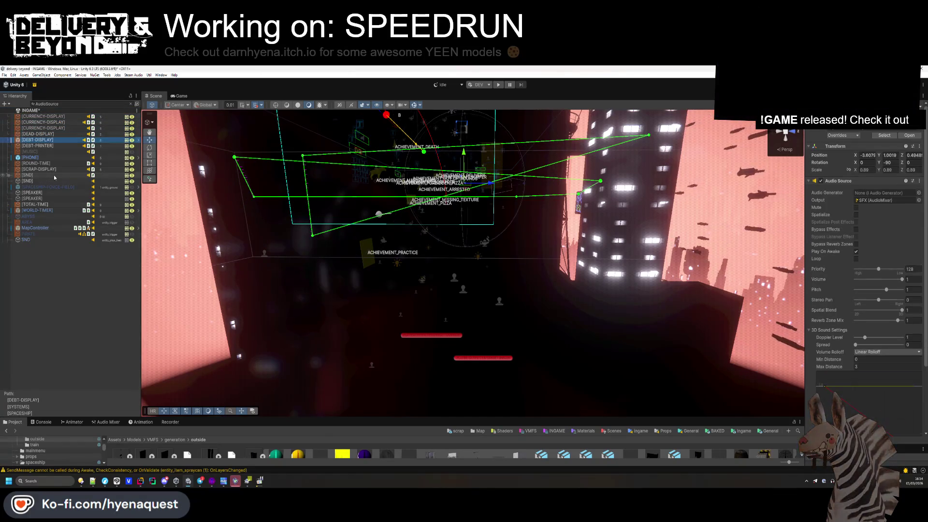
{"action": "key", "text": "Down"}
{"action": "key", "text": "Down"}
{"action": "key", "text": "Down"}
- Inspect the ROUND-TIME, SPACESHIP-FORCE-FIELD, TOTAL-TIME, WORLD-TIMER, MapController and AREA audio sources
{"action": "key", "text": "Up"}
{"action": "key", "text": "Up"}
{"action": "key", "text": "Up"}
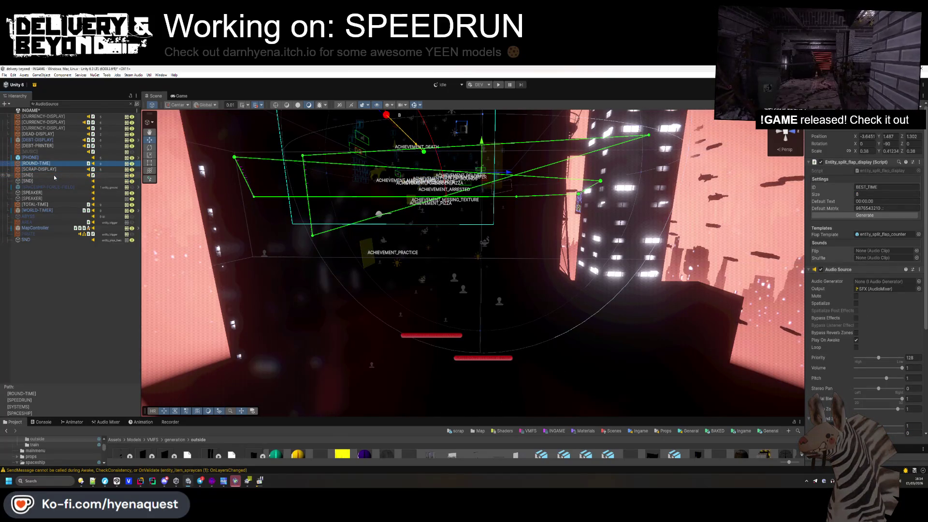
{"action": "key", "text": "Down"}
{"action": "key", "text": "Down"}
{"action": "key", "text": "Down"}
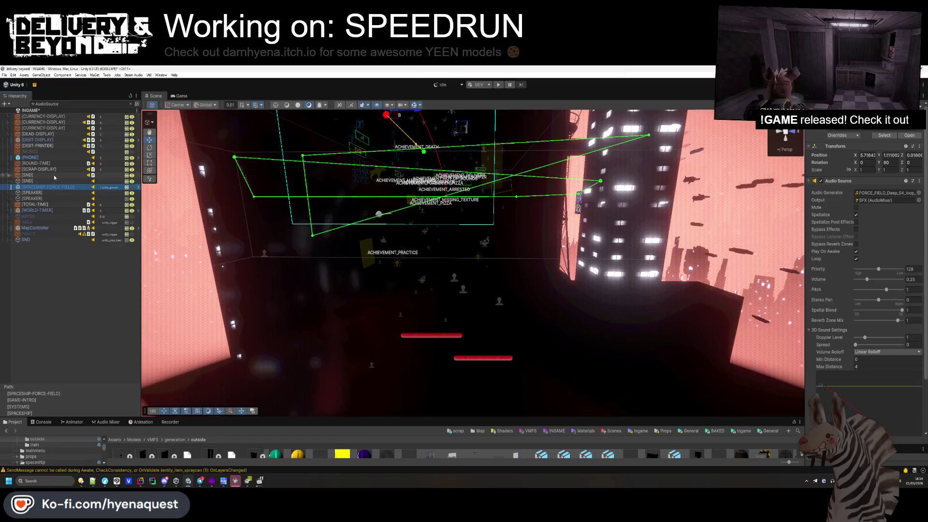
{"action": "key", "text": "Down"}
{"action": "key", "text": "Down"}
{"action": "key", "text": "Down"}
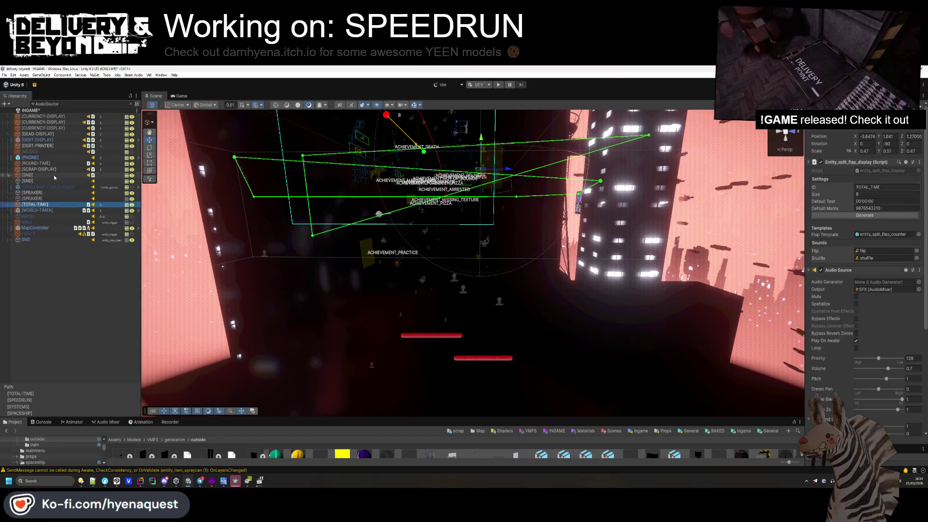
{"action": "key", "text": "Down"}
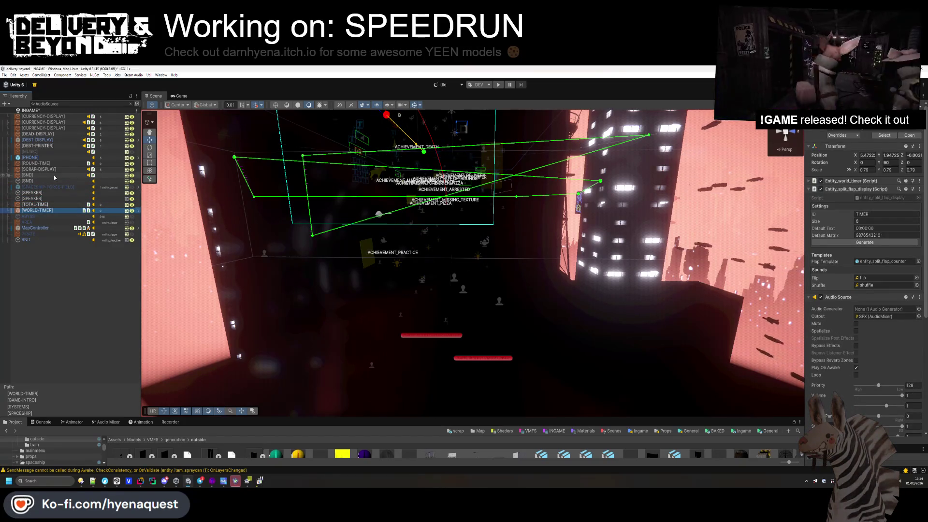
{"action": "key", "text": "Down"}
{"action": "key", "text": "Down"}
{"action": "key", "text": "Down"}
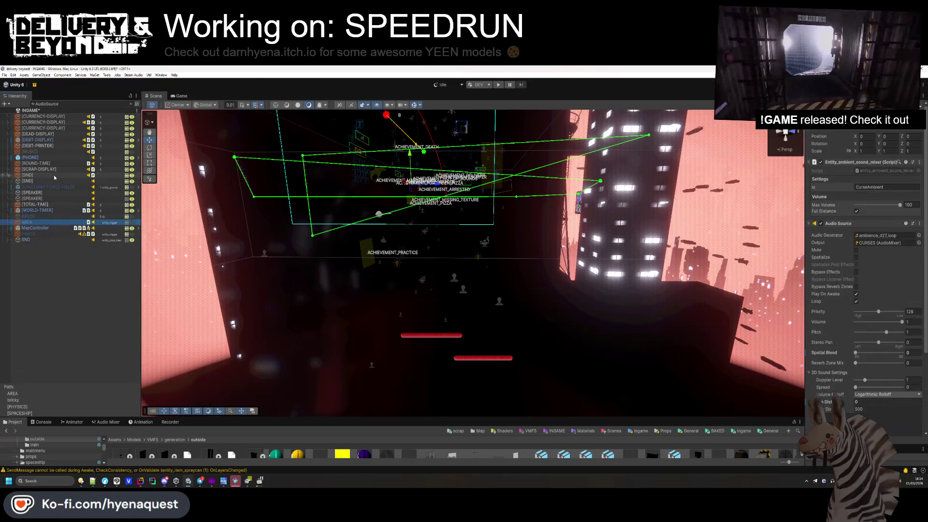
{"action": "key", "text": "Up"}
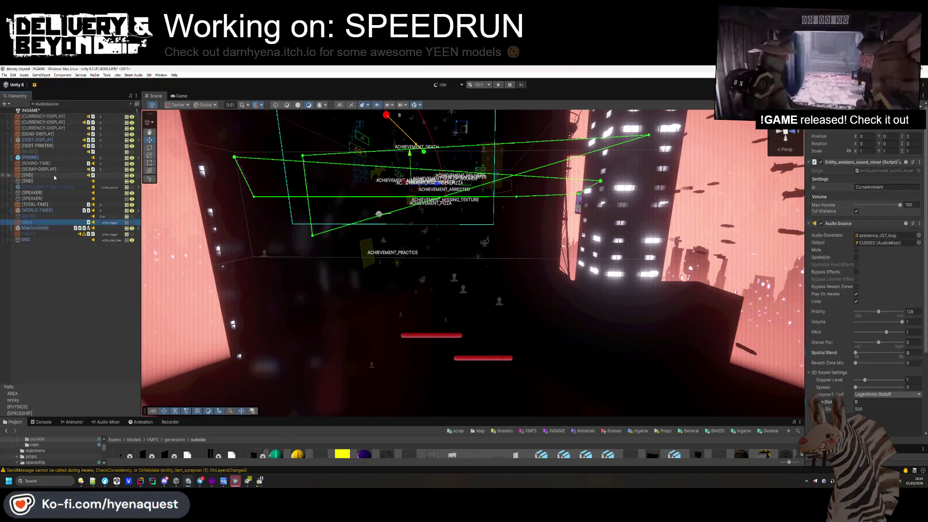
{"action": "key", "text": "Down"}
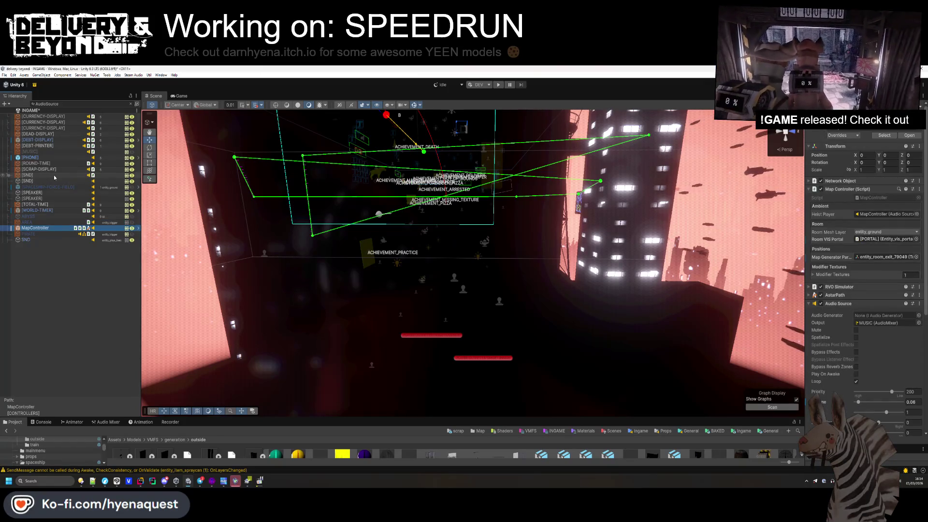
{"action": "key", "text": "Down"}
{"action": "key", "text": "Down"}
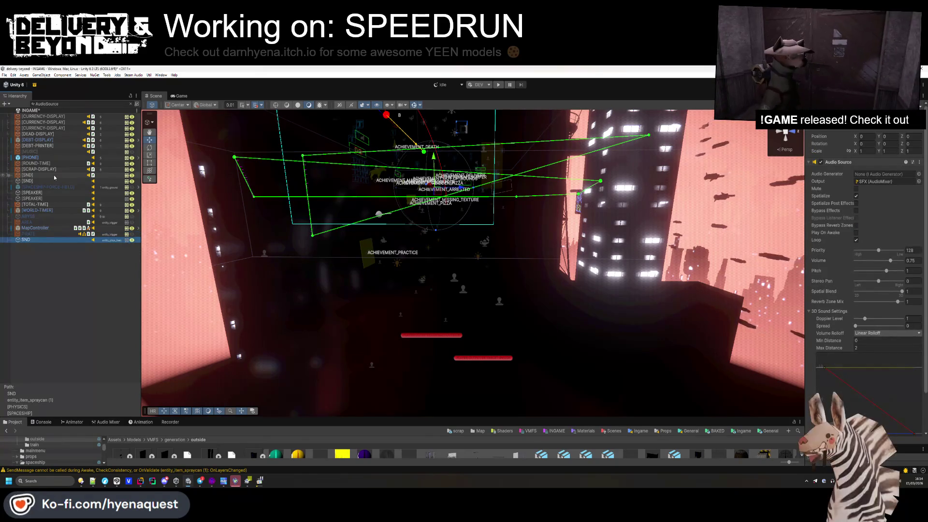
- Deselect and clear the AudioSource filter so the full INGAME hierarchy returns
{"action": "left_click", "coordinate": [70, 314]}
{"action": "key", "text": "Escape"}
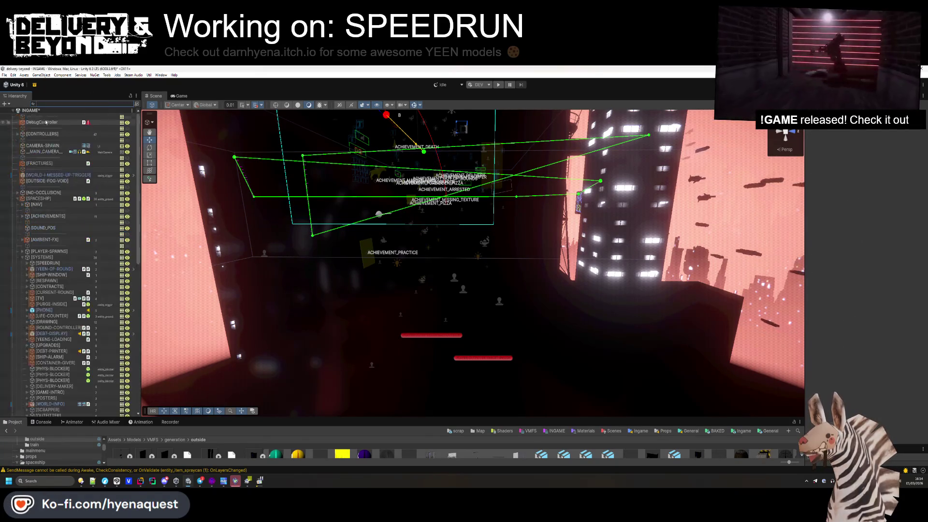
{"action": "scroll", "coordinate": [45, 354], "scroll_direction": "down", "scroll_amount": 10}
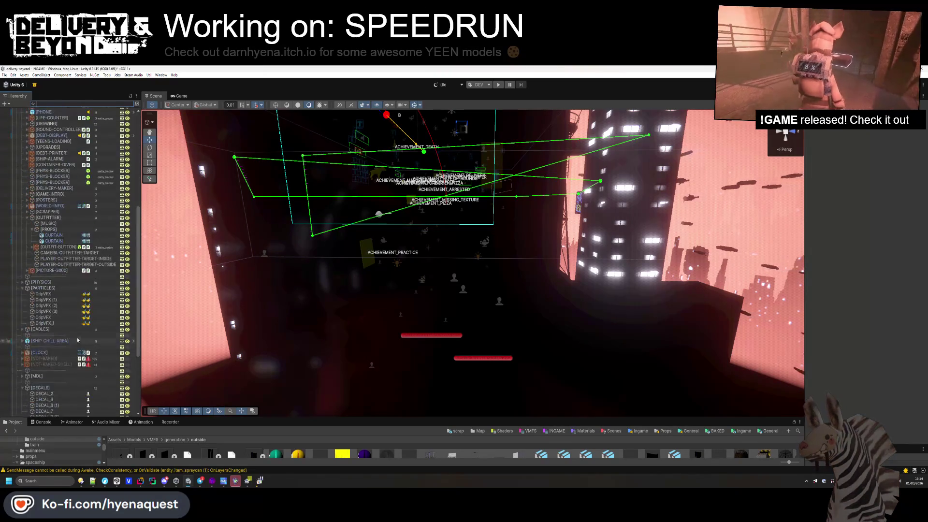
- Frame the MUSIC object and fly the Scene camera into the lit outfitter room by its lamps
{"action": "double_click", "coordinate": [48, 223]}
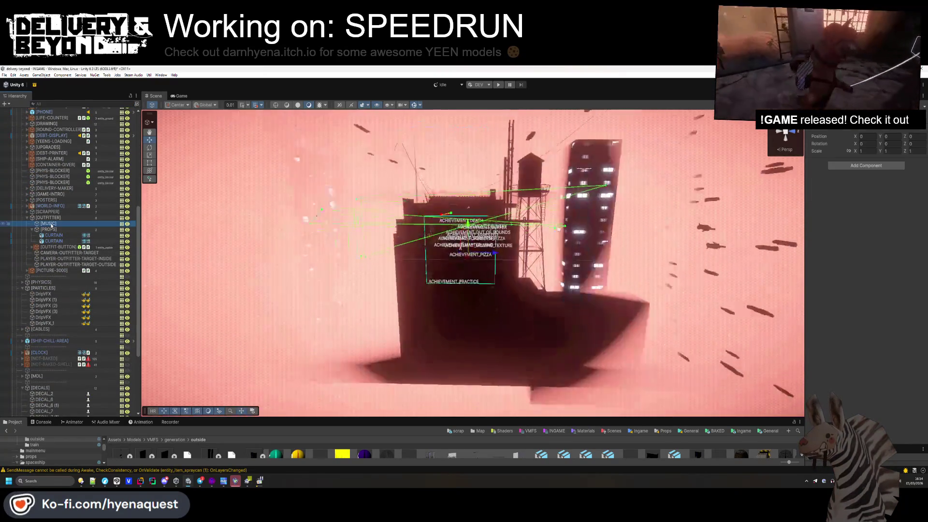
{"action": "key", "text": "w"}
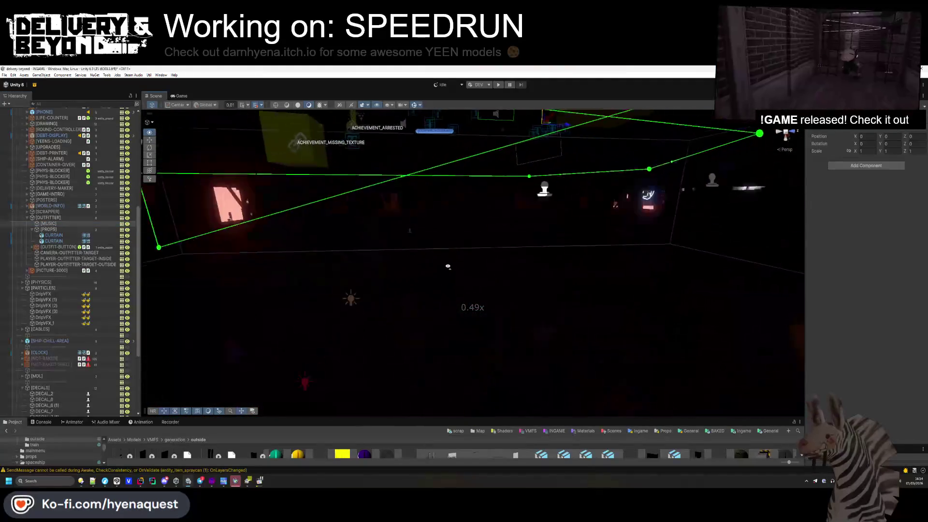
{"action": "key", "text": "s"}
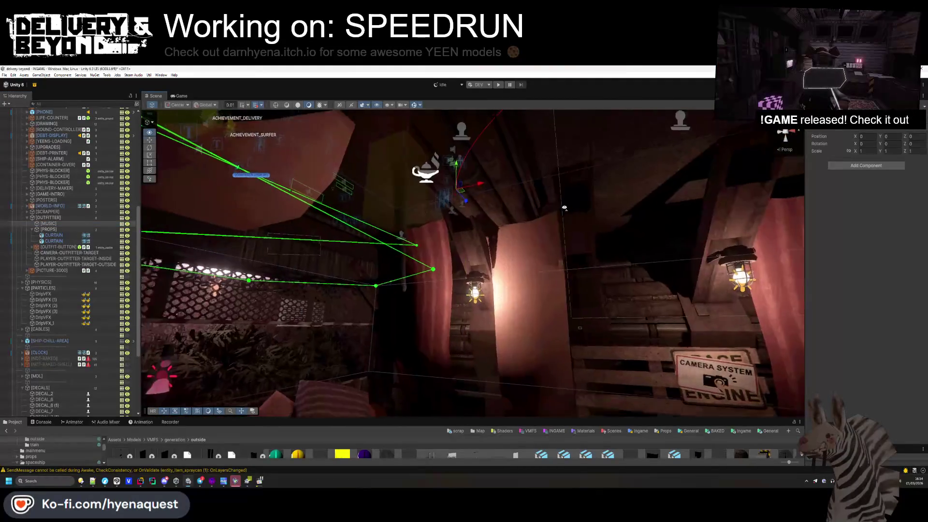
{"action": "left_click", "coordinate": [455, 229]}
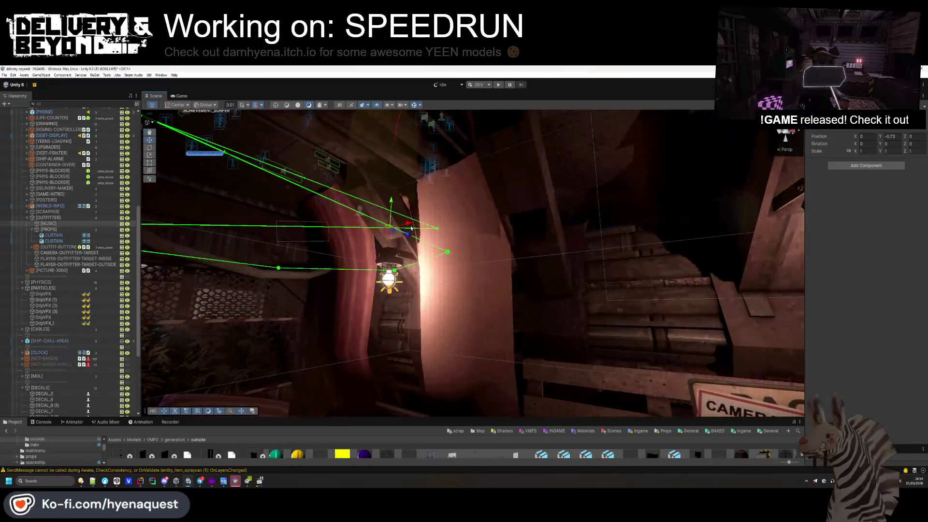
{"action": "left_click", "coordinate": [485, 267]}
{"action": "key", "text": "s"}
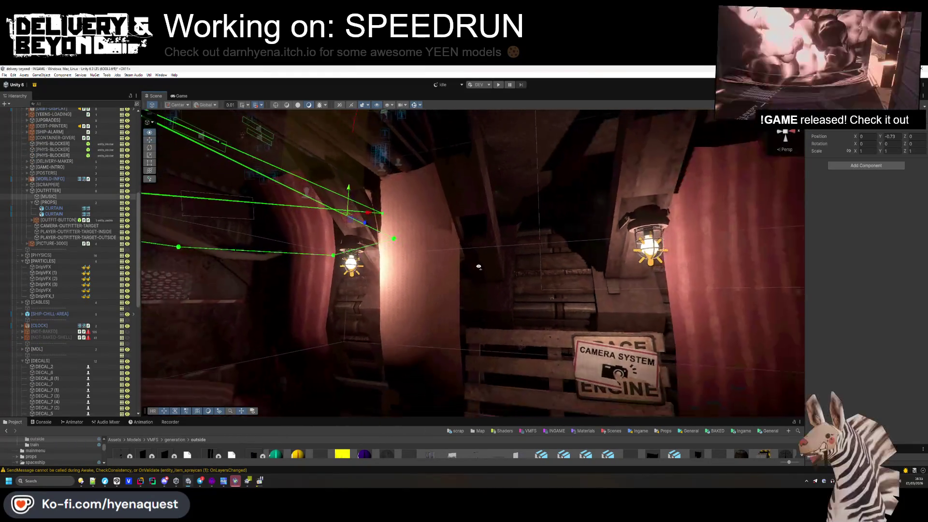
{"action": "key", "text": "s"}
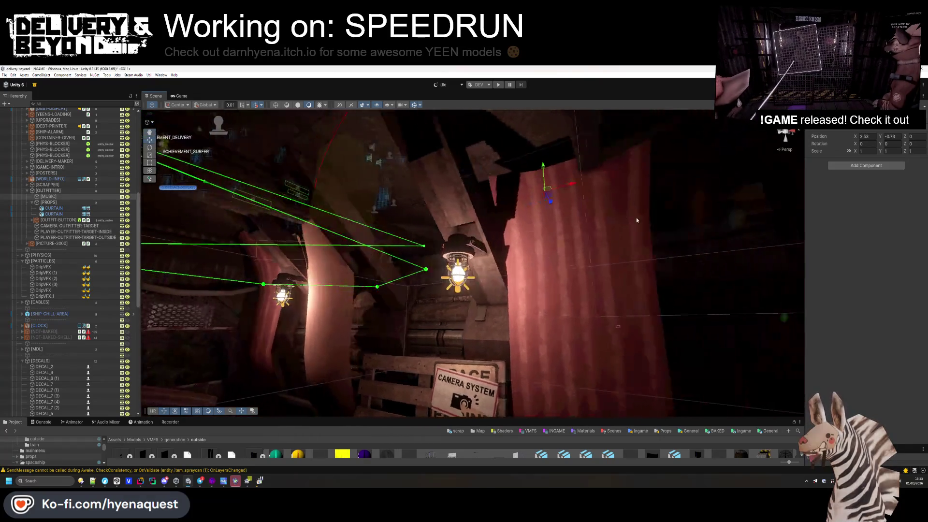
{"action": "key", "text": "s"}
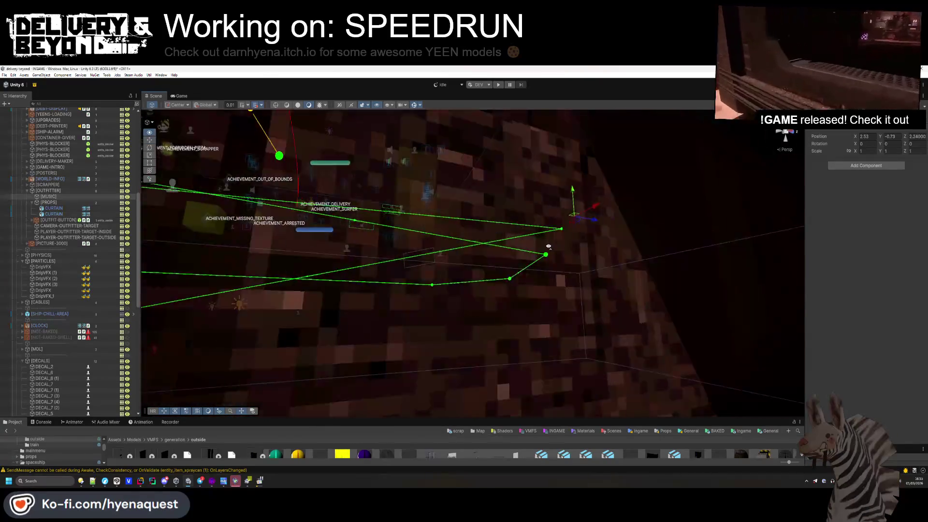
{"action": "key", "text": "s"}
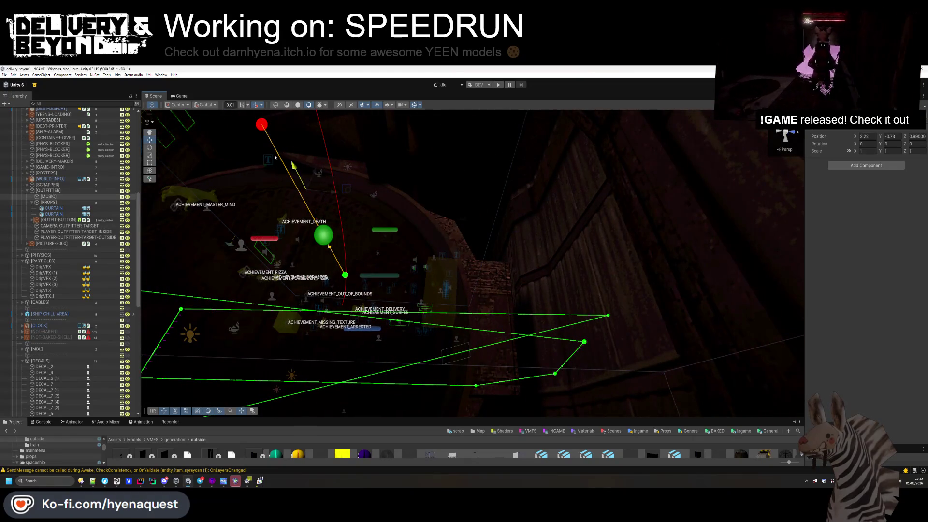
- Add an Audio Source component to the MUSIC object
{"action": "left_click", "coordinate": [848, 165]}
{"action": "type", "text": "box"}
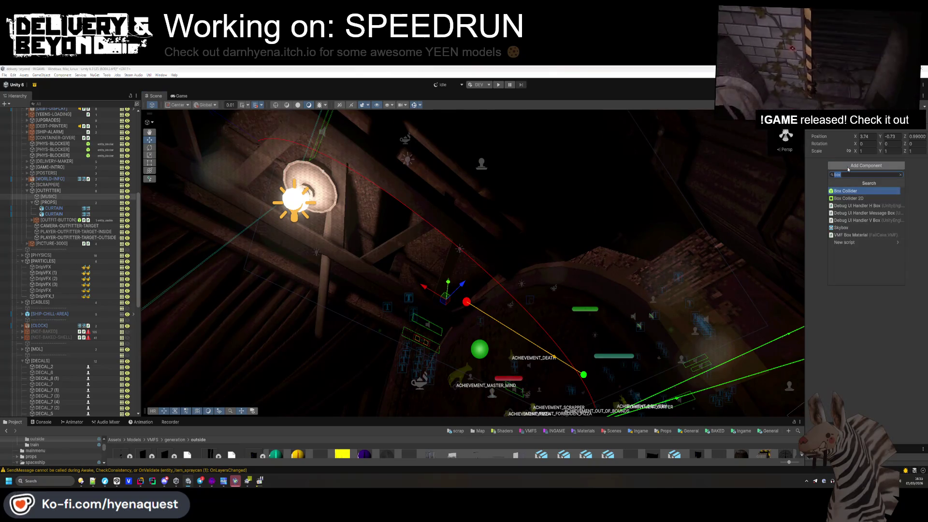
{"action": "type", "text": "audio"}
{"action": "key", "text": "Down"}
{"action": "key", "text": "Down"}
{"action": "key", "text": "Down"}
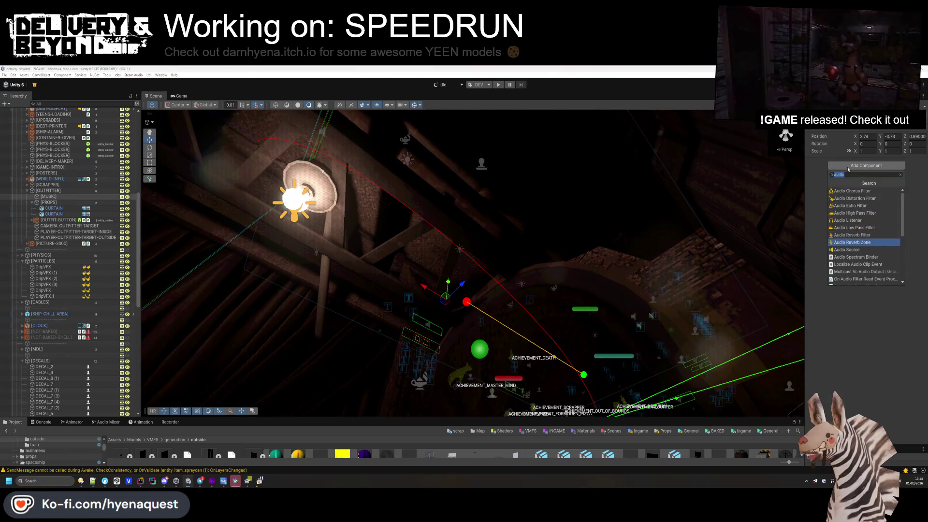
{"action": "key", "text": "Down"}
{"action": "key", "text": "Return"}
{"action": "left_click", "coordinate": [848, 163]}
- Add a Steam Audio Source with Physics Based distance attenuation and occlusion enabled
{"action": "left_click", "coordinate": [856, 173]}
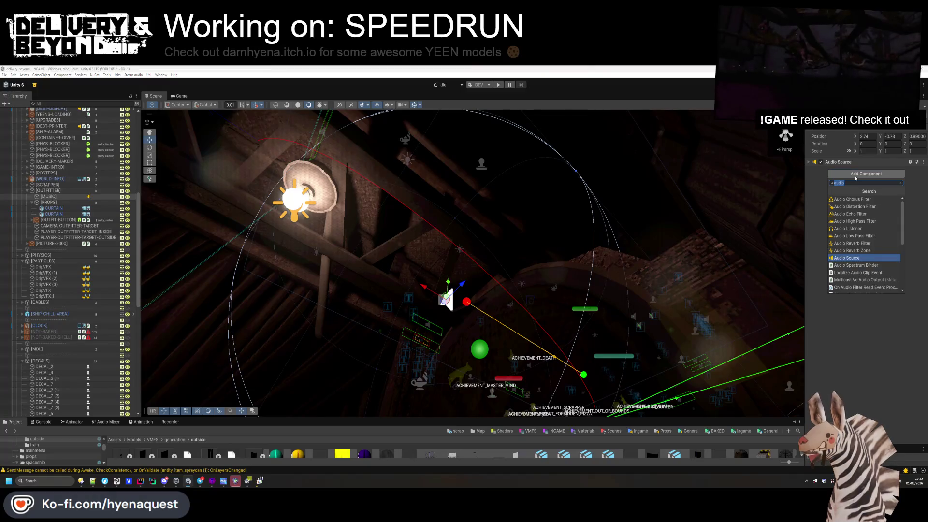
{"action": "type", "text": "steam aud"}
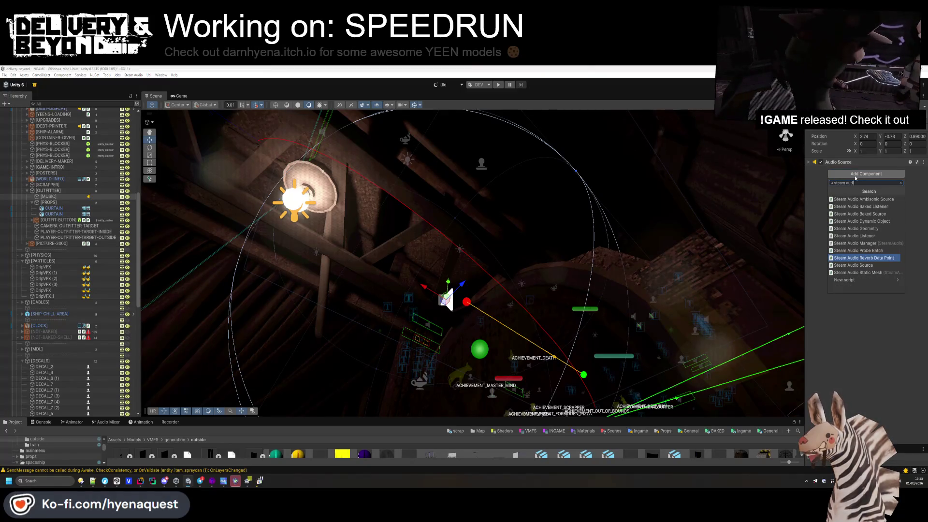
{"action": "left_click", "coordinate": [853, 265]}
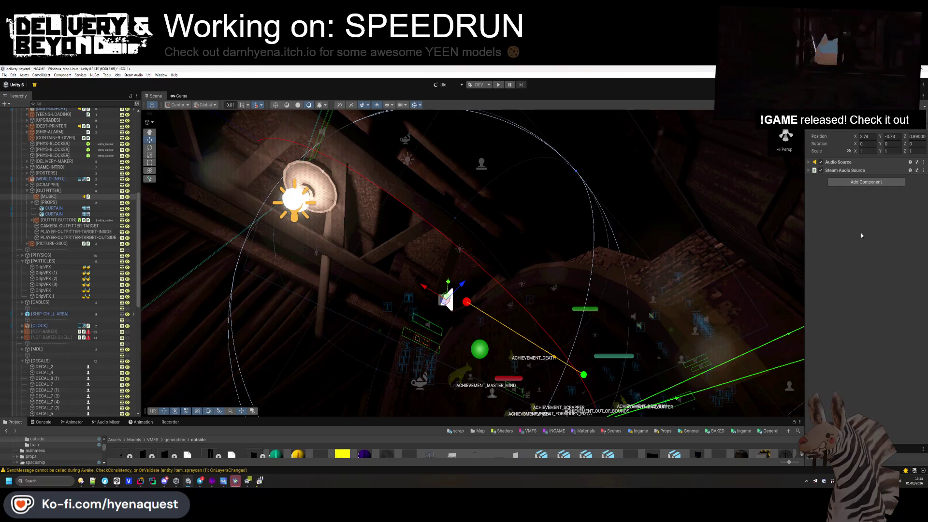
{"action": "left_click", "coordinate": [841, 172]}
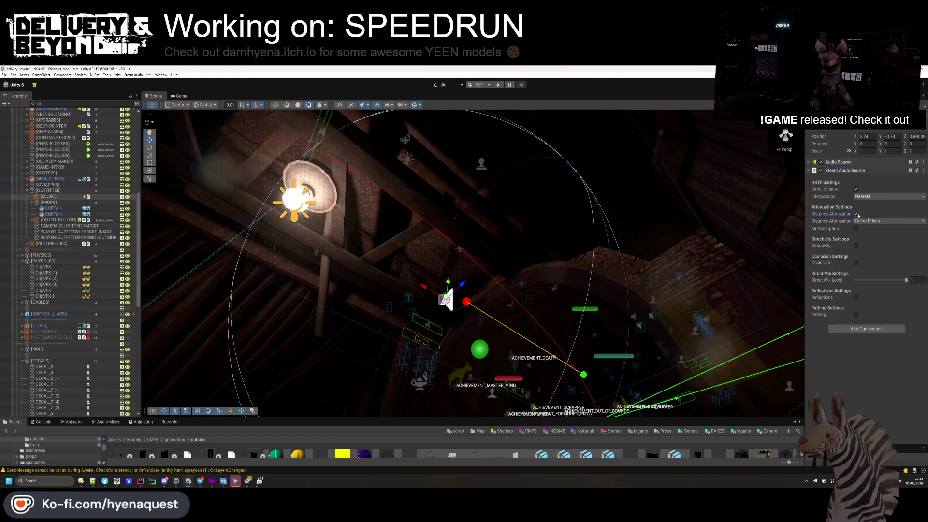
{"action": "left_click", "coordinate": [857, 235]}
{"action": "left_click", "coordinate": [856, 262]}
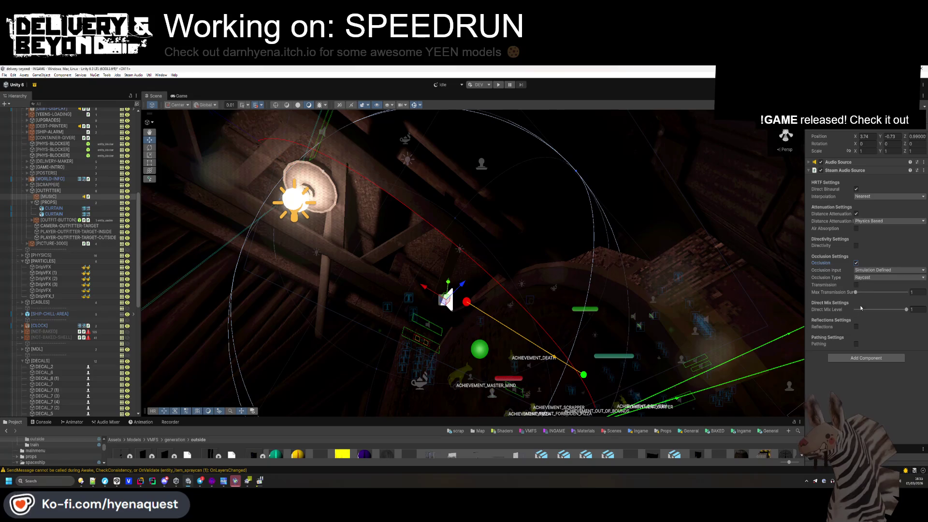
- Route the Audio Source output to the MUSIC mixer group with the Intermission I clip
{"action": "left_click", "coordinate": [848, 163]}
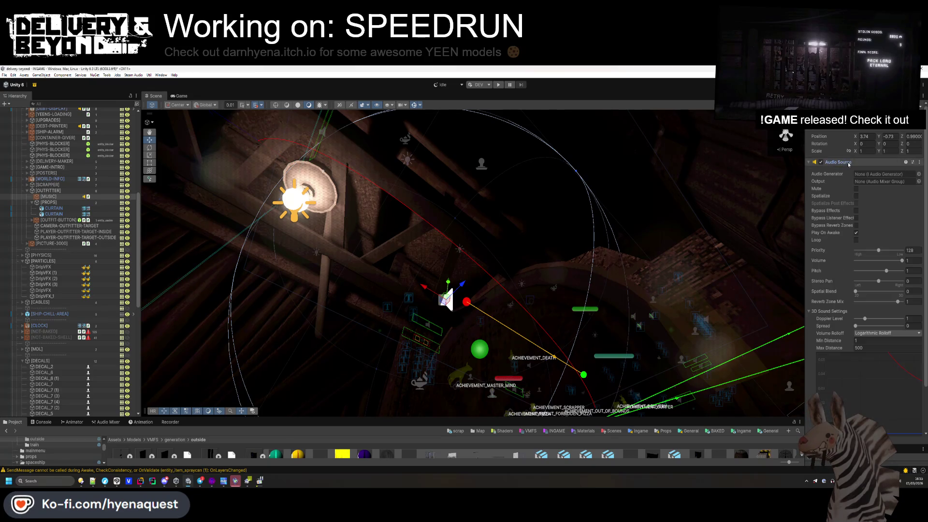
{"action": "left_click", "coordinate": [918, 181]}
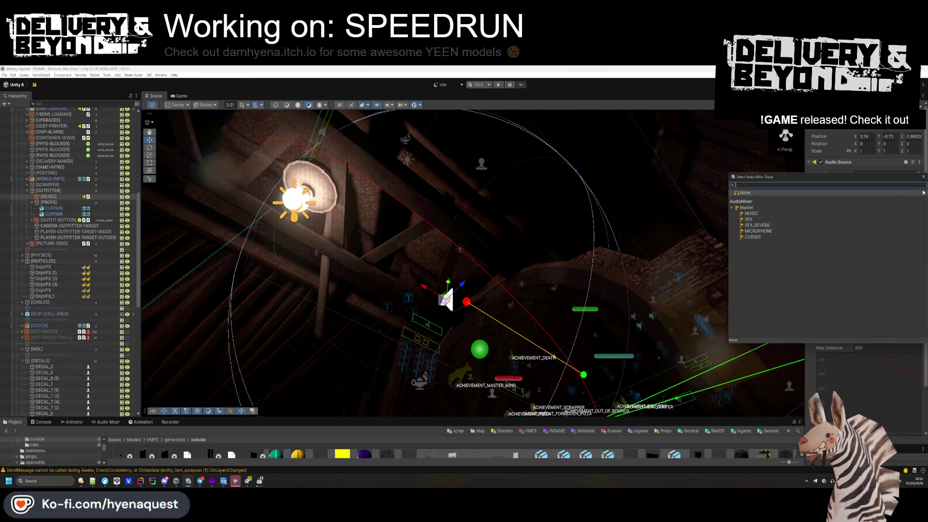
{"action": "type", "text": "mus"}
{"action": "double_click", "coordinate": [923, 197]}
{"action": "left_click", "coordinate": [918, 174]}
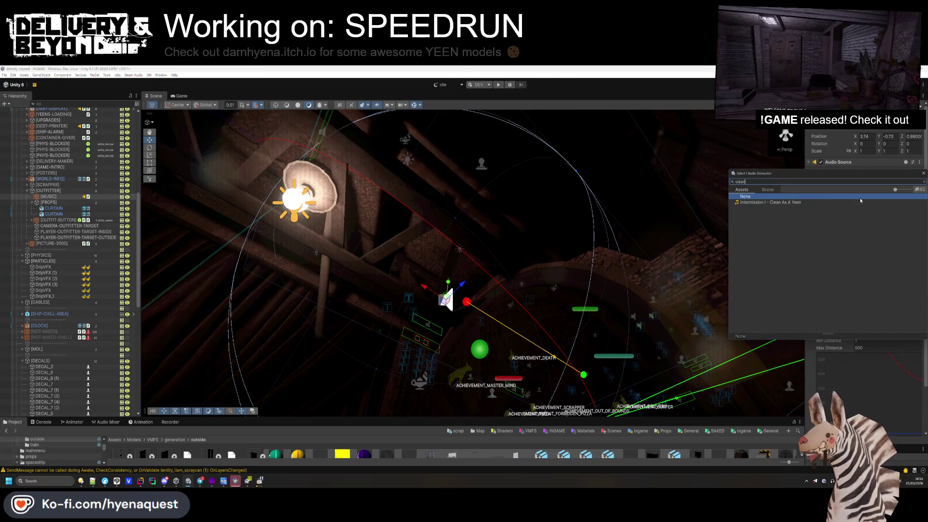
{"action": "key", "text": "Escape"}
- Set max distance to 3, adjust min distance, enable Loop, and nudge the source toward the lamp
{"action": "left_click", "coordinate": [863, 348]}
{"action": "type", "text": "3"}
{"action": "left_click", "coordinate": [863, 341]}
{"action": "type", "text": "0."}
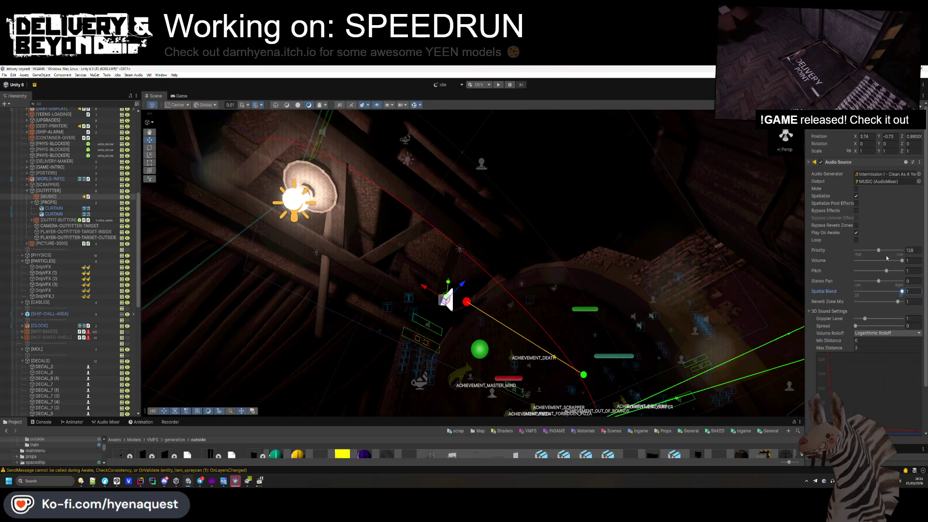
{"action": "type", "text": ".04"}
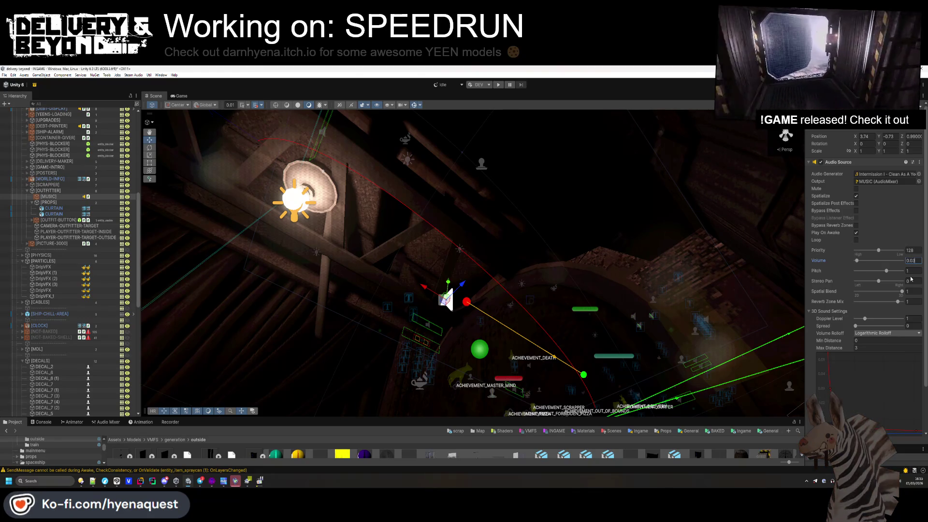
{"action": "left_click", "coordinate": [856, 239]}
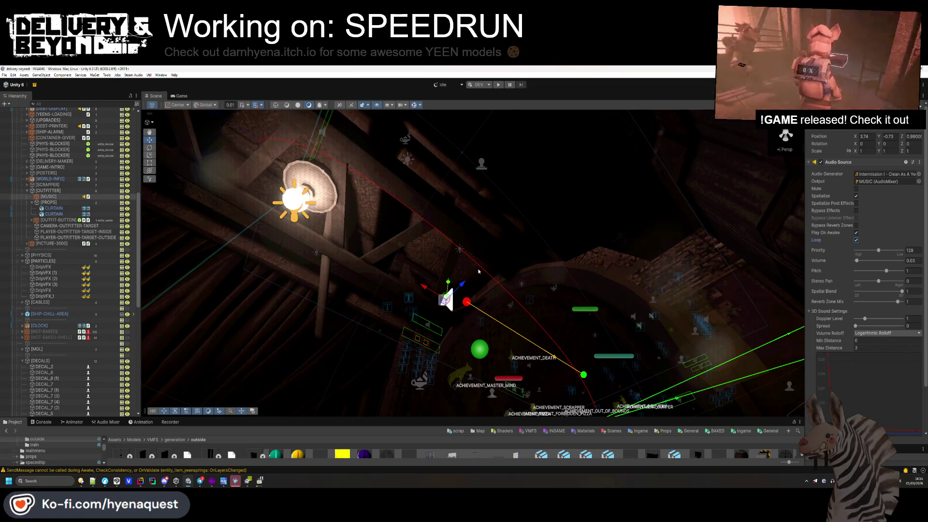
{"action": "left_click_drag", "start_coordinate": [502, 286], "coordinate": [467, 266]}
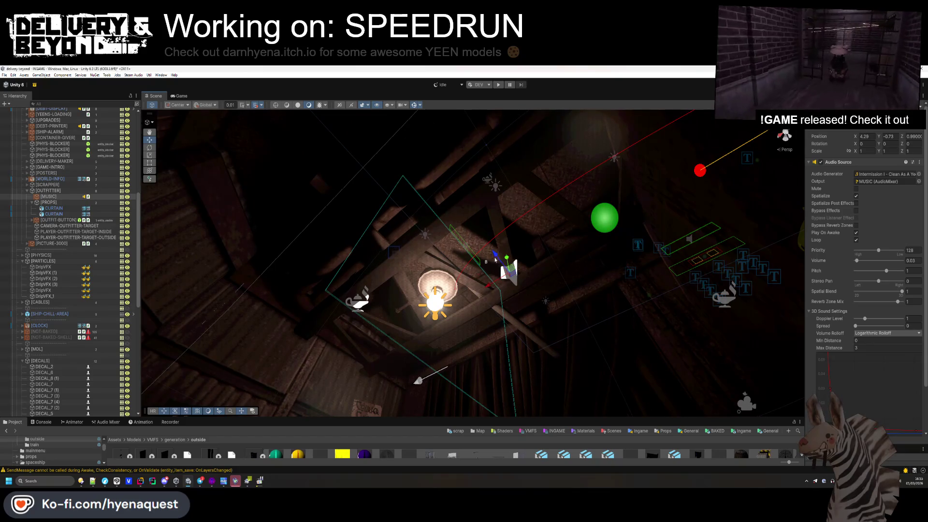
- Reposition the music source near the ceiling lamp, then select and frame Beam_6
{"action": "left_click_drag", "start_coordinate": [529, 264], "coordinate": [505, 249]}
{"action": "mouse_move", "coordinate": [478, 201]}
{"action": "left_mouse_down"}
{"action": "mouse_move", "coordinate": [447, 204]}
{"action": "mouse_move", "coordinate": [407, 233]}
{"action": "left_mouse_up"}
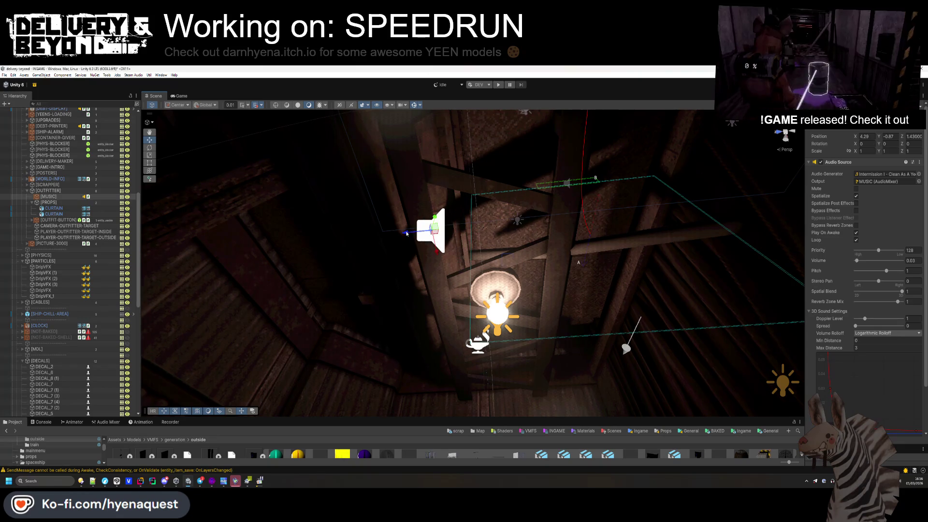
{"action": "left_click", "coordinate": [482, 394]}
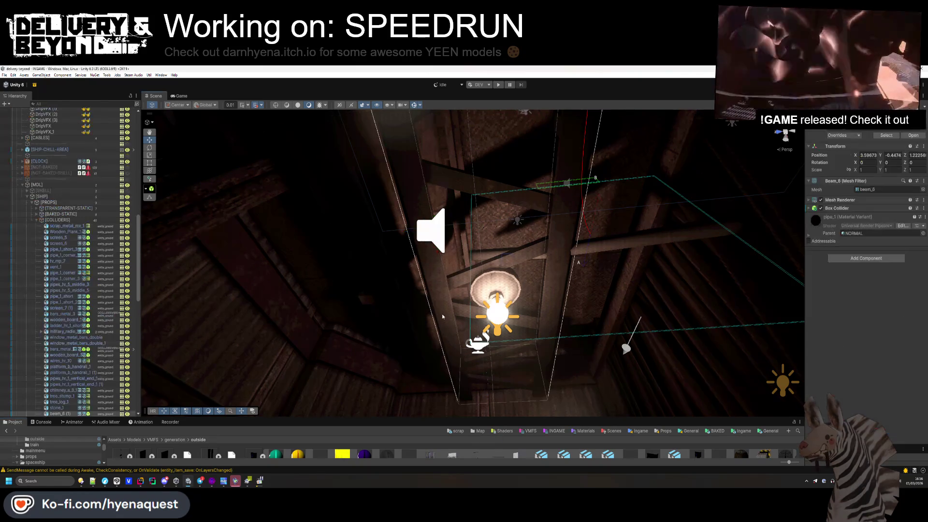
{"action": "key", "text": "f"}
- Remove the Box Collider component from Beam_6
{"action": "right_click", "coordinate": [847, 208]}
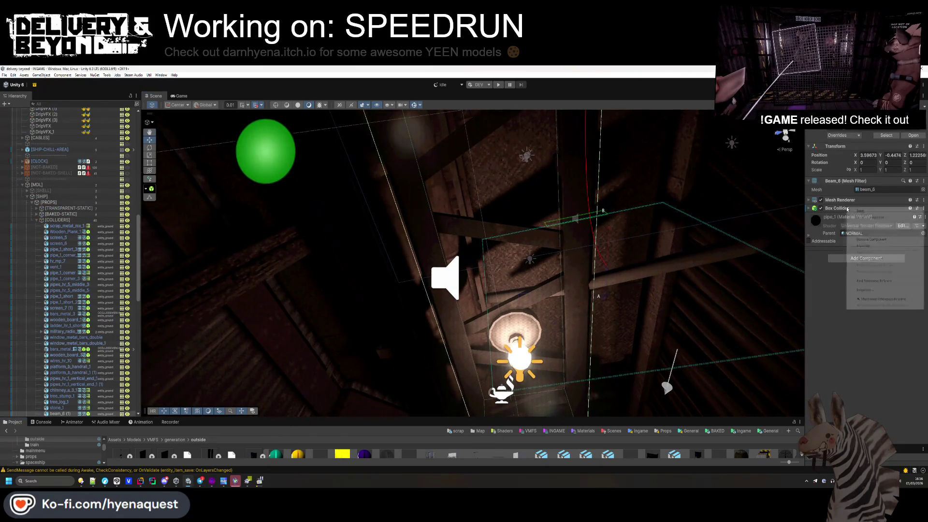
{"action": "left_click", "coordinate": [871, 239]}
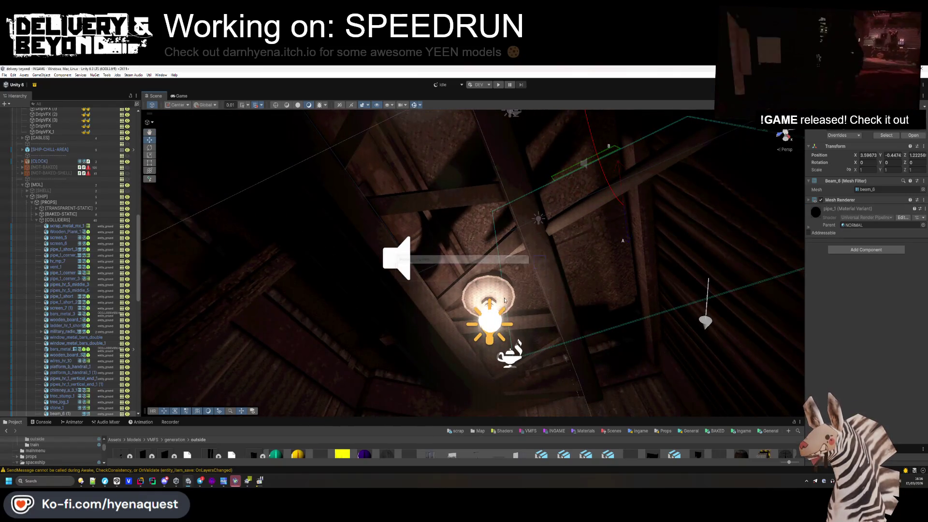
{"action": "left_click", "coordinate": [505, 296]}
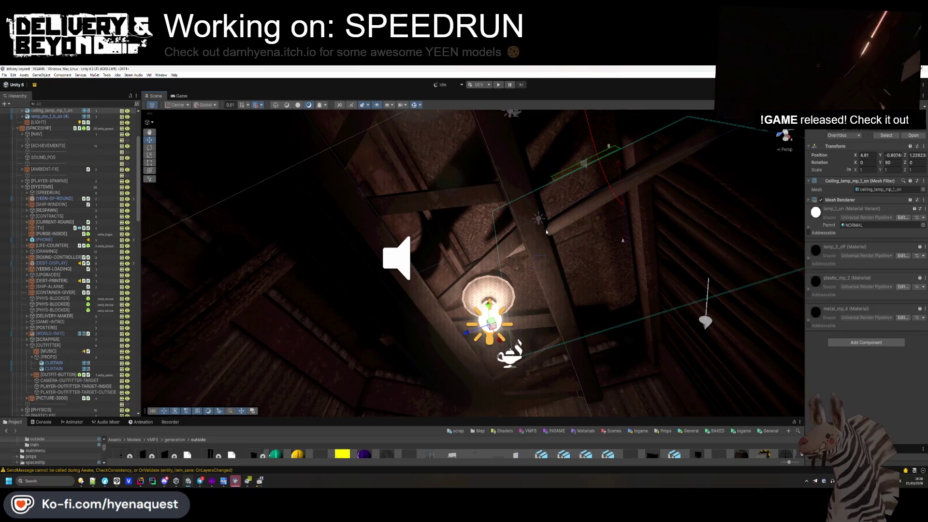
{"action": "key", "text": "ctrl+z"}
{"action": "key", "text": "f"}
{"action": "left_click", "coordinate": [554, 271]}
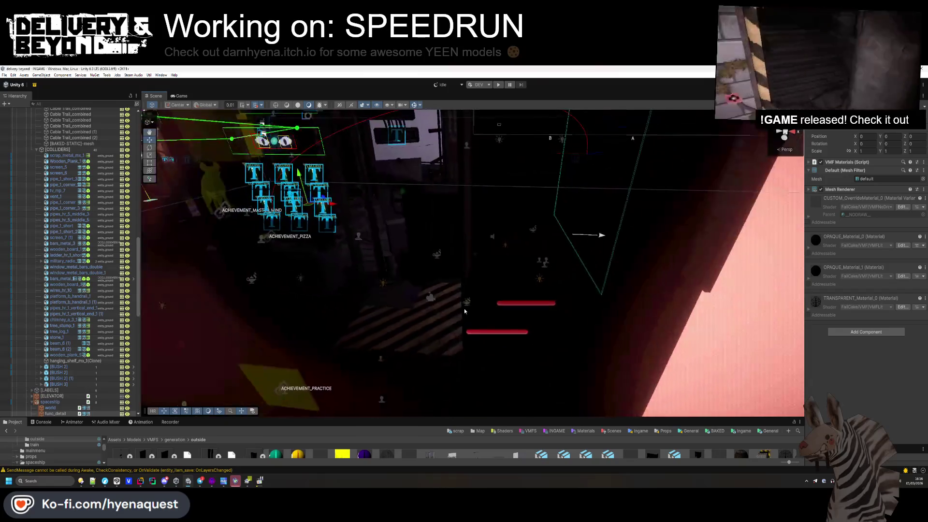
- Select and frame hanging_shelf_mx_1 and check its Mesh Collider settings
{"action": "left_click", "coordinate": [378, 277]}
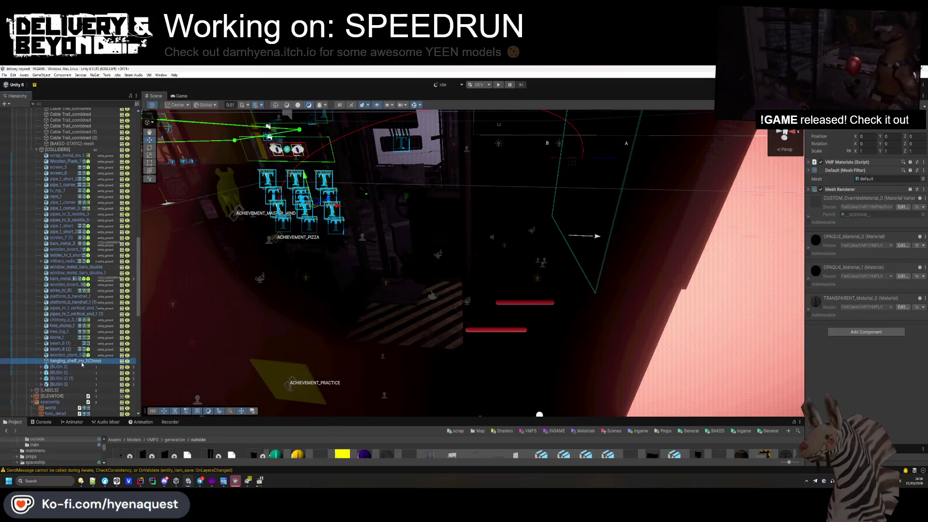
{"action": "key", "text": "f"}
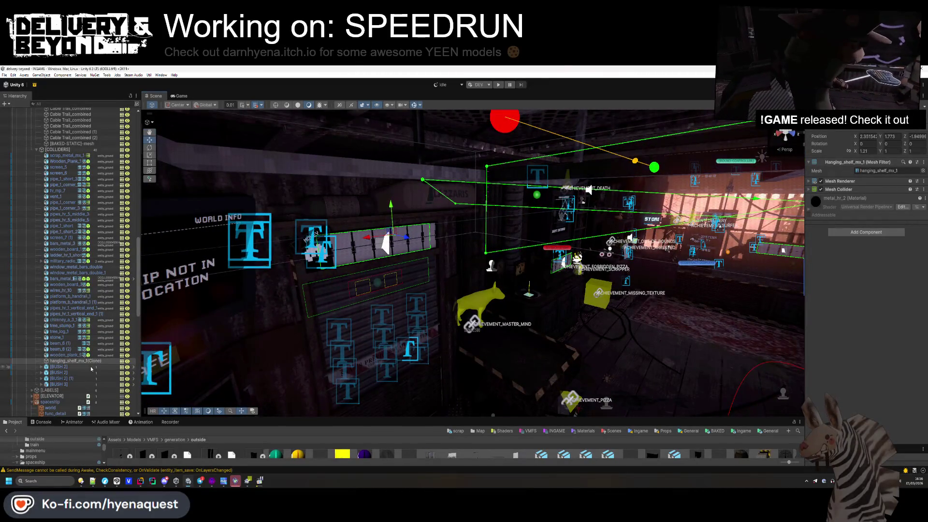
{"action": "left_click_drag", "start_coordinate": [140, 346], "coordinate": [171, 345]}
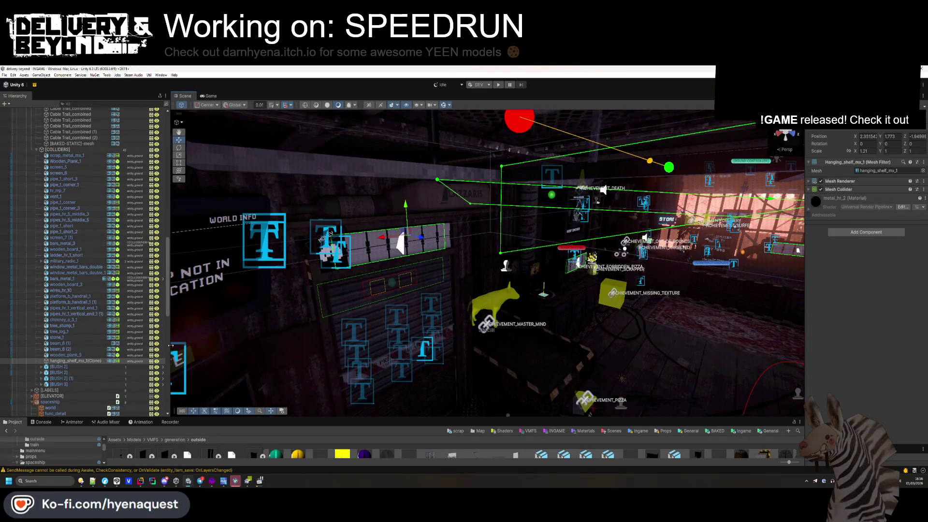
{"action": "left_click", "coordinate": [852, 190]}
{"action": "left_click", "coordinate": [852, 190]}
{"action": "left_click", "coordinate": [866, 232]}
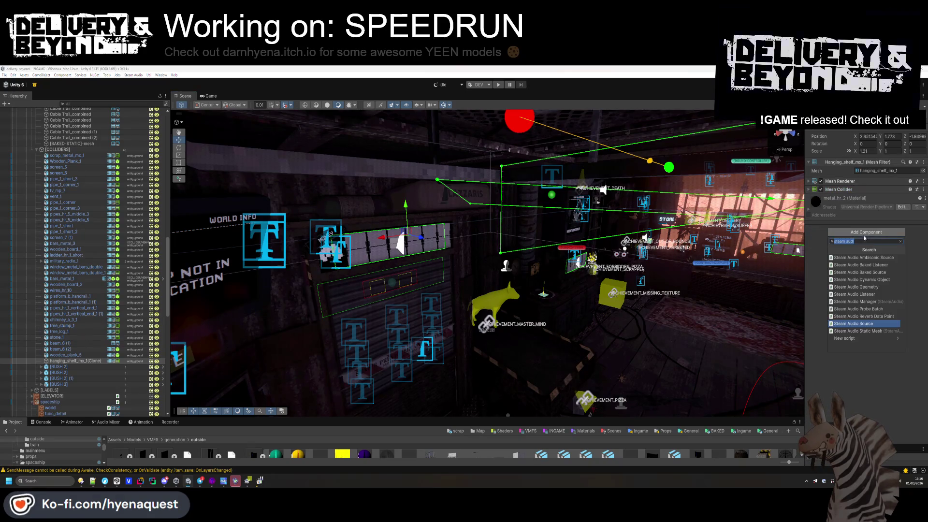
{"action": "left_click_drag", "start_coordinate": [539, 264], "coordinate": [449, 239]}
- Add a Box Collider to the shelf and remove its Mesh Collider
{"action": "left_click", "coordinate": [866, 232]}
{"action": "type", "text": "box"}
{"action": "left_click", "coordinate": [846, 257]}
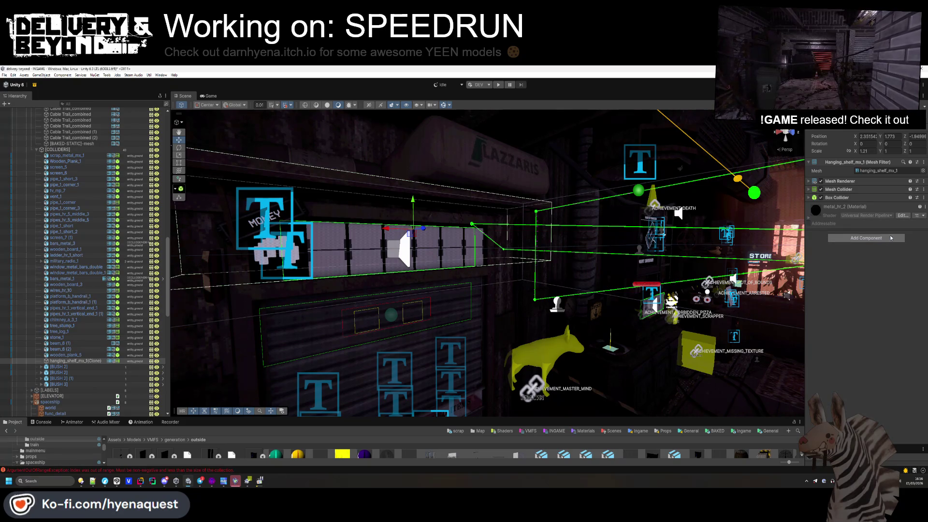
{"action": "right_click", "coordinate": [848, 190]}
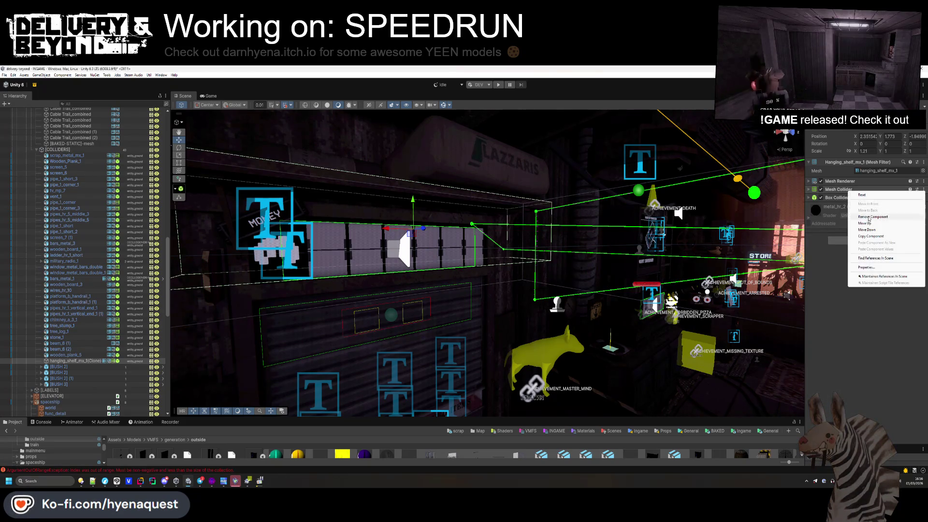
{"action": "left_click", "coordinate": [867, 204]}
{"action": "left_click", "coordinate": [866, 189]}
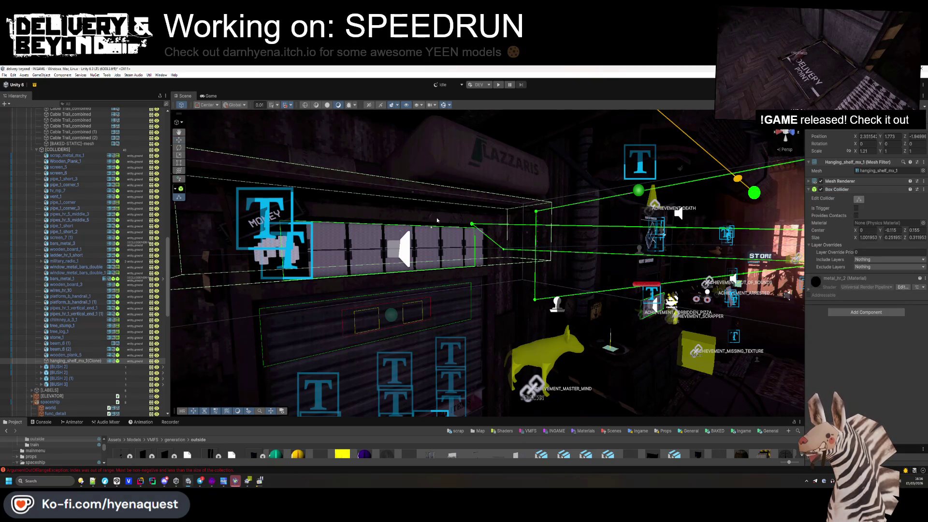
{"action": "left_click_drag", "start_coordinate": [416, 236], "coordinate": [315, 234]}
- Collapse the [COLLIDERS] group and clear all Console messages
{"action": "key", "text": "f"}
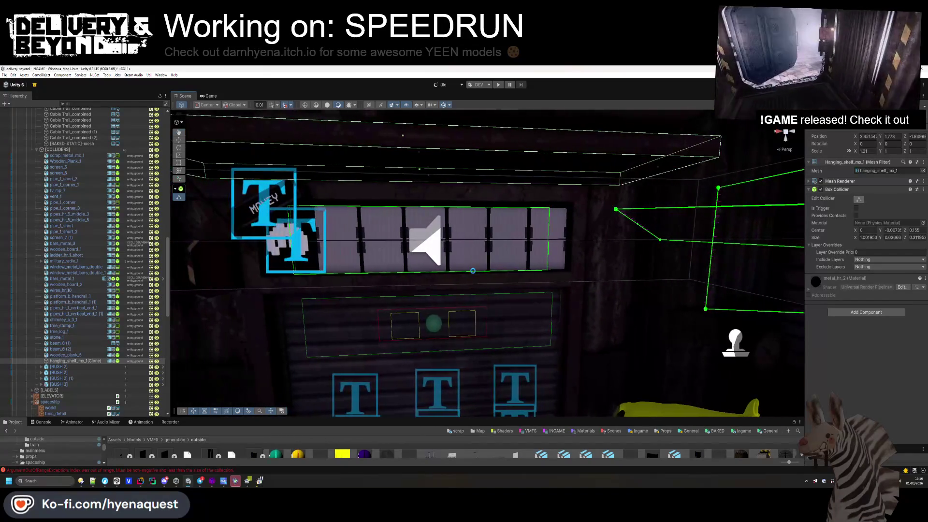
{"action": "left_click", "coordinate": [85, 355]}
{"action": "scroll", "coordinate": [86, 338], "scroll_direction": "up", "scroll_amount": 3}
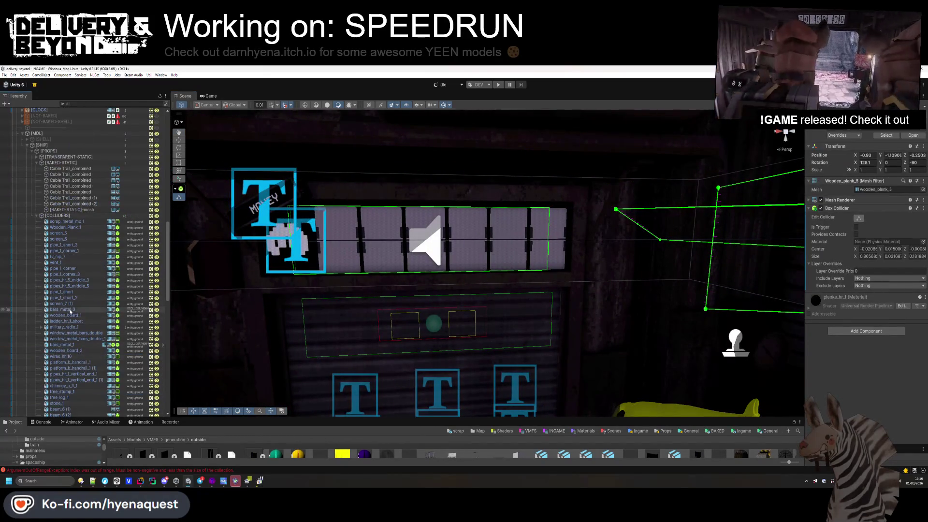
{"action": "left_click", "coordinate": [37, 216]}
{"action": "left_click", "coordinate": [46, 422]}
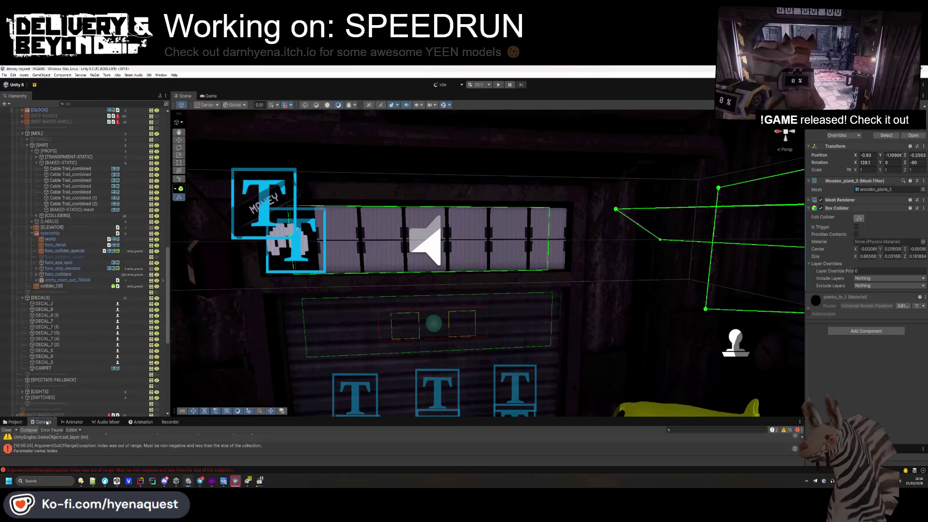
{"action": "left_click", "coordinate": [12, 430]}
- Collapse the [SHIP], [SYSTEMS], [SPACESHIP] and [CITY] groups and deselect everything
{"action": "scroll", "coordinate": [48, 242], "scroll_direction": "up", "scroll_amount": 2}
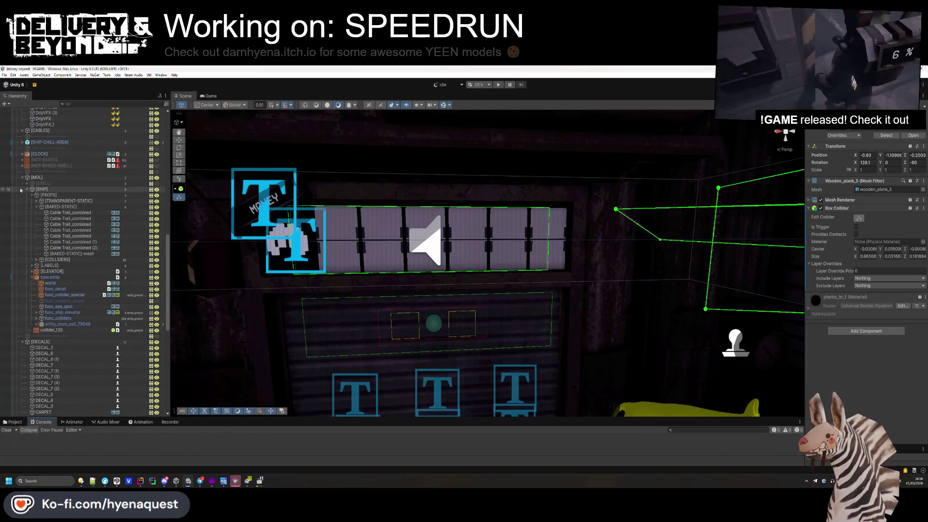
{"action": "left_click", "coordinate": [26, 189]}
{"action": "scroll", "coordinate": [25, 193], "scroll_direction": "up", "scroll_amount": 10}
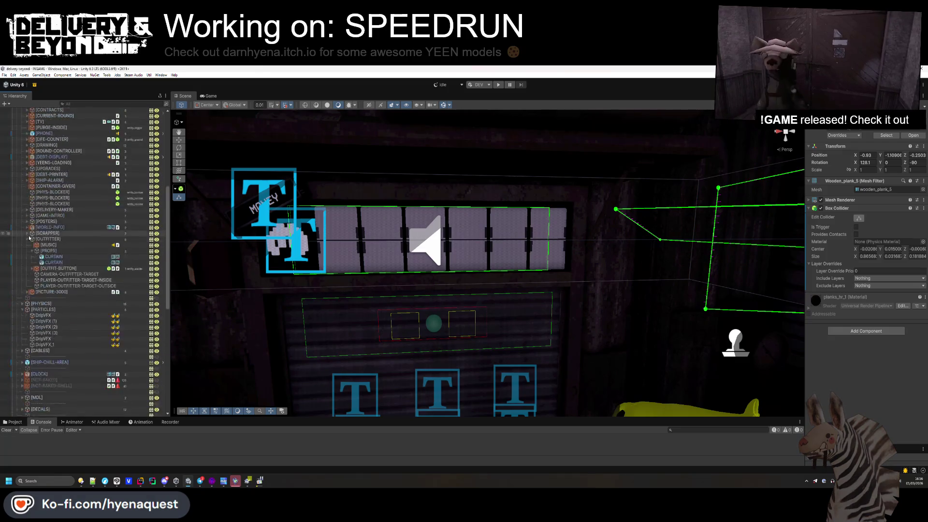
{"action": "left_click", "coordinate": [22, 274]}
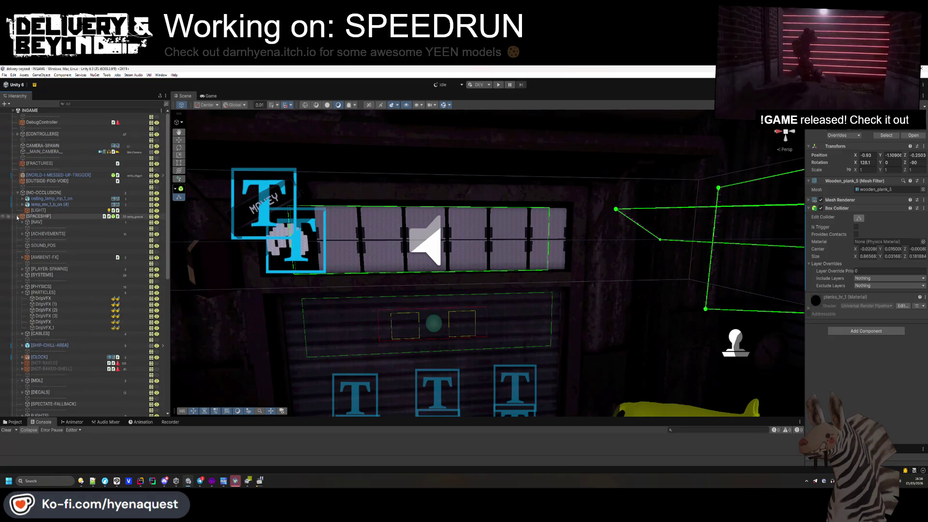
{"action": "left_click", "coordinate": [17, 216]}
{"action": "left_click", "coordinate": [17, 233]}
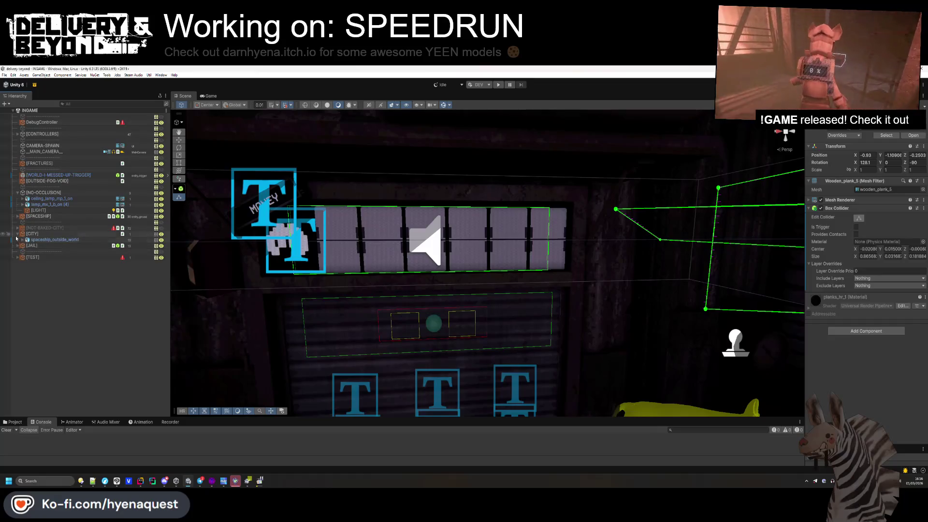
{"action": "left_click", "coordinate": [47, 298]}
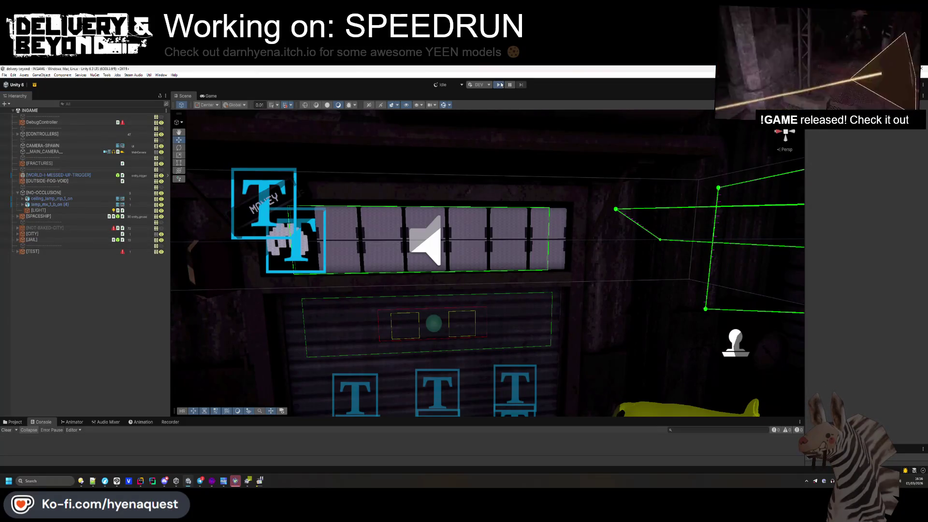
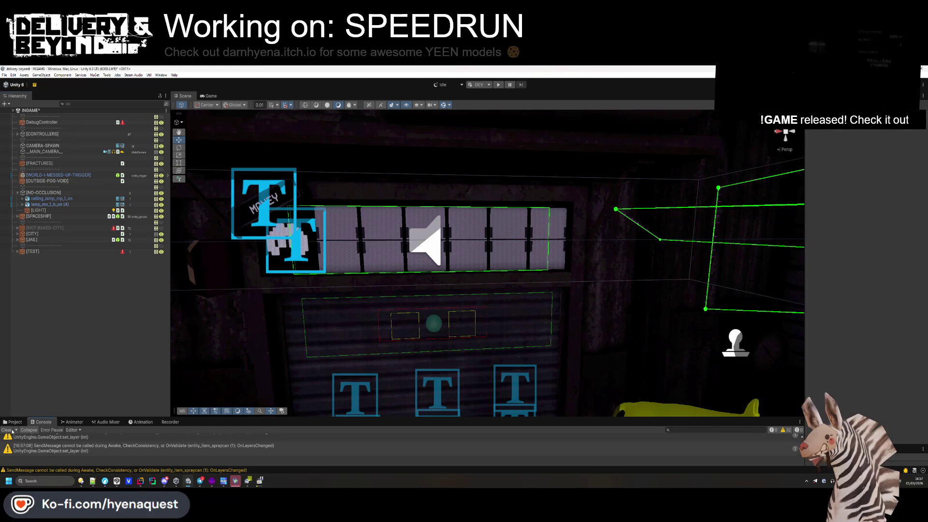
- Enter play mode without saving the modified scene, then select the missing shopAudio error's object
{"action": "left_click", "coordinate": [498, 85]}
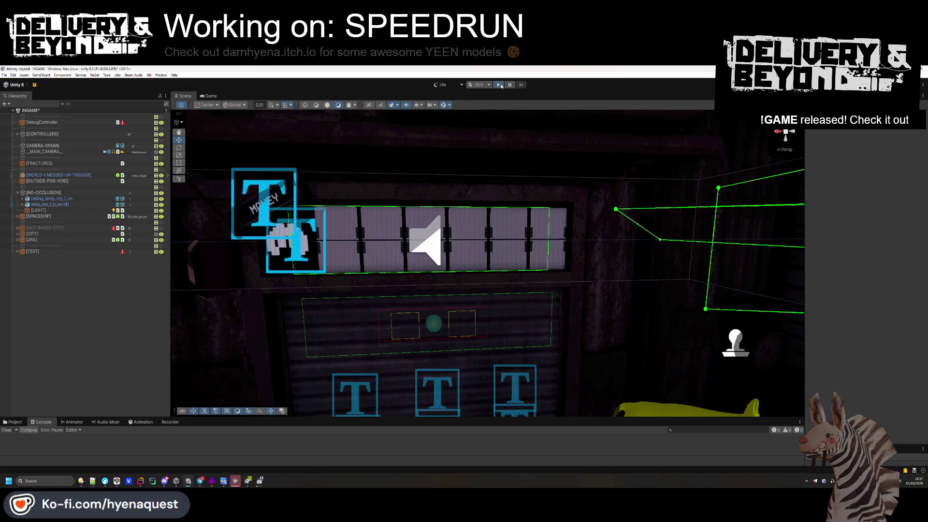
{"action": "left_click", "coordinate": [495, 285]}
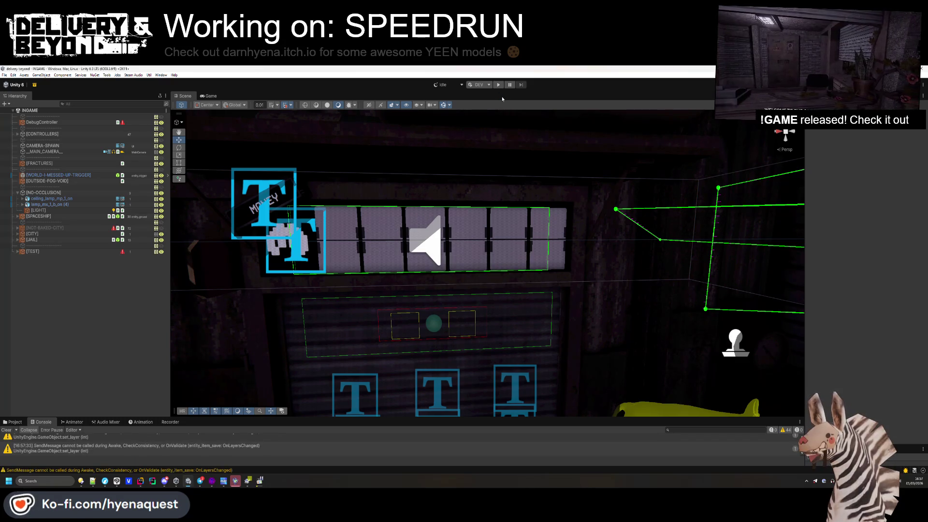
{"action": "left_click", "coordinate": [497, 85]}
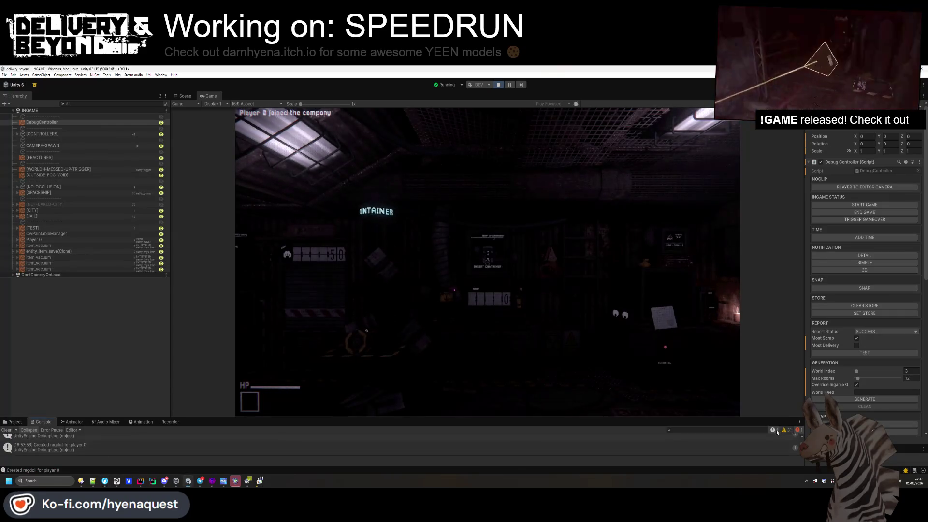
{"action": "left_click", "coordinate": [145, 439]}
- Stop play mode, then select the speaker gizmo beside the ceiling light
{"action": "left_click", "coordinate": [45, 205]}
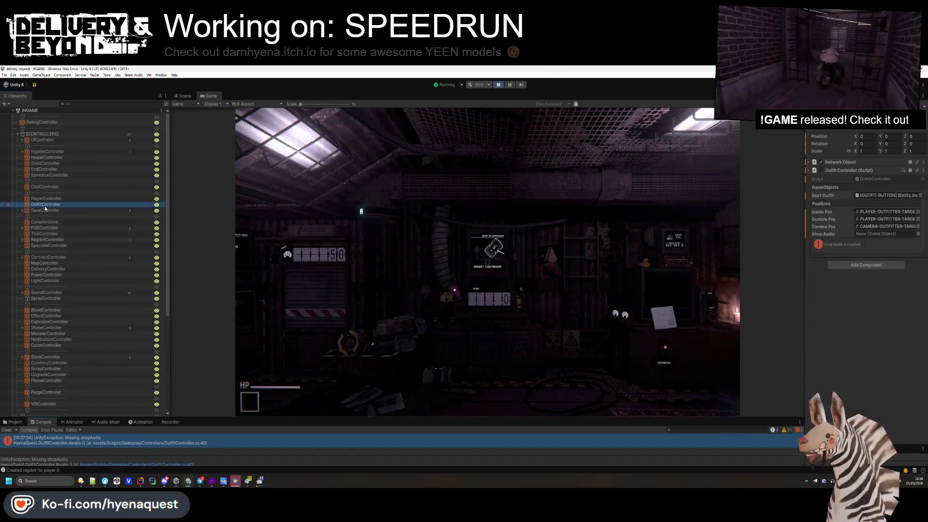
{"action": "left_click", "coordinate": [498, 86]}
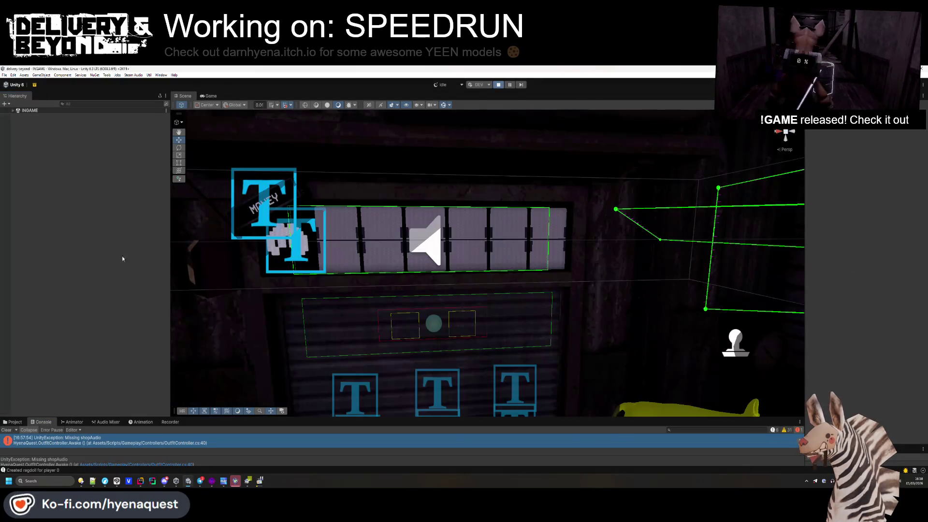
{"action": "mouse_move", "coordinate": [360, 269]}
{"action": "left_mouse_down"}
{"action": "mouse_move", "coordinate": [354, 398]}
{"action": "mouse_move", "coordinate": [338, 314]}
{"action": "mouse_move", "coordinate": [355, 233]}
{"action": "mouse_move", "coordinate": [372, 251]}
{"action": "mouse_move", "coordinate": [429, 266]}
{"action": "mouse_move", "coordinate": [408, 246]}
{"action": "left_mouse_up"}
{"action": "left_click", "coordinate": [408, 246]}
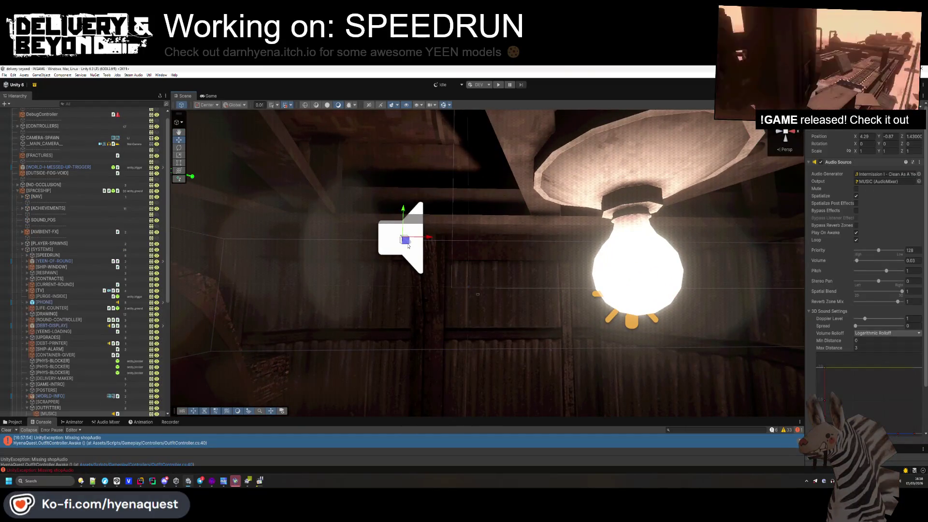
- Switch the OUTFIT-sign speaker's Audio Source to Linear Rolloff and collapse 3D Sound Settings
{"action": "left_click", "coordinate": [843, 162]}
{"action": "left_click", "coordinate": [849, 162]}
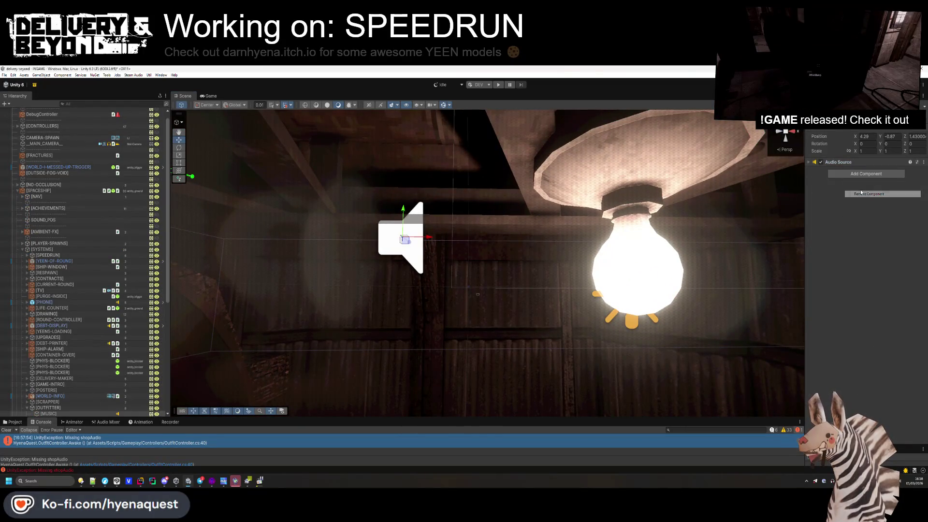
{"action": "left_click", "coordinate": [849, 163]}
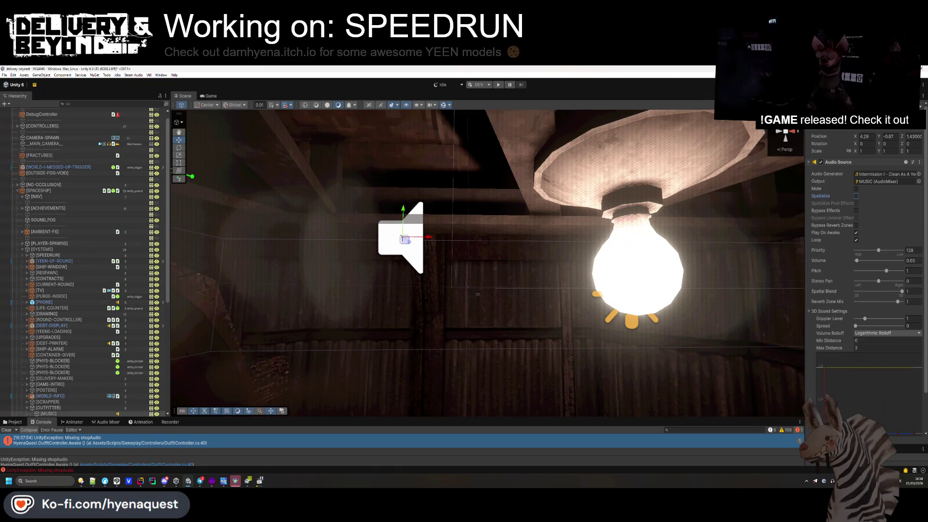
{"action": "mouse_move", "coordinate": [676, 318]}
{"action": "left_mouse_down"}
{"action": "mouse_move", "coordinate": [648, 304]}
{"action": "mouse_move", "coordinate": [651, 289]}
{"action": "mouse_move", "coordinate": [502, 244]}
{"action": "left_mouse_up"}
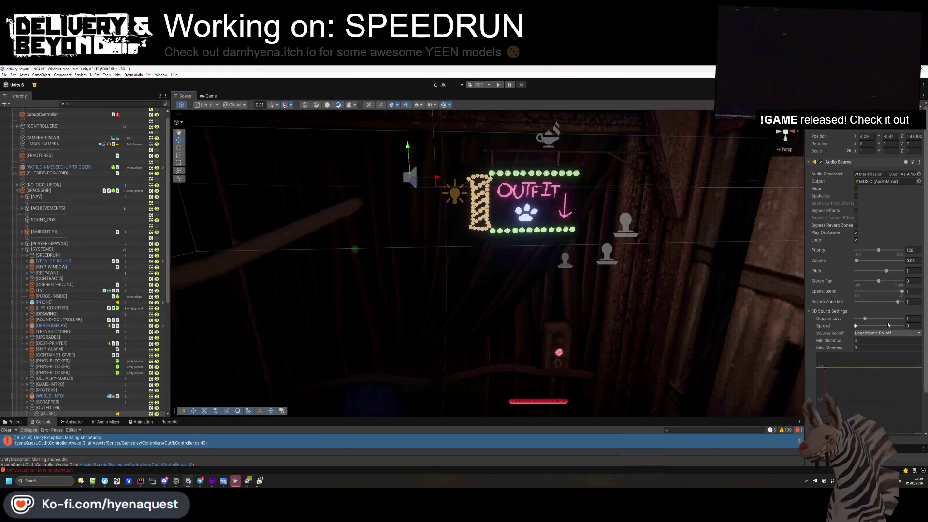
{"action": "left_click", "coordinate": [862, 333]}
{"action": "left_click", "coordinate": [863, 346]}
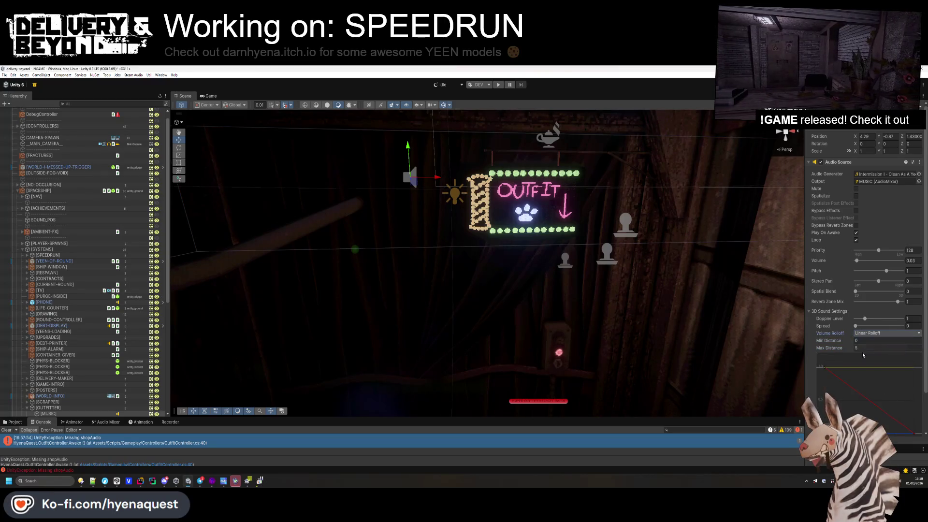
{"action": "left_click", "coordinate": [828, 312]}
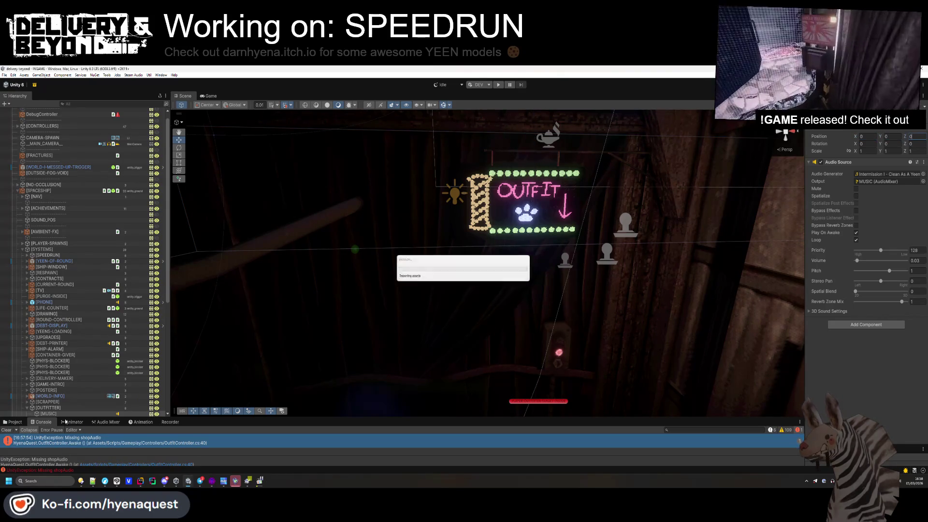
{"action": "scroll", "coordinate": [73, 336], "scroll_direction": "up", "scroll_amount": 1}
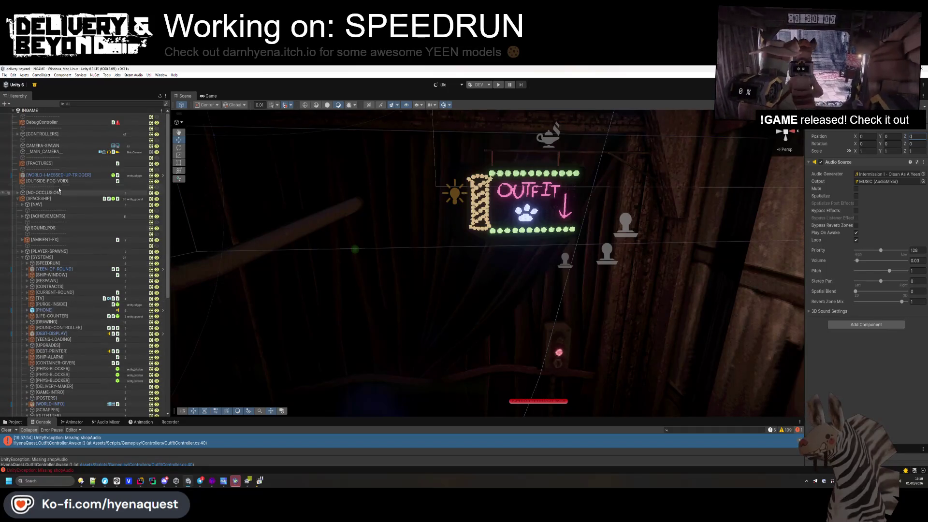
- Expand [CONTROLLERS] and select the OutfitController object in the Hierarchy
{"action": "left_click", "coordinate": [18, 133]}
{"action": "scroll", "coordinate": [72, 241], "scroll_direction": "down", "scroll_amount": 3}
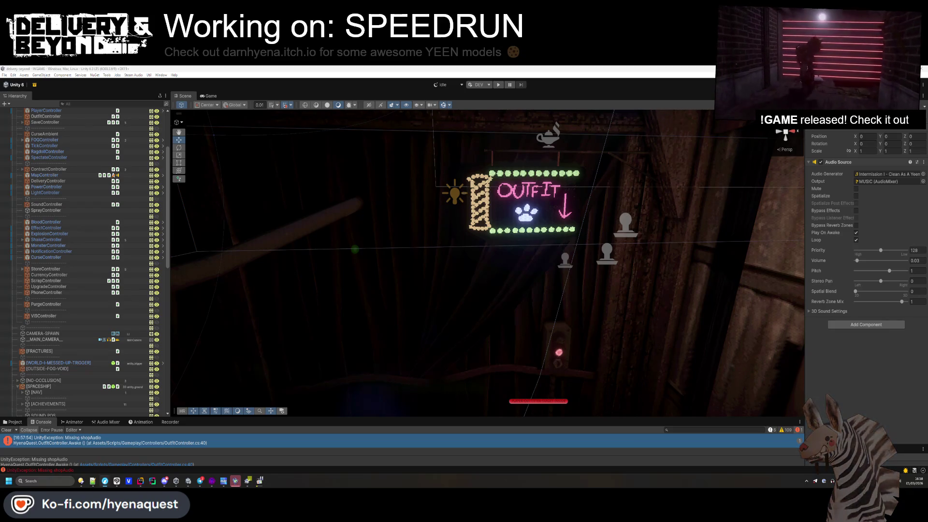
{"action": "scroll", "coordinate": [68, 268], "scroll_direction": "up", "scroll_amount": 3}
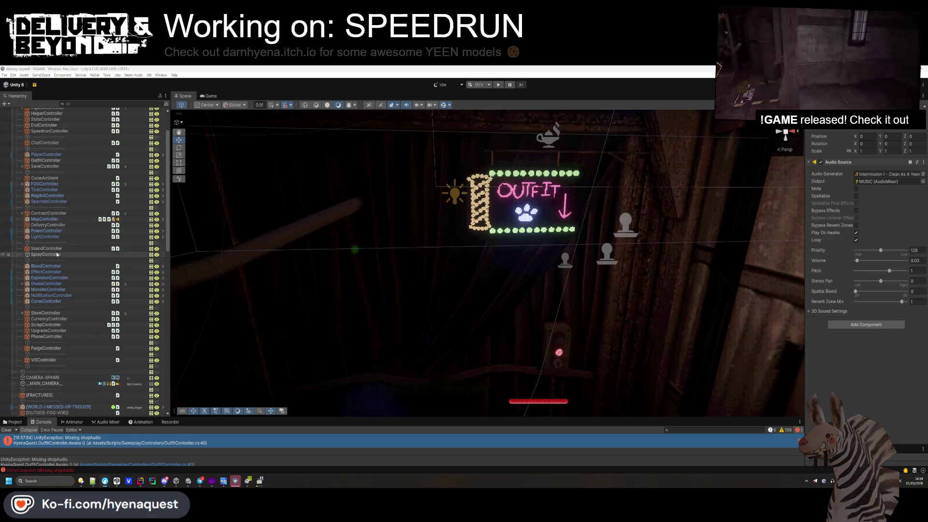
{"action": "scroll", "coordinate": [44, 169], "scroll_direction": "up", "scroll_amount": 3}
{"action": "left_click", "coordinate": [44, 204]}
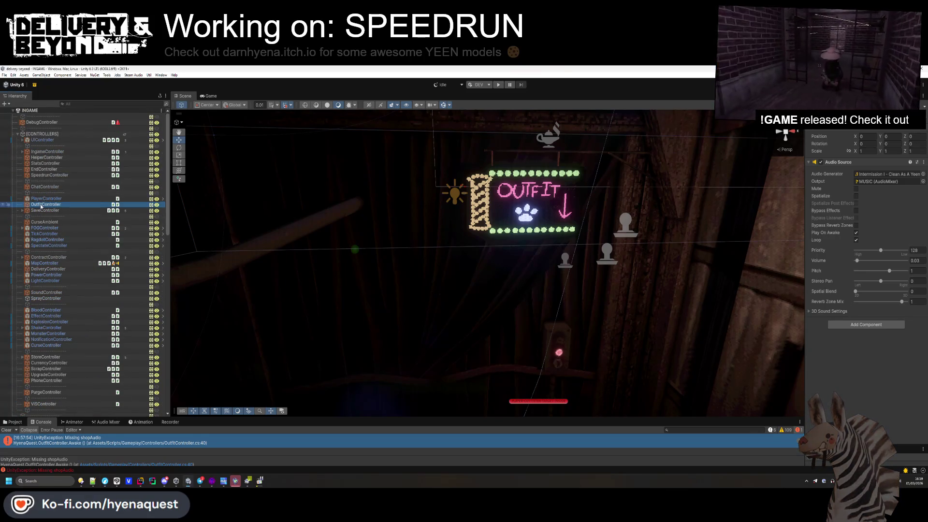
{"action": "scroll", "coordinate": [44, 255], "scroll_direction": "down", "scroll_amount": 20}
{"action": "scroll", "coordinate": [44, 255], "scroll_direction": "down", "scroll_amount": 5}
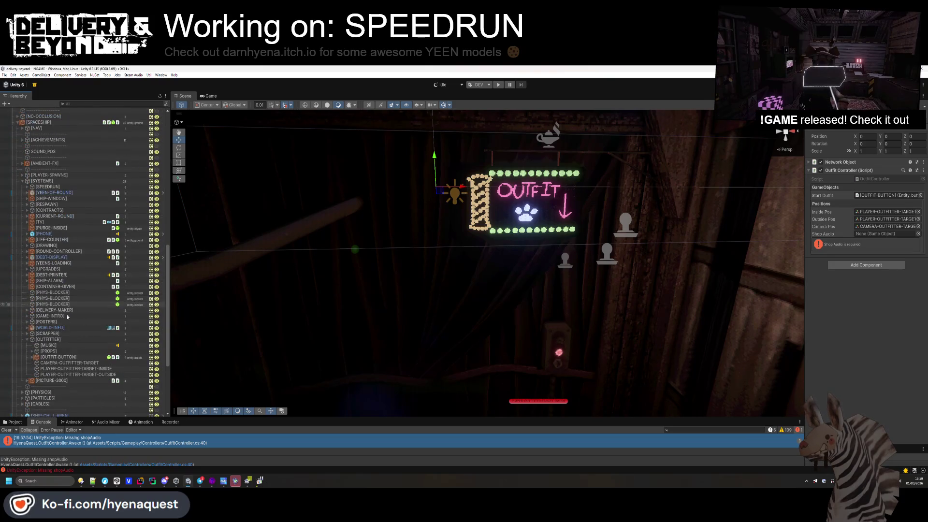
- Assign [MUSIC] as the Outfit Controller's Shop Audio, inspect [MUSIC], and enter play mode
{"action": "left_click", "coordinate": [62, 346]}
{"action": "left_click_drag", "start_coordinate": [62, 346], "coordinate": [816, 232]}
{"action": "left_click_drag", "start_coordinate": [890, 232], "coordinate": [890, 232]}
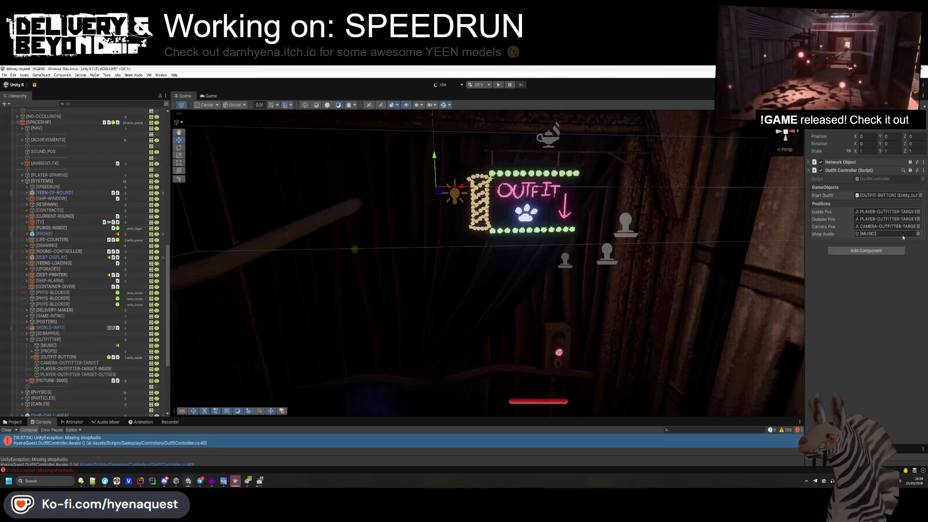
{"action": "left_click", "coordinate": [48, 345]}
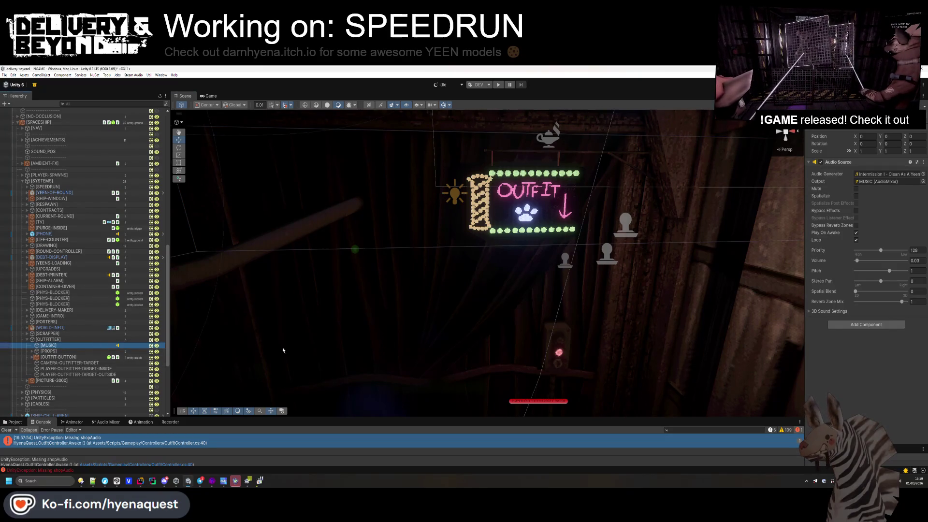
{"action": "left_click", "coordinate": [858, 386]}
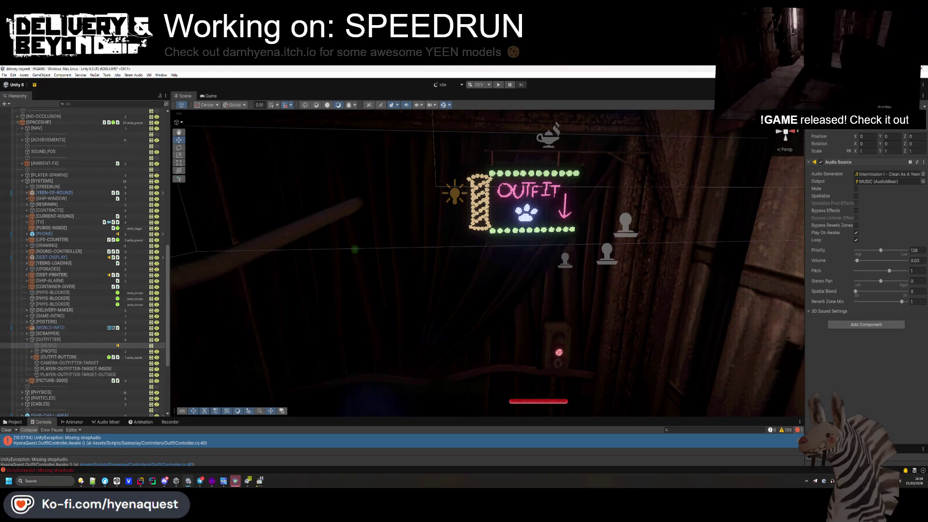
{"action": "left_click", "coordinate": [499, 87]}
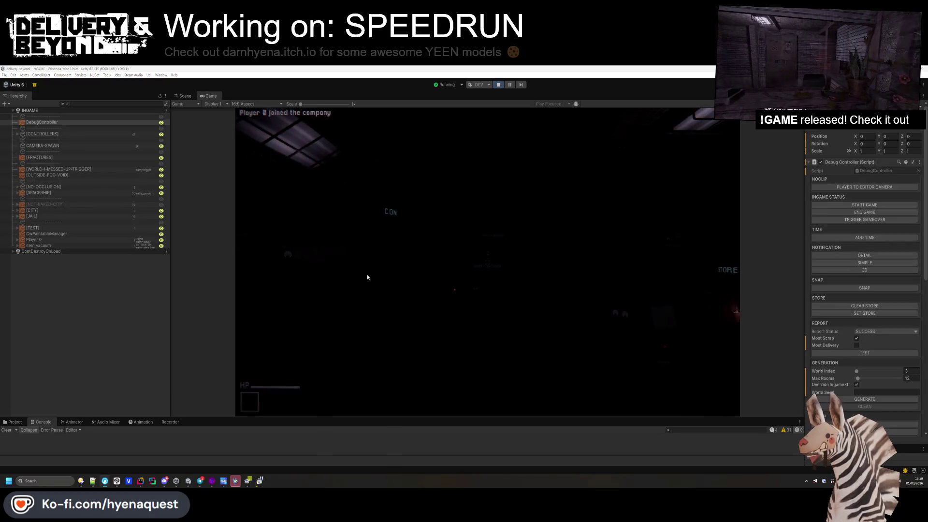
- Enlarge the Game view and return focus to the running game
{"action": "key", "text": "super"}
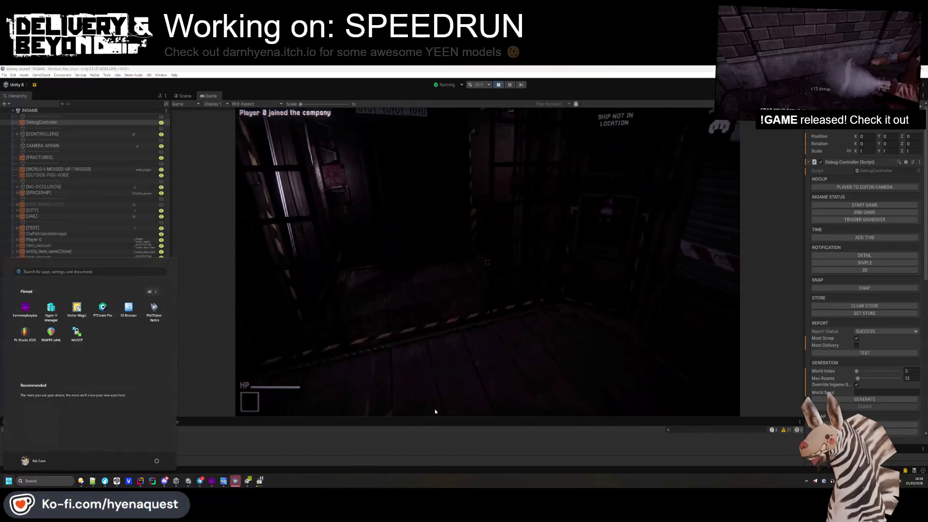
{"action": "left_click_drag", "start_coordinate": [433, 416], "coordinate": [433, 434]}
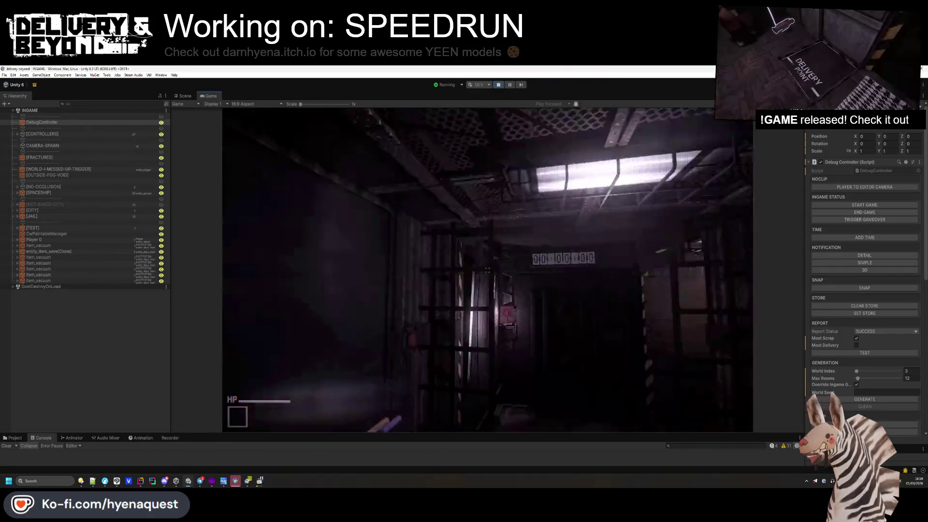
{"action": "key", "text": "Escape"}
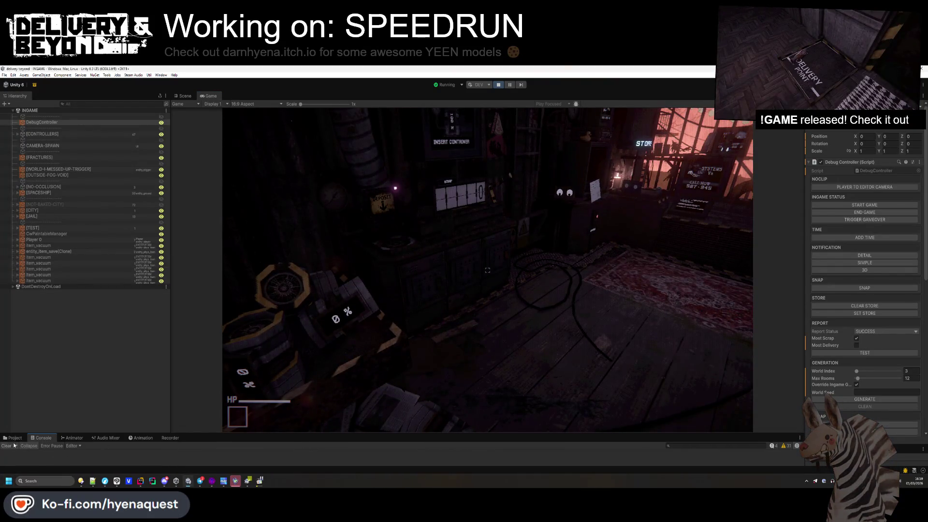
{"action": "key", "text": "super"}
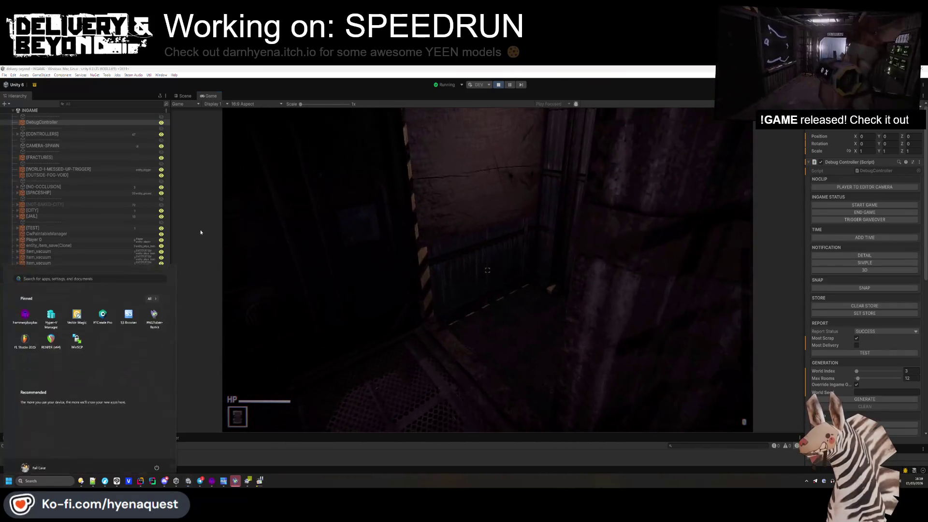
{"action": "left_click", "coordinate": [200, 233]}
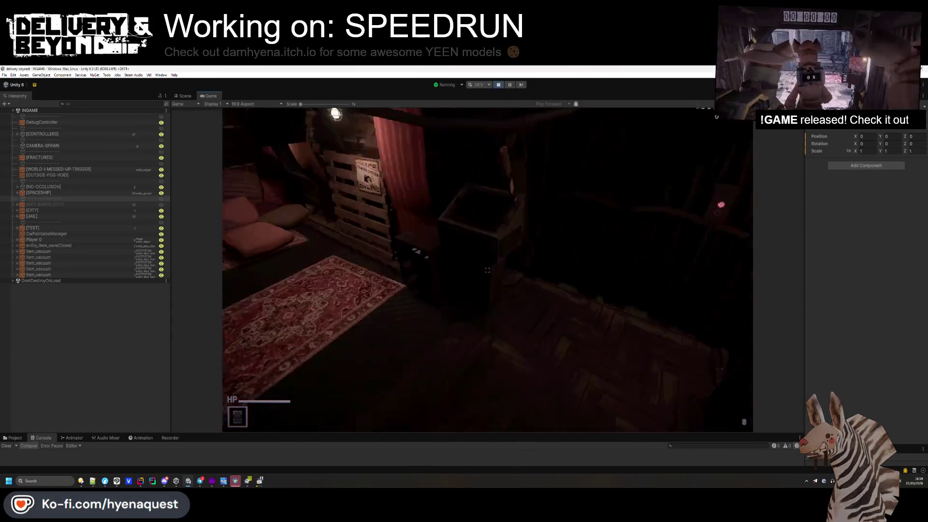
- Open the outfitter's customization menu and inspect the outfitter booth in the Scene view
{"action": "key", "text": "e"}
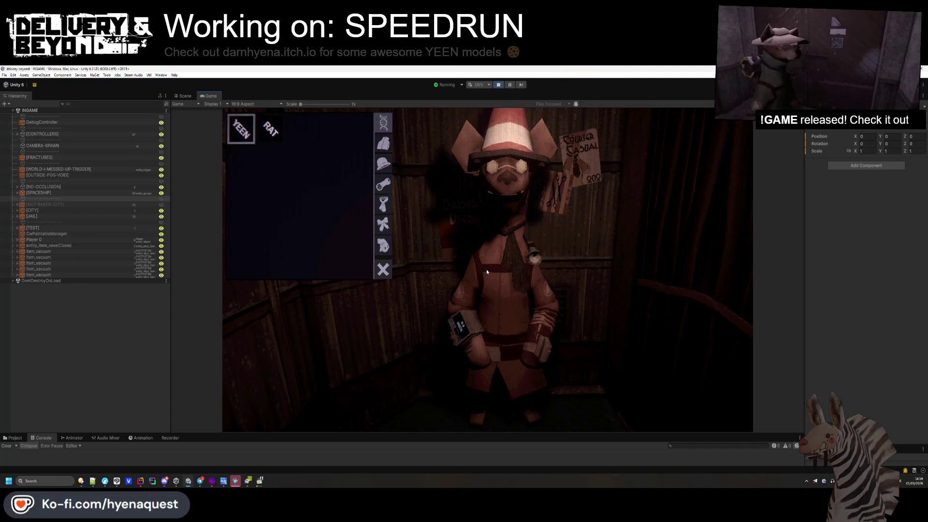
{"action": "key", "text": "ctrl+1"}
{"action": "mouse_move", "coordinate": [421, 306]}
{"action": "left_mouse_down"}
{"action": "mouse_move", "coordinate": [404, 289]}
{"action": "mouse_move", "coordinate": [419, 360]}
{"action": "mouse_move", "coordinate": [490, 327]}
{"action": "mouse_move", "coordinate": [497, 296]}
{"action": "mouse_move", "coordinate": [484, 165]}
{"action": "mouse_move", "coordinate": [495, 159]}
{"action": "mouse_move", "coordinate": [492, 312]}
{"action": "left_mouse_up"}
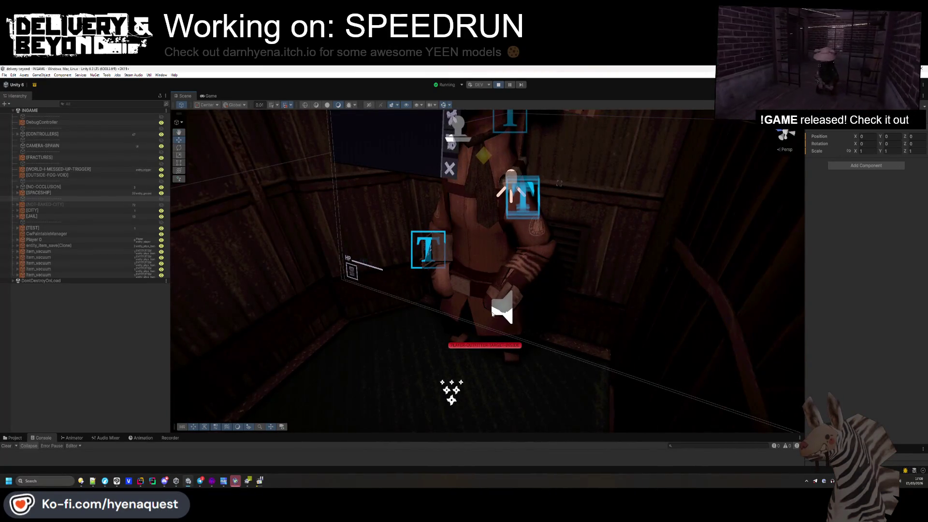
- Collapse Player 0, expand [CONTROLLERS], and select the OutfitController object
{"action": "left_click", "coordinate": [492, 312]}
{"action": "scroll", "coordinate": [68, 332], "scroll_direction": "down", "scroll_amount": 4}
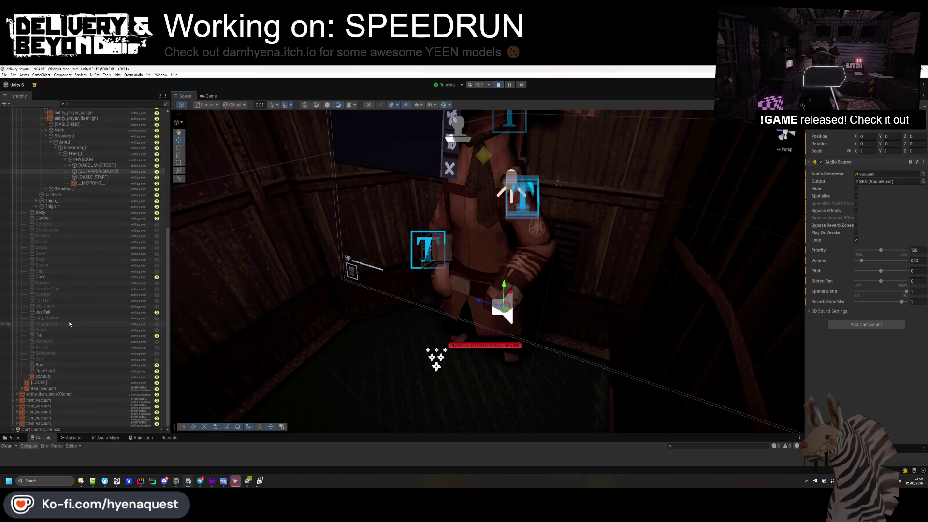
{"action": "left_click", "coordinate": [18, 181]}
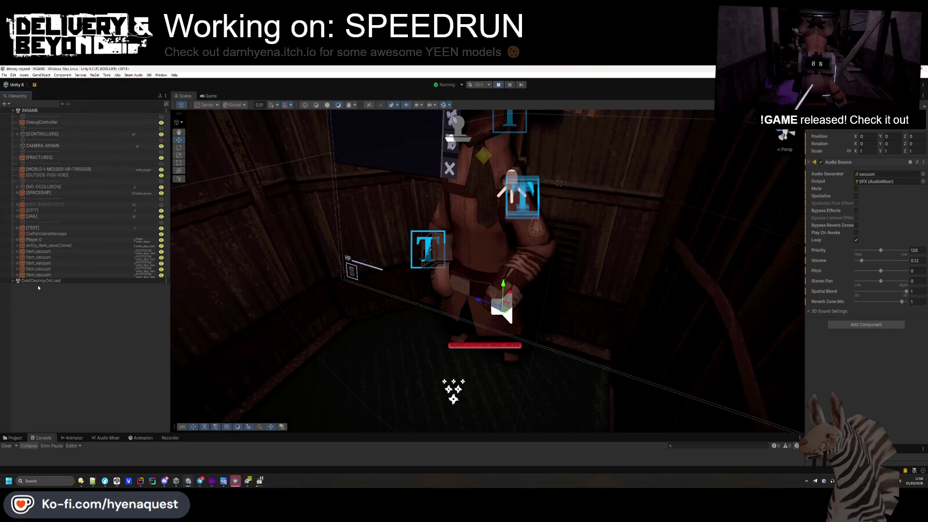
{"action": "left_click", "coordinate": [17, 134]}
{"action": "scroll", "coordinate": [62, 222], "scroll_direction": "down", "scroll_amount": 2}
{"action": "scroll", "coordinate": [62, 222], "scroll_direction": "up", "scroll_amount": 2}
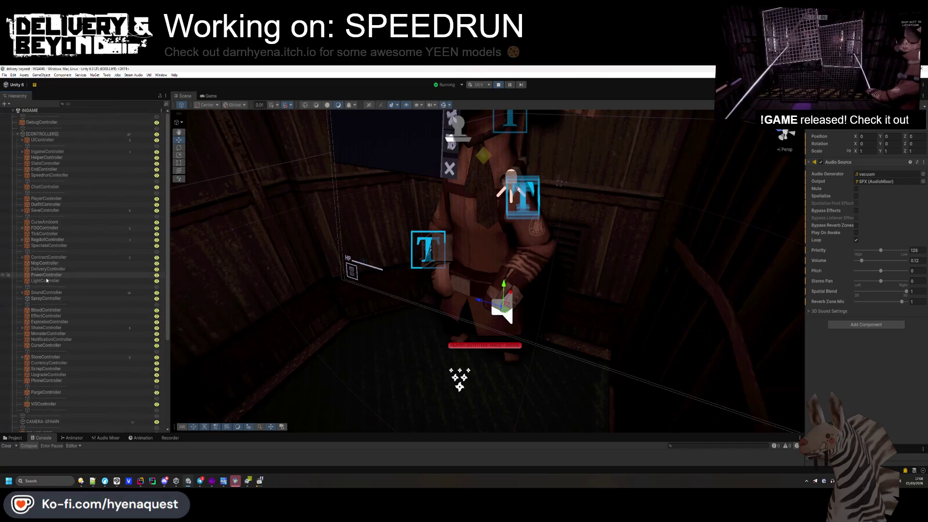
{"action": "left_click", "coordinate": [45, 204]}
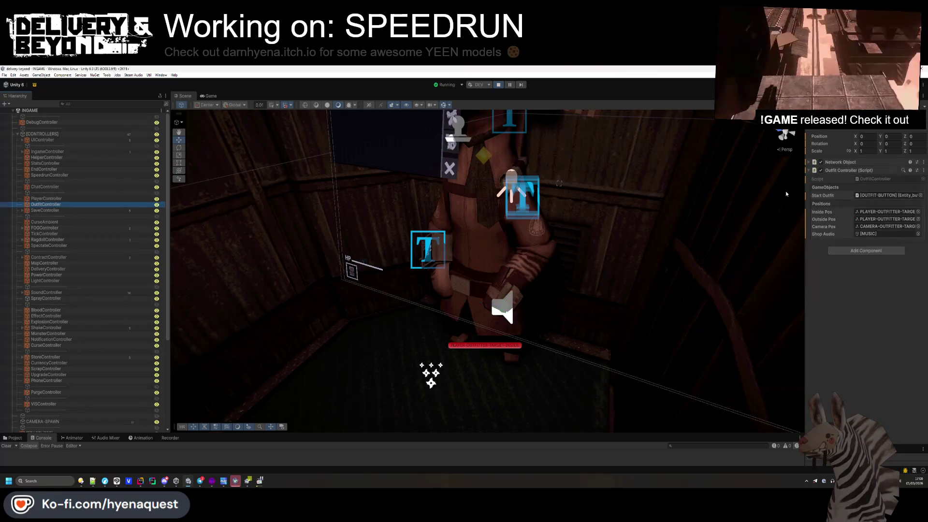
- Set the outfitter [MUSIC] Audio Source volume to 0.15 while viewing the running game
{"action": "double_click", "coordinate": [865, 234]}
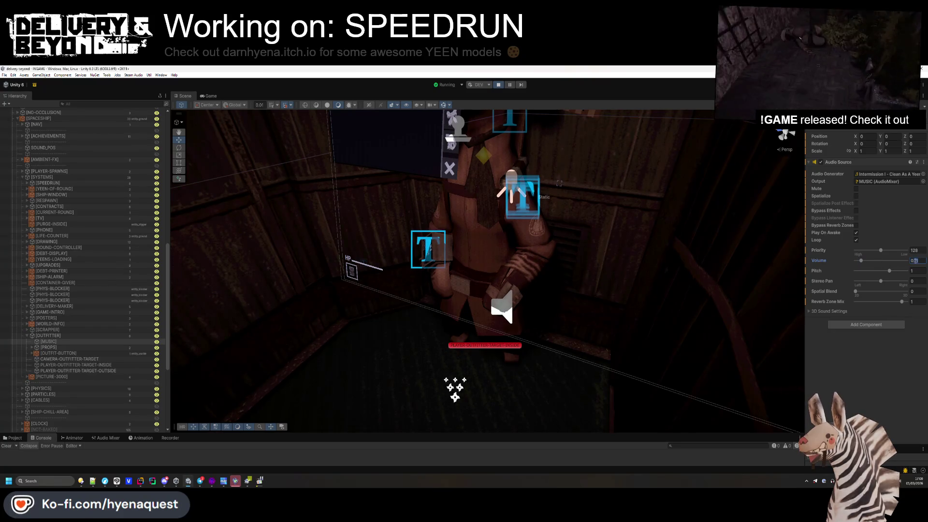
{"action": "key", "text": "BackSpace"}
{"action": "type", "text": "2"}
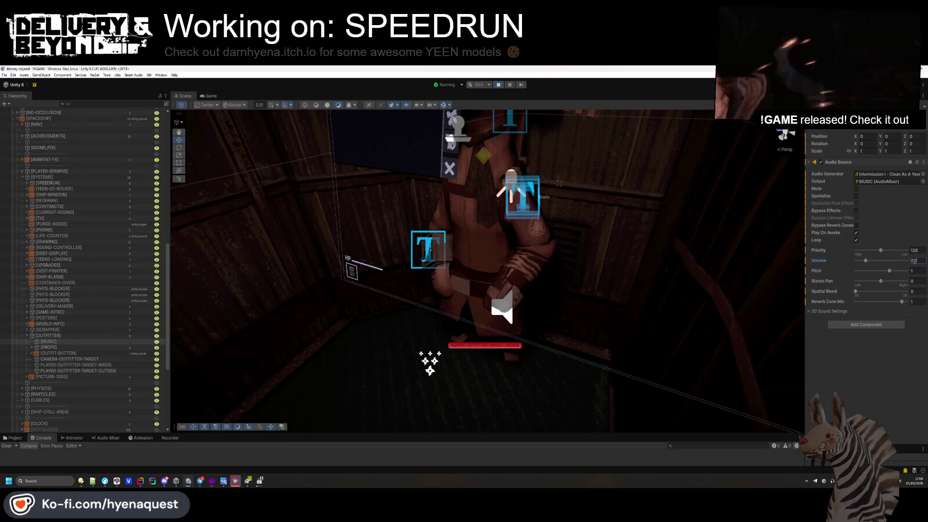
{"action": "left_click", "coordinate": [210, 96]}
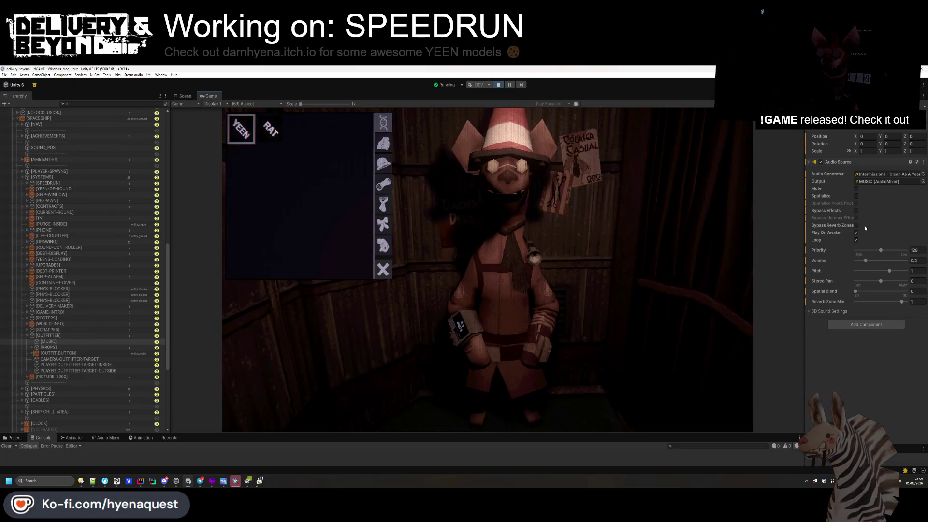
{"action": "key", "text": "BackSpace"}
{"action": "type", "text": "1"}
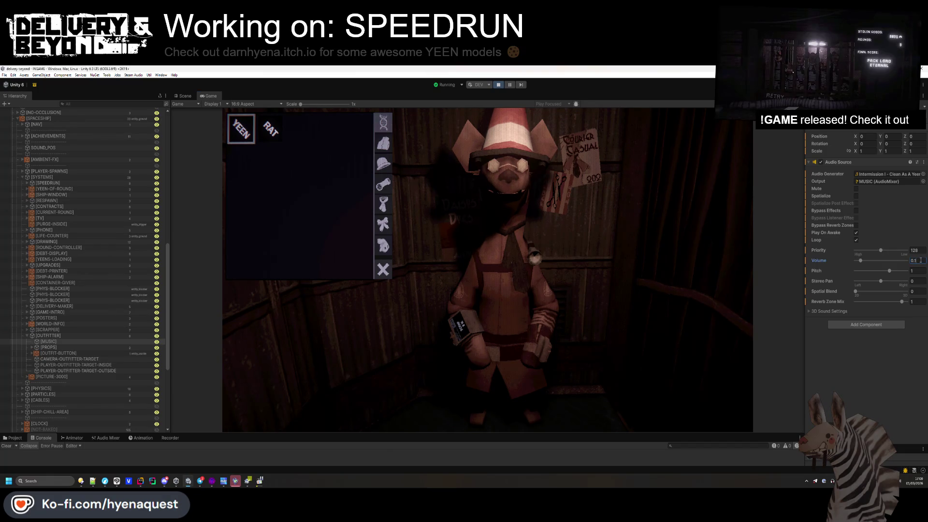
{"action": "type", "text": "5"}
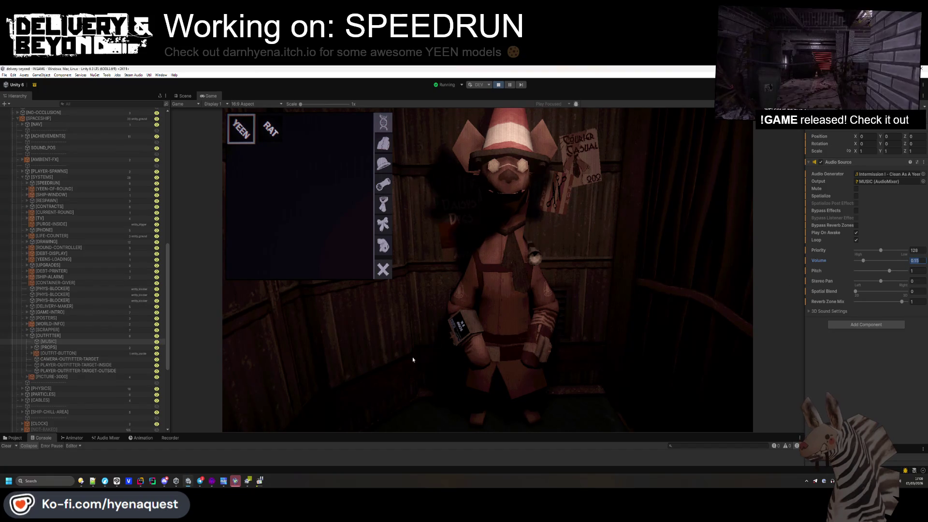
- Open OutfitController.cs in Rider via Search Everywhere
{"action": "left_click", "coordinate": [140, 480]}
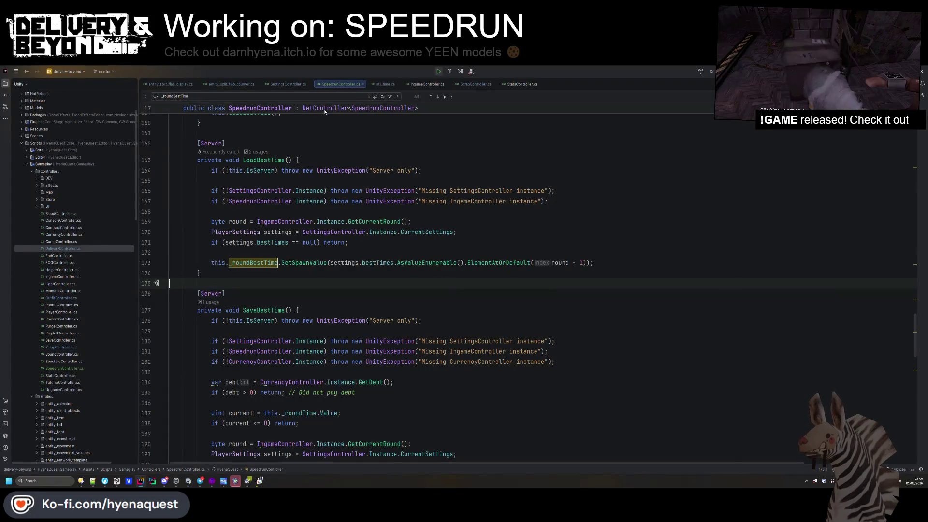
{"action": "left_click", "coordinate": [179, 85]}
{"action": "key", "text": "shift"}
{"action": "key", "text": "shift"}
{"action": "type", "text": "outfitc"}
{"action": "key", "text": "Return"}
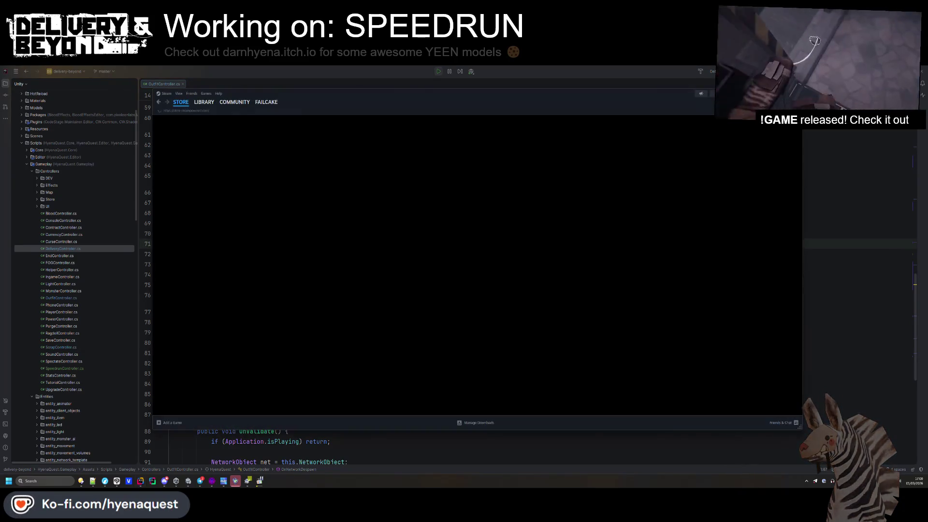
{"action": "left_click", "coordinate": [197, 104]}
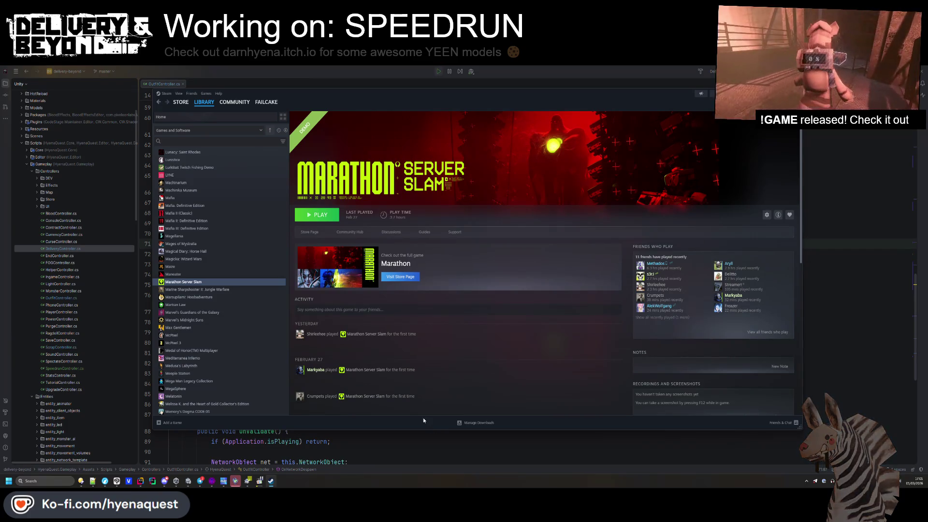
{"action": "key", "text": "alt+Tab"}
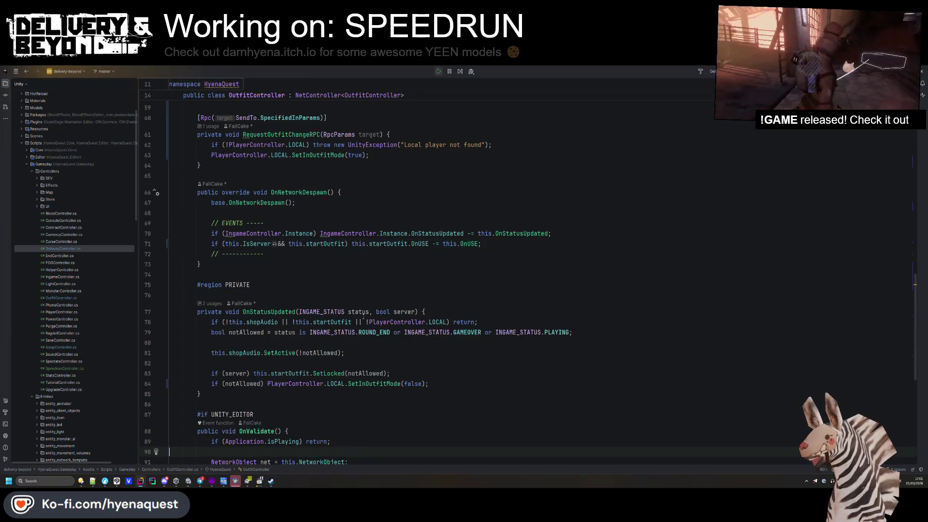
- Add this.shopAudio.SetActive(false); at the end of the Awake method
{"action": "scroll", "coordinate": [376, 246], "scroll_direction": "up", "scroll_amount": 15}
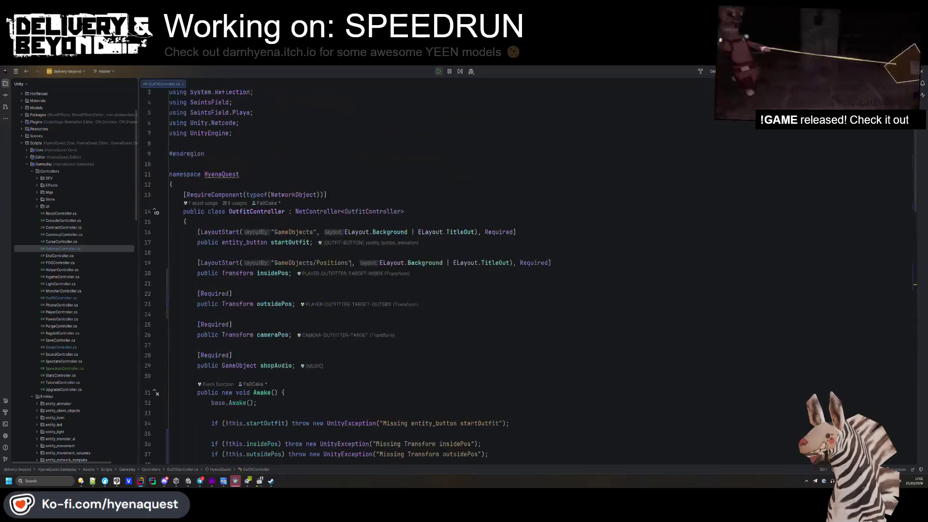
{"action": "scroll", "coordinate": [381, 280], "scroll_direction": "down", "scroll_amount": 6}
{"action": "left_click", "coordinate": [450, 293]}
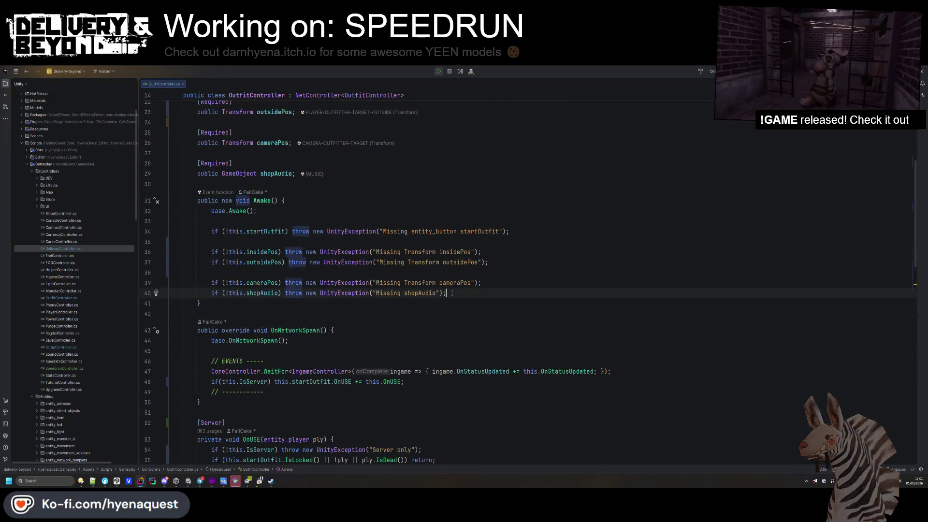
{"action": "key", "text": "Return"}
{"action": "type", "text": "this.sh"}
{"action": "key", "text": "Return"}
{"action": "type", "text": ".SetActive(false);"}
{"action": "key", "text": "Escape"}
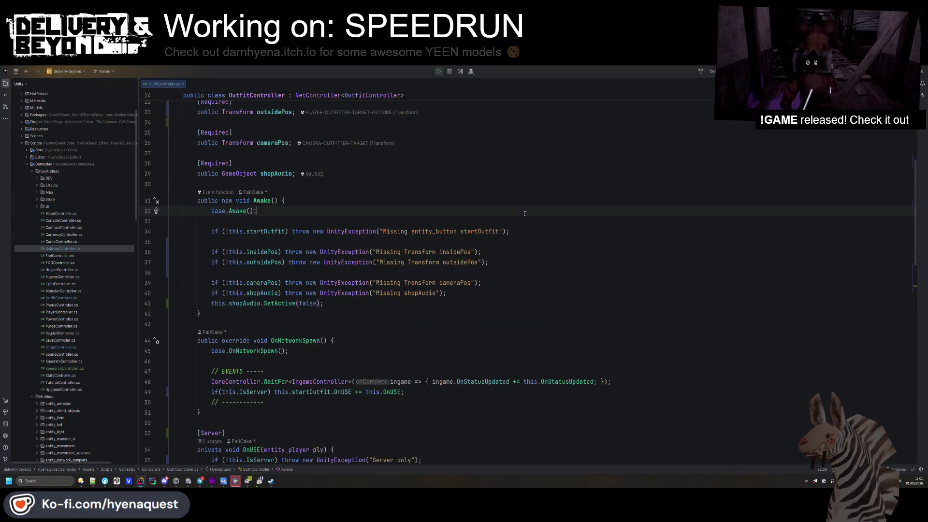
- Find the shopAudio usages and go to the shopAudio.SetActive line 82 in OnStatusUpdated
{"action": "left_click", "coordinate": [240, 303]}
{"action": "key", "text": "ctrl+f"}
{"action": "key", "text": "Return"}
{"action": "key", "text": "Return"}
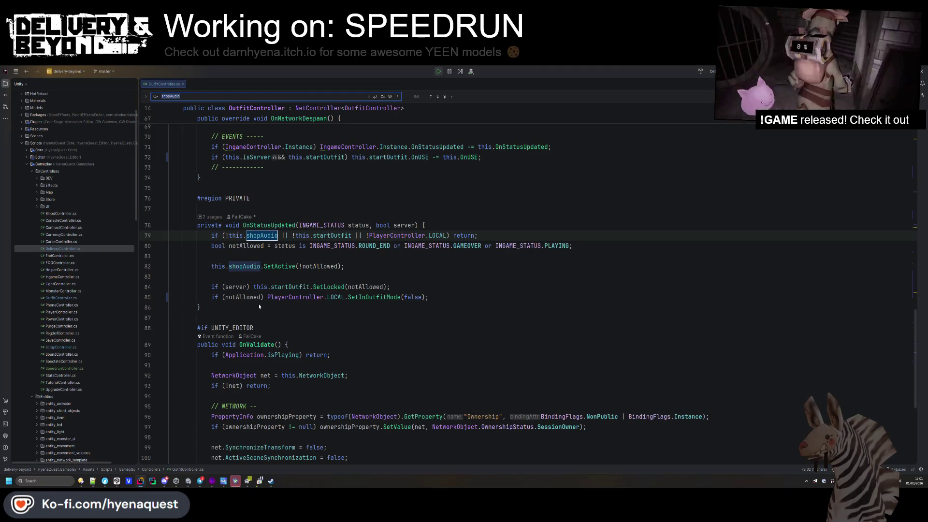
{"action": "scroll", "coordinate": [360, 264], "scroll_direction": "up", "scroll_amount": 5}
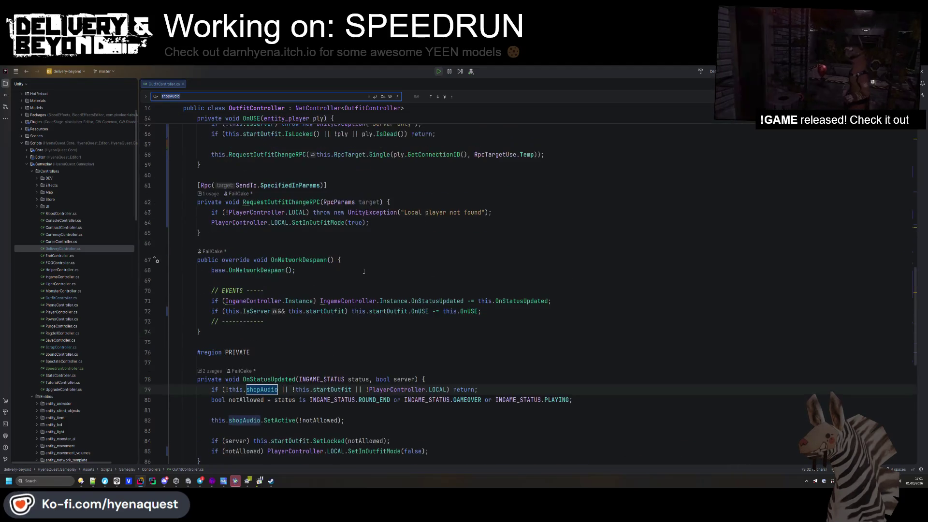
{"action": "scroll", "coordinate": [363, 269], "scroll_direction": "up", "scroll_amount": 2}
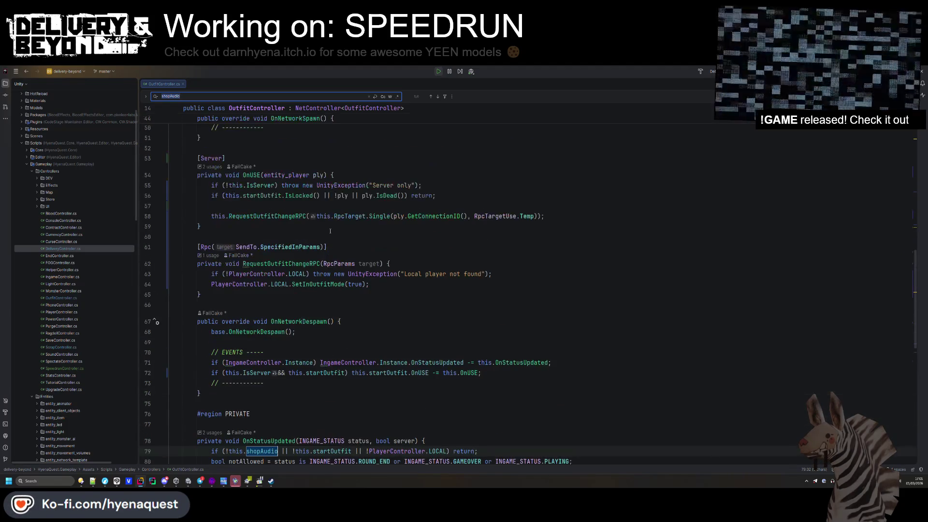
{"action": "scroll", "coordinate": [330, 231], "scroll_direction": "down", "scroll_amount": 4}
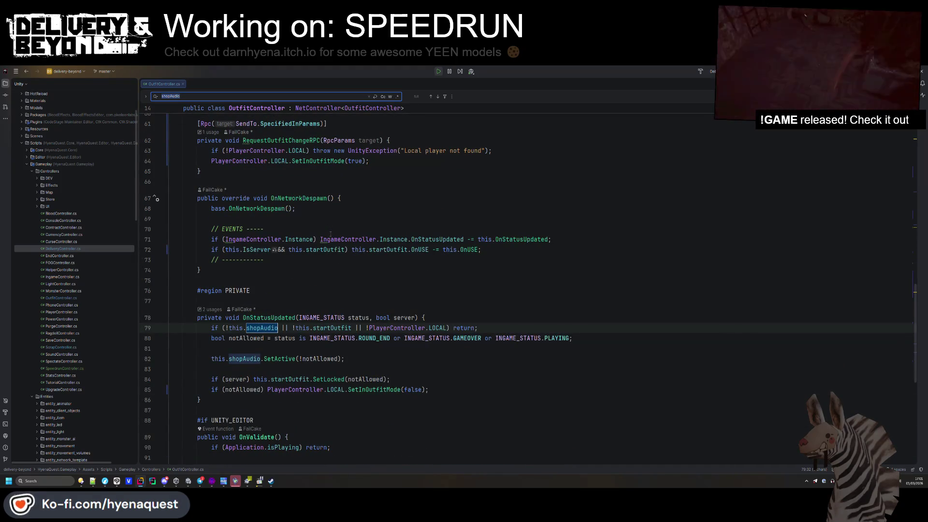
{"action": "scroll", "coordinate": [331, 281], "scroll_direction": "down", "scroll_amount": 4}
{"action": "left_click", "coordinate": [355, 233]}
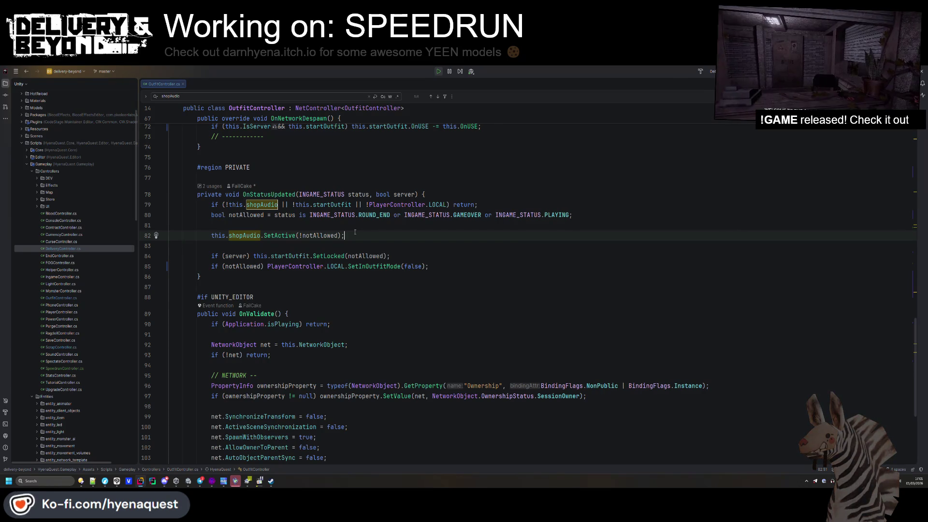
- Delete the shopAudio.SetActive(!notAllowed) line and shopAudio condition in OnStatusUpdated
{"action": "left_click_drag", "start_coordinate": [355, 232], "coordinate": [350, 225]}
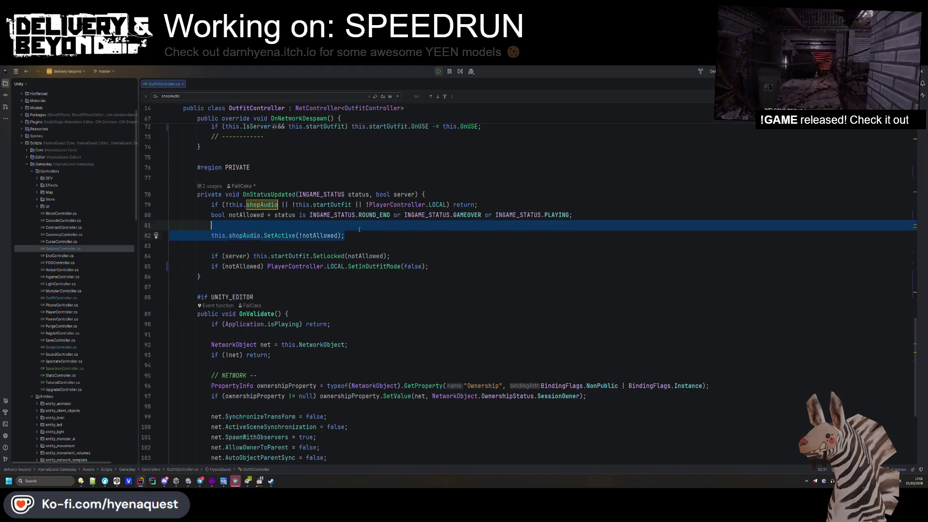
{"action": "key", "text": "BackSpace"}
{"action": "left_click_drag", "start_coordinate": [225, 205], "coordinate": [292, 205]}
{"action": "key", "text": "BackSpace"}
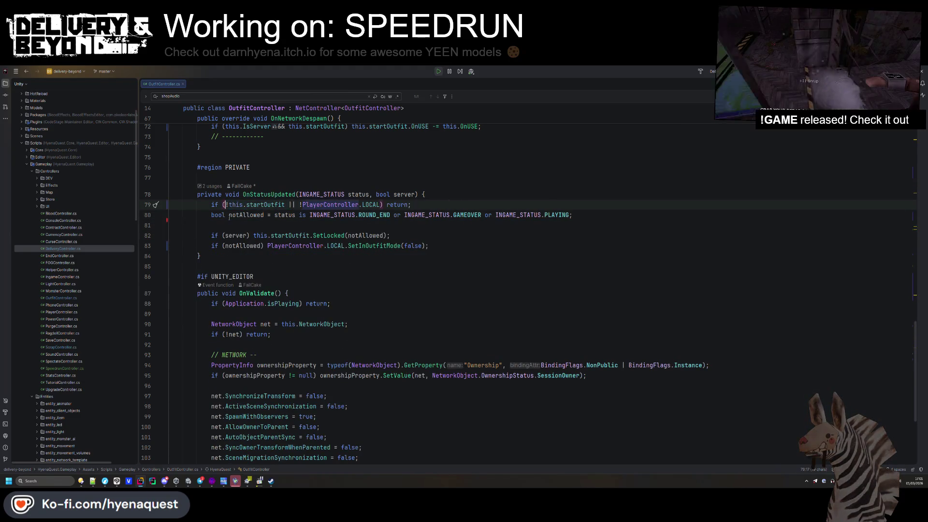
{"action": "left_click", "coordinate": [271, 236]}
{"action": "key", "text": "BackSpace"}
{"action": "scroll", "coordinate": [271, 234], "scroll_direction": "up", "scroll_amount": 15}
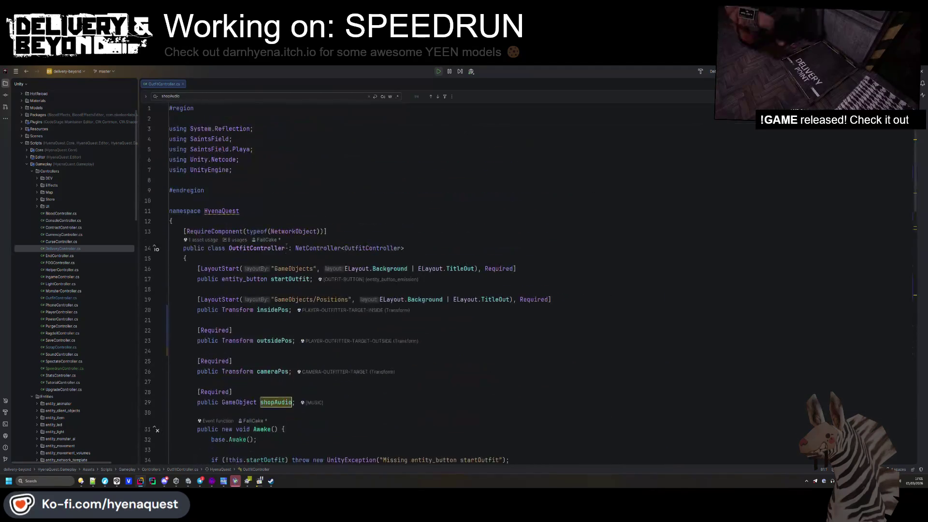
{"action": "scroll", "coordinate": [339, 328], "scroll_direction": "down", "scroll_amount": 3}
- Delete the shopAudio field declaration and its Awake check and SetActive call
{"action": "left_click_drag", "start_coordinate": [338, 290], "coordinate": [172, 258]}
{"action": "key", "text": "BackSpace"}
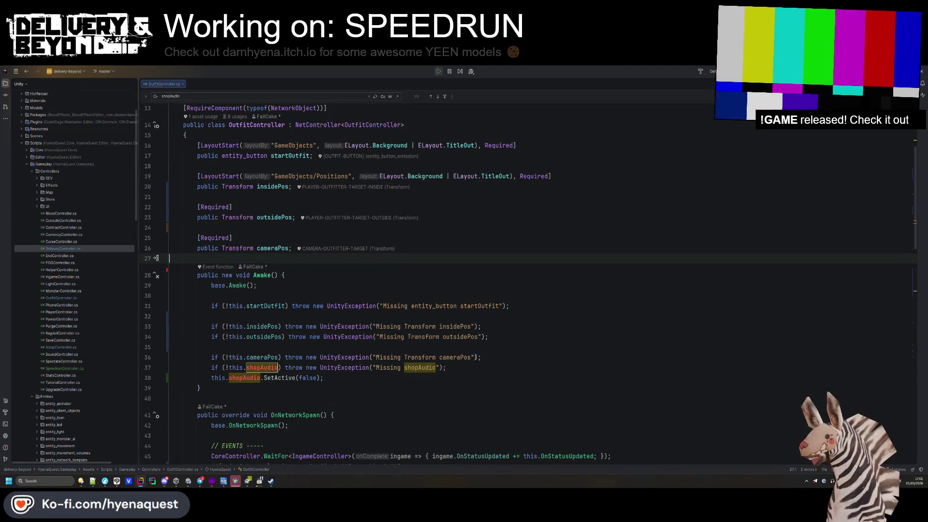
{"action": "left_click_drag", "start_coordinate": [456, 377], "coordinate": [481, 357]}
{"action": "key", "text": "BackSpace"}
{"action": "scroll", "coordinate": [434, 338], "scroll_direction": "down", "scroll_amount": 8}
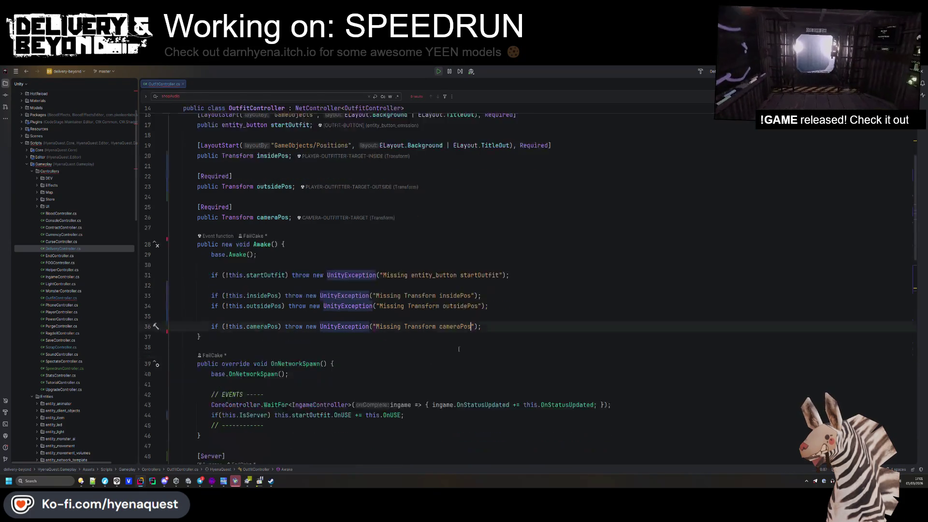
{"action": "left_click", "coordinate": [424, 329]}
{"action": "scroll", "coordinate": [424, 329], "scroll_direction": "down", "scroll_amount": 12}
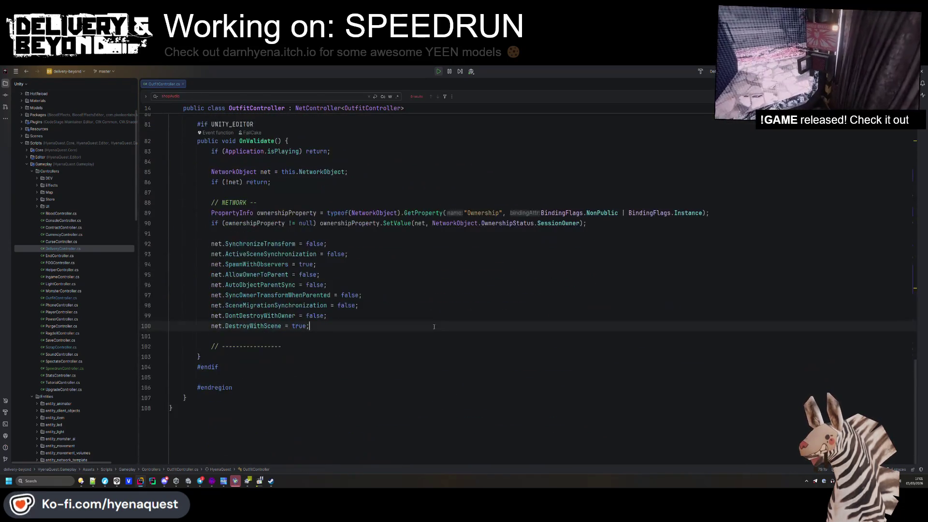
{"action": "key", "text": "alt+Tab"}
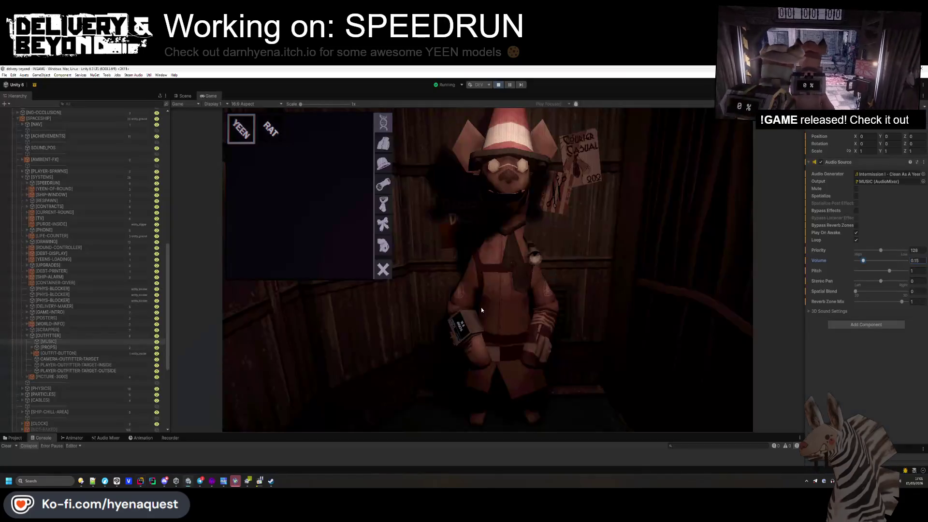
- Start and stop play mode, then orbit the Scene view up toward the ceiling light
{"action": "left_click", "coordinate": [502, 85]}
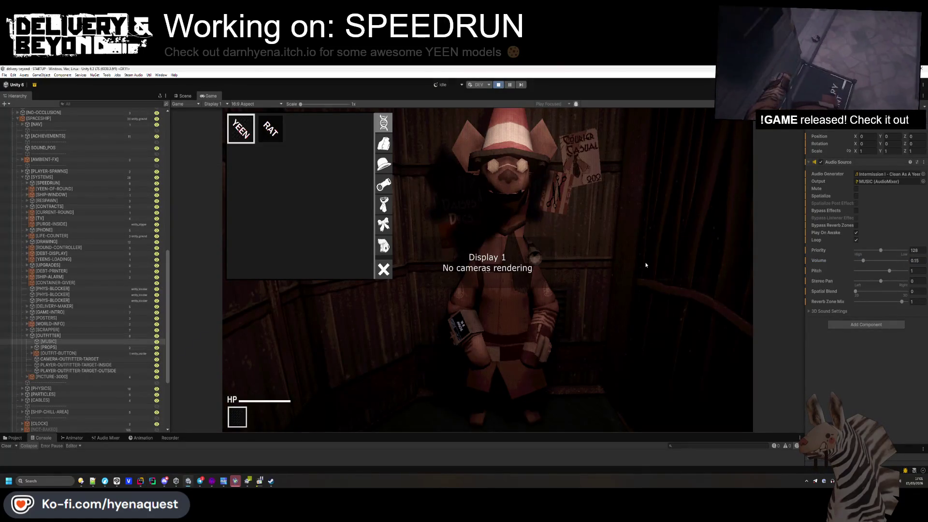
{"action": "key", "text": "ctrl+p"}
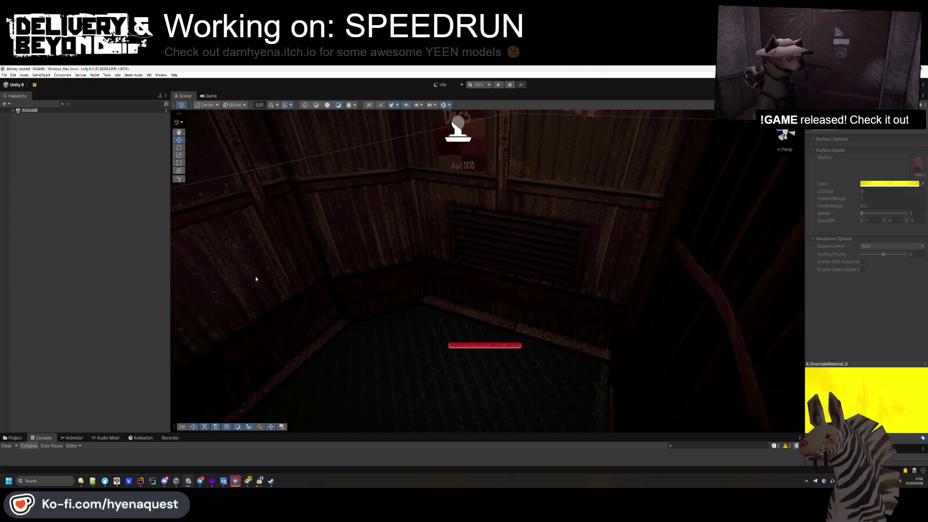
{"action": "left_click_drag", "start_coordinate": [474, 321], "coordinate": [188, 245]}
{"action": "mouse_move", "coordinate": [391, 242]}
{"action": "left_mouse_down"}
{"action": "mouse_move", "coordinate": [406, 259]}
{"action": "mouse_move", "coordinate": [360, 134]}
{"action": "mouse_move", "coordinate": [348, 184]}
{"action": "left_mouse_up"}
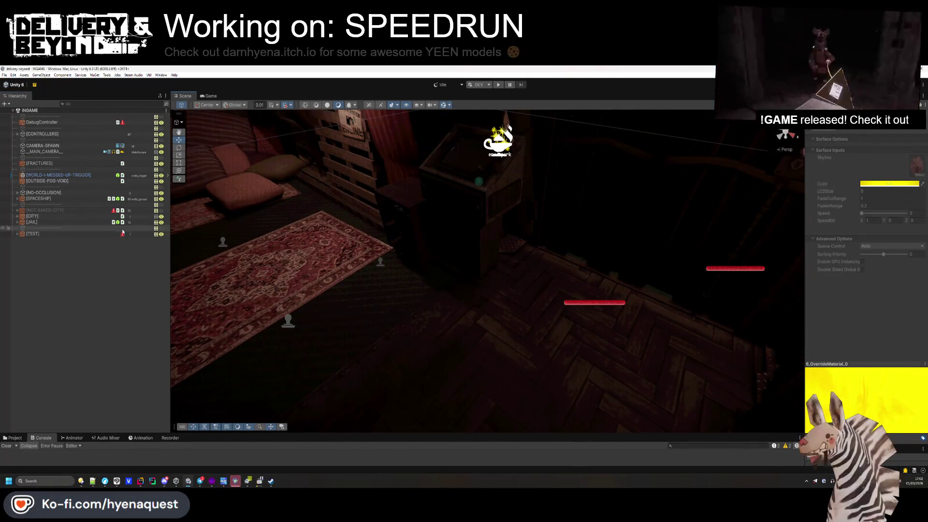
- Expand [CONTROLLERS], [MDL] and [SHIP] in the Hierarchy, then bring up Rider
{"action": "left_click", "coordinate": [17, 135]}
{"action": "scroll", "coordinate": [19, 155], "scroll_direction": "down", "scroll_amount": 3}
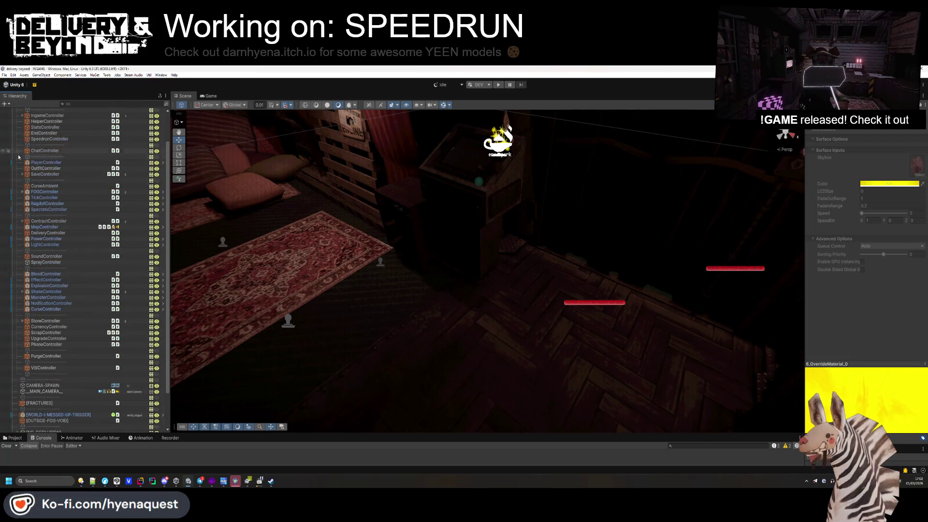
{"action": "scroll", "coordinate": [19, 156], "scroll_direction": "down", "scroll_amount": 3}
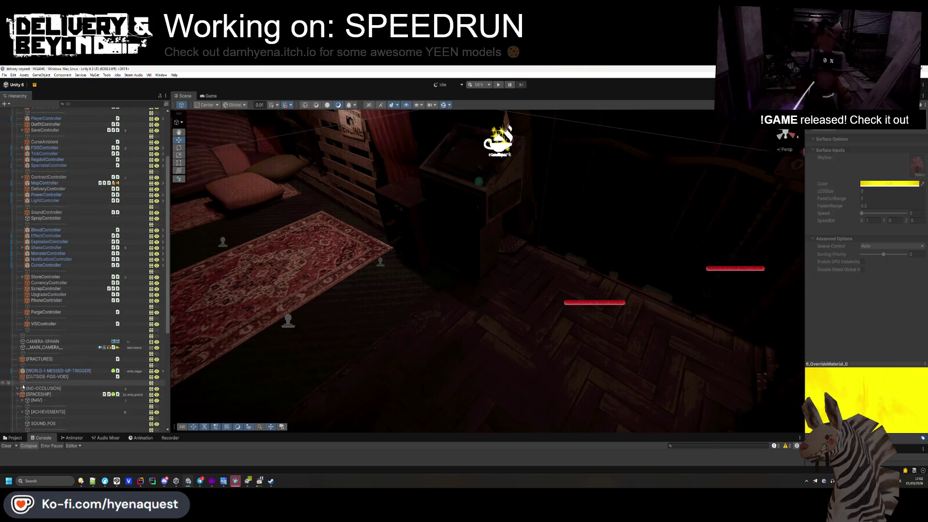
{"action": "scroll", "coordinate": [23, 386], "scroll_direction": "down", "scroll_amount": 10}
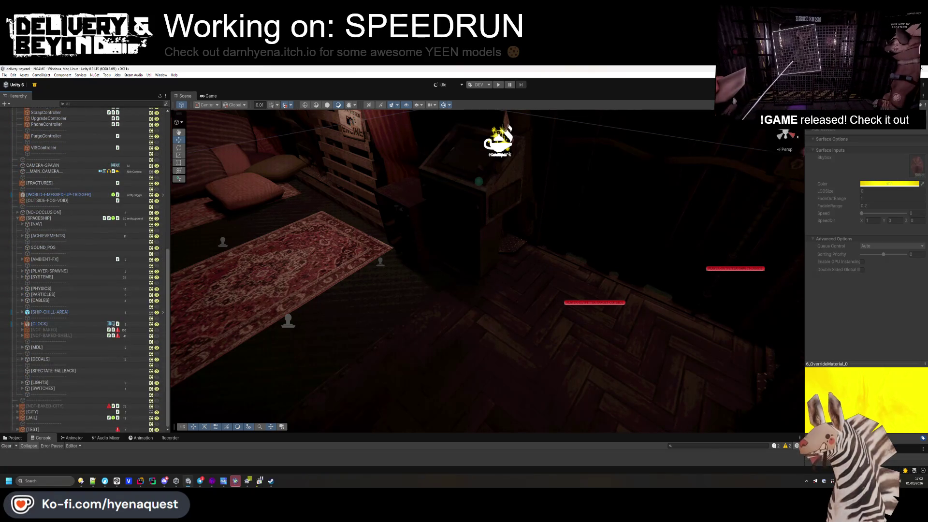
{"action": "left_click", "coordinate": [23, 348]}
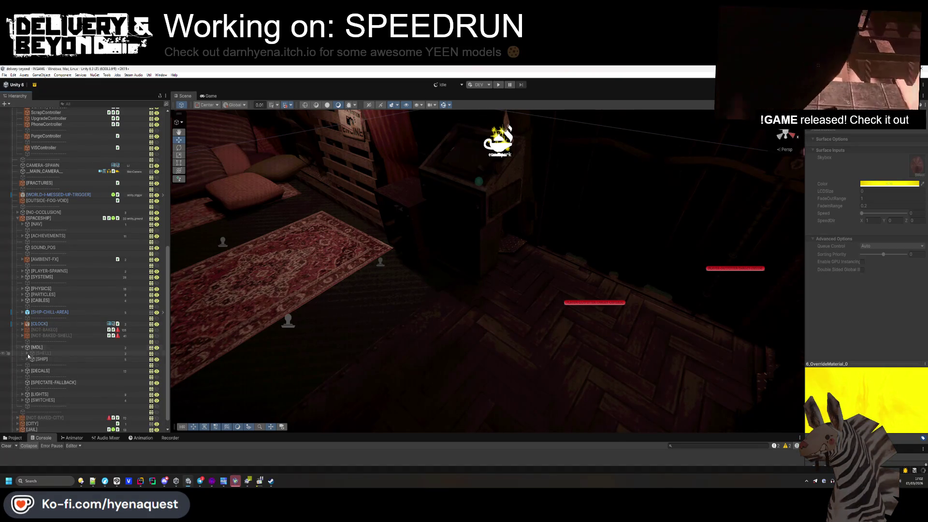
{"action": "left_click", "coordinate": [27, 359]}
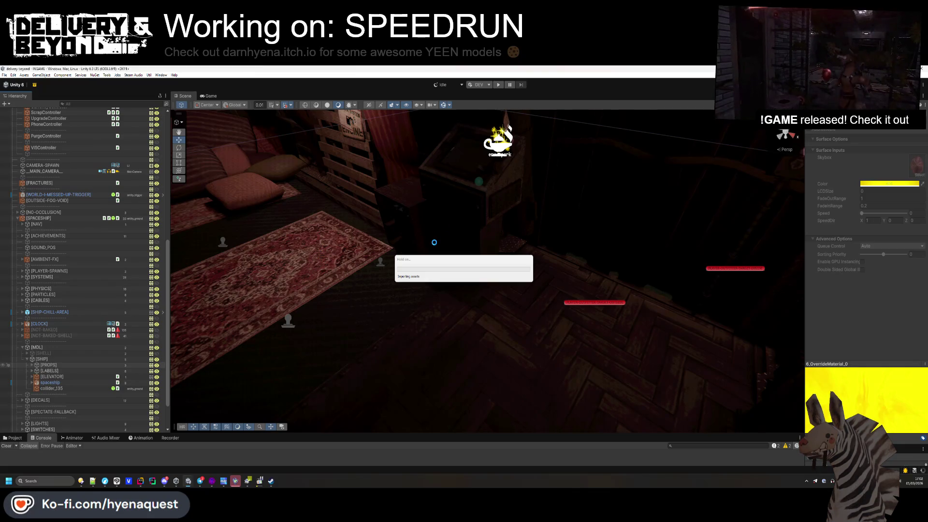
{"action": "left_click", "coordinate": [140, 482]}
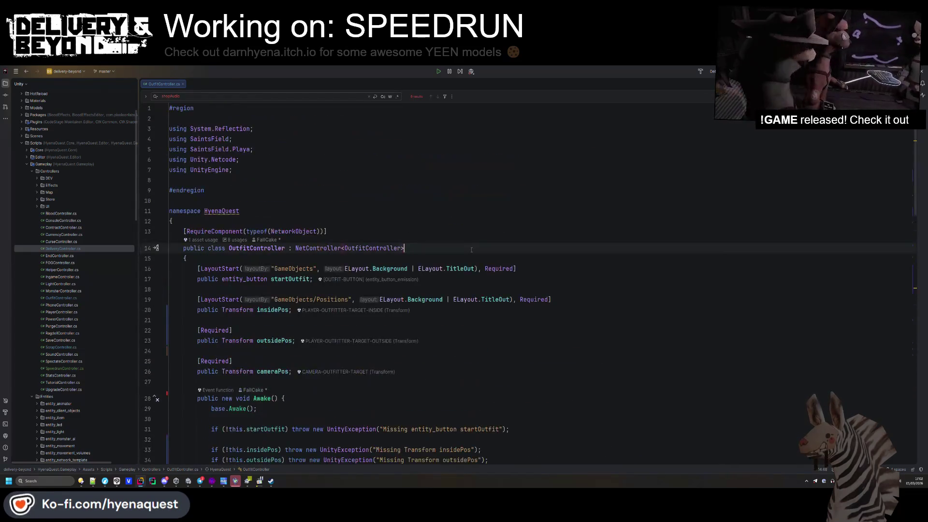
- Undo the edits so shopAudio is used again, leaving Awake without the SetActive(false) line
{"action": "scroll", "coordinate": [474, 250], "scroll_direction": "down", "scroll_amount": 1}
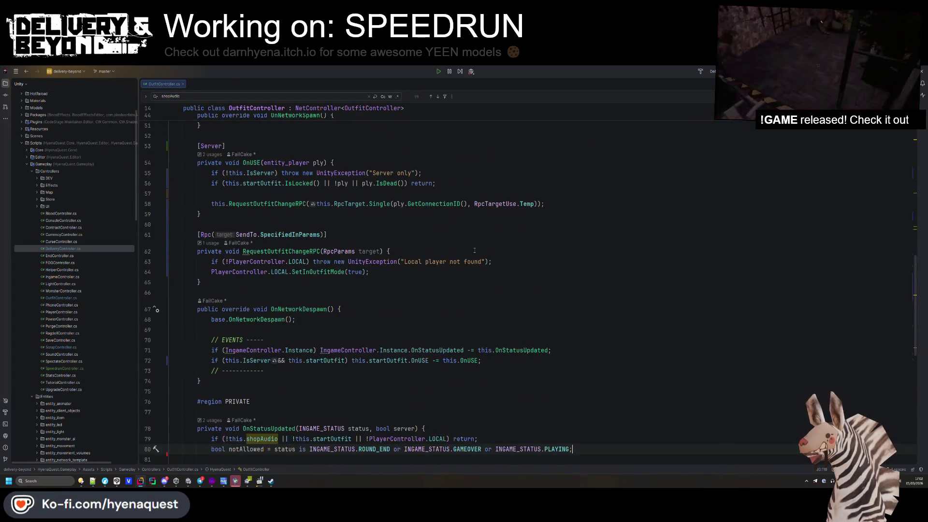
{"action": "left_click", "coordinate": [474, 250]}
{"action": "scroll", "coordinate": [475, 250], "scroll_direction": "down", "scroll_amount": 4}
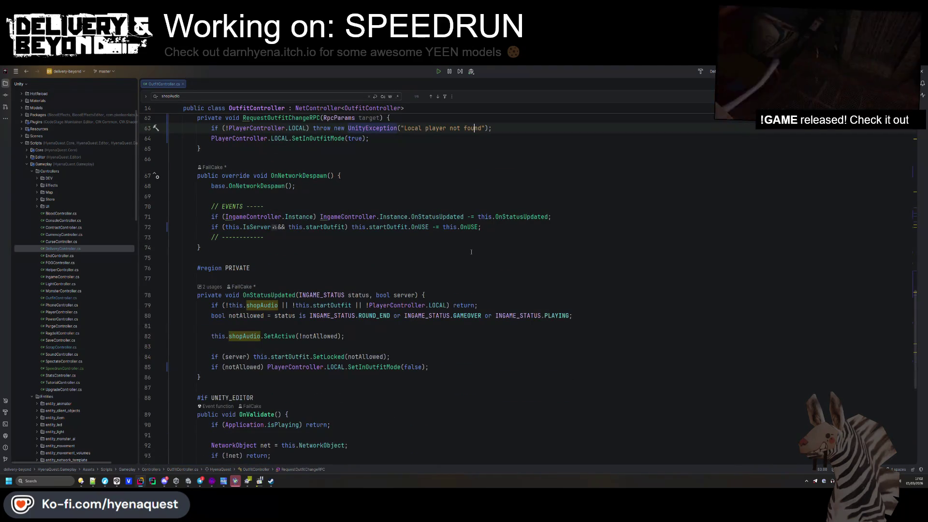
{"action": "left_click", "coordinate": [302, 344]}
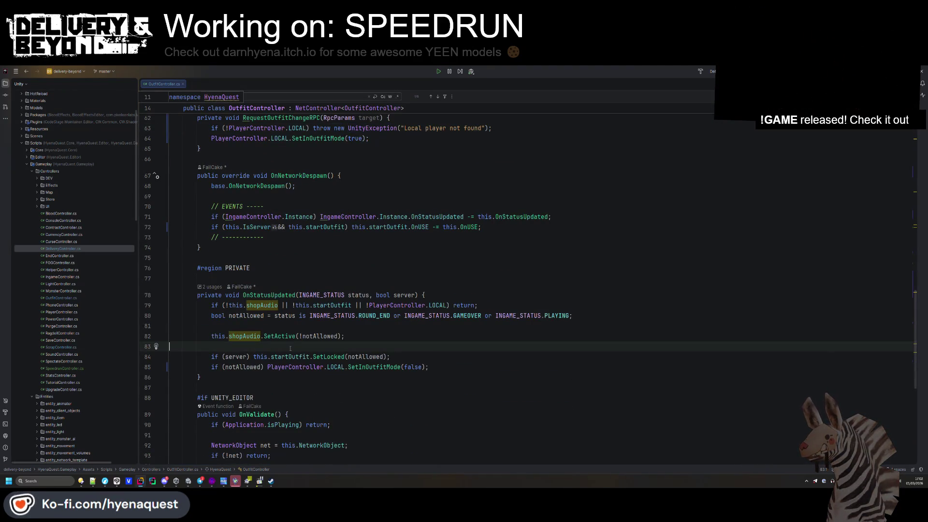
{"action": "key", "text": "ctrl+z"}
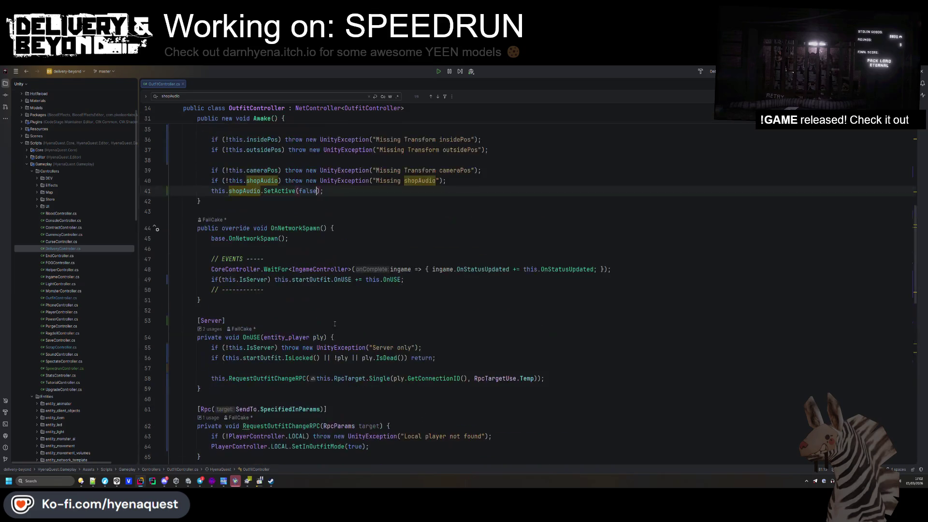
{"action": "key", "text": "ctrl+z"}
{"action": "key", "text": "ctrl+z"}
{"action": "key", "text": "ctrl+z"}
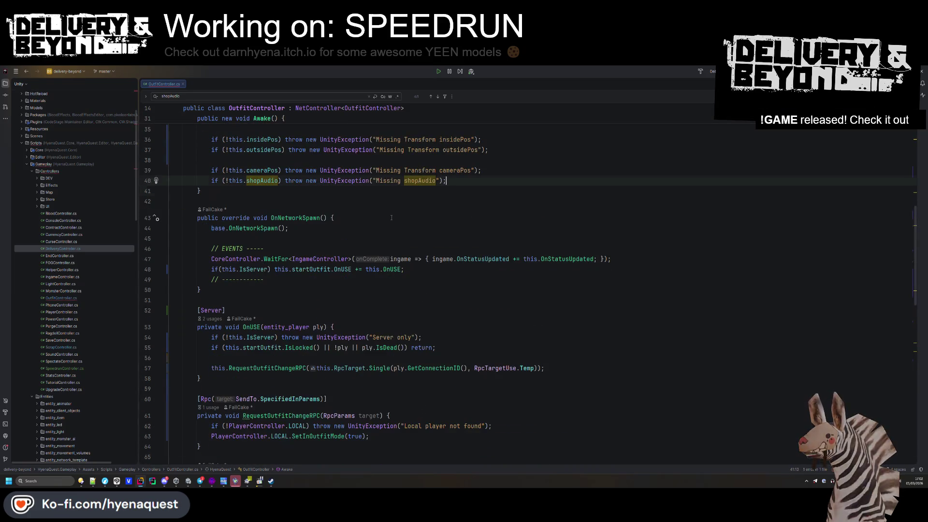
{"action": "key", "text": "alt+Tab"}
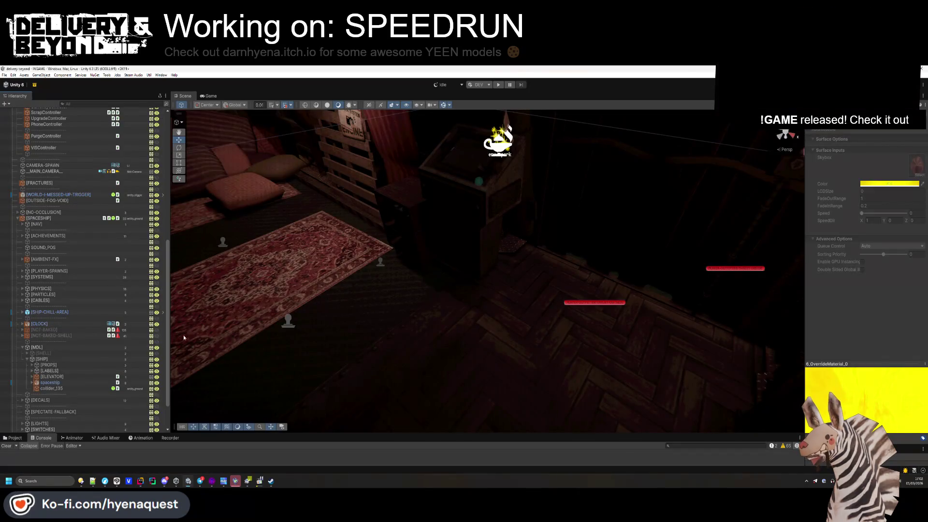
- Frame the chosen object in the Scene view and orbit around the area
{"action": "double_click", "coordinate": [52, 377]}
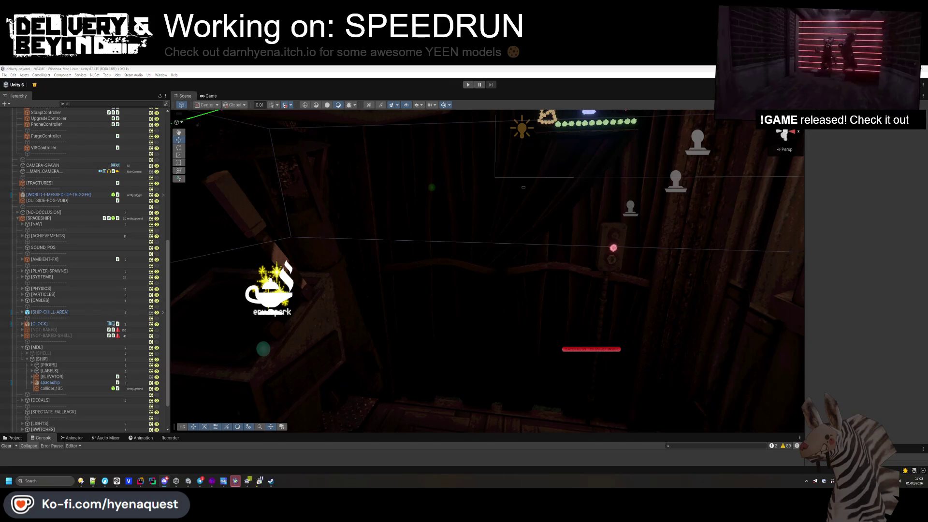
{"action": "scroll", "coordinate": [373, 331], "scroll_direction": "up", "scroll_amount": 2}
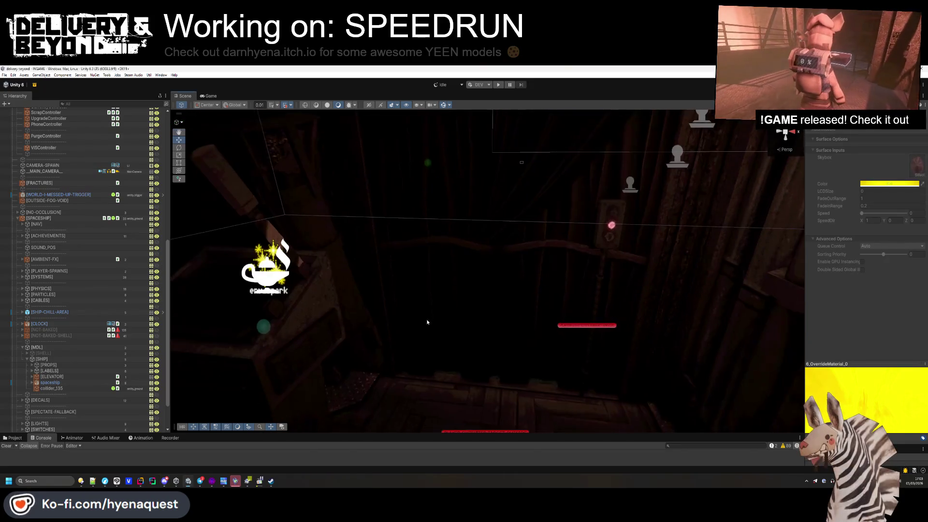
{"action": "mouse_move", "coordinate": [373, 330]}
{"action": "left_mouse_down"}
{"action": "mouse_move", "coordinate": [488, 268]}
{"action": "mouse_move", "coordinate": [478, 316]}
{"action": "mouse_move", "coordinate": [486, 375]}
{"action": "mouse_move", "coordinate": [477, 298]}
{"action": "mouse_move", "coordinate": [435, 273]}
{"action": "left_mouse_up"}
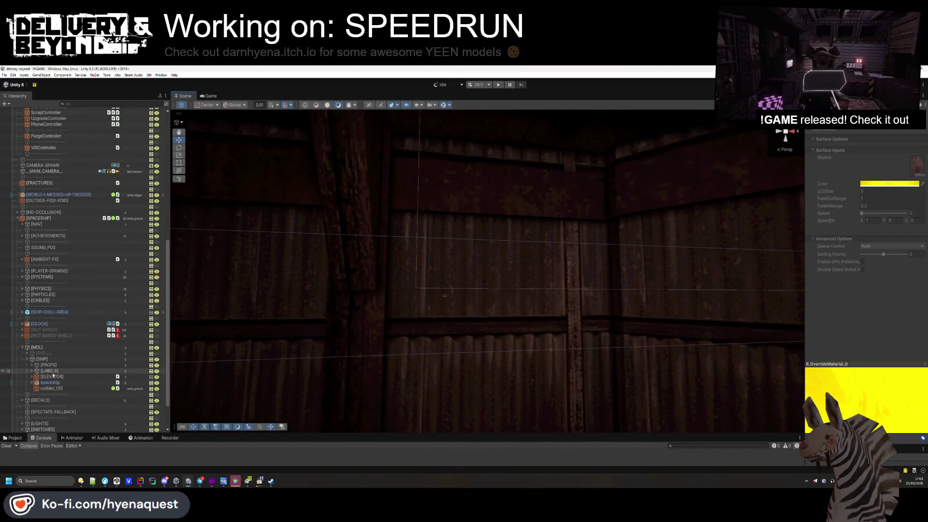
{"action": "scroll", "coordinate": [29, 357], "scroll_direction": "up", "scroll_amount": 2}
- Collapse [MDL], expand [SYSTEMS] and [OUTFITTER], and select the [MUSIC] object
{"action": "left_click", "coordinate": [22, 370]}
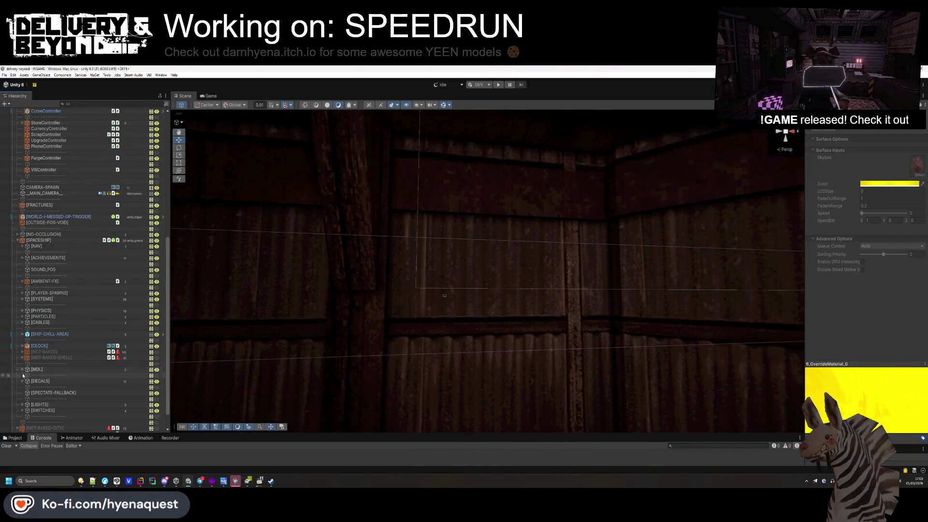
{"action": "left_click", "coordinate": [23, 299]}
{"action": "scroll", "coordinate": [29, 339], "scroll_direction": "down", "scroll_amount": 5}
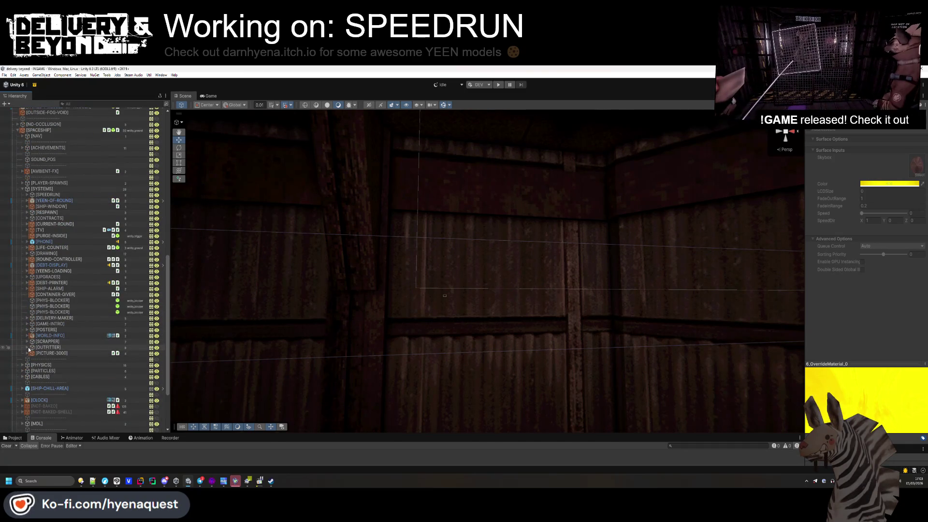
{"action": "left_click", "coordinate": [27, 347]}
{"action": "left_click", "coordinate": [29, 353]}
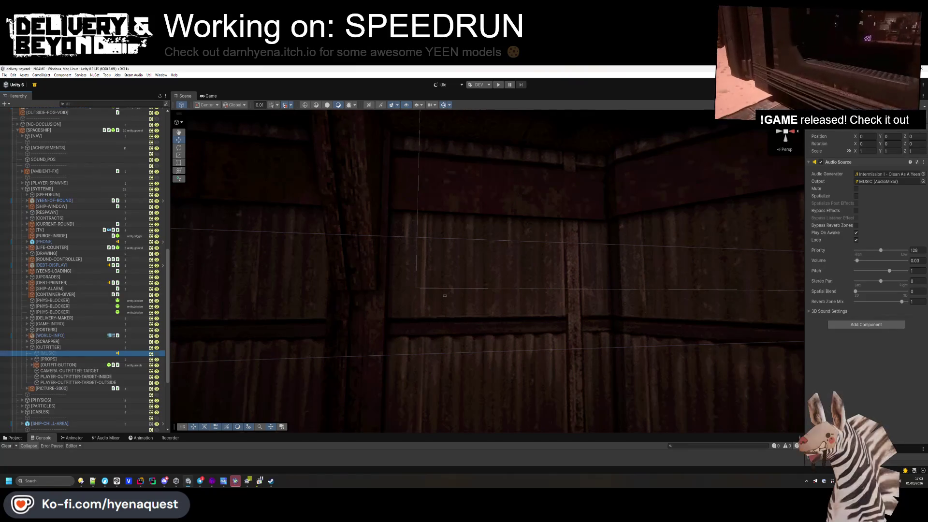
- Set the [MUSIC] Audio Source's Spatial Blend to 1 (fully 3D) and enable Spatialize
{"action": "left_click_drag", "start_coordinate": [805, 290], "coordinate": [766, 290]}
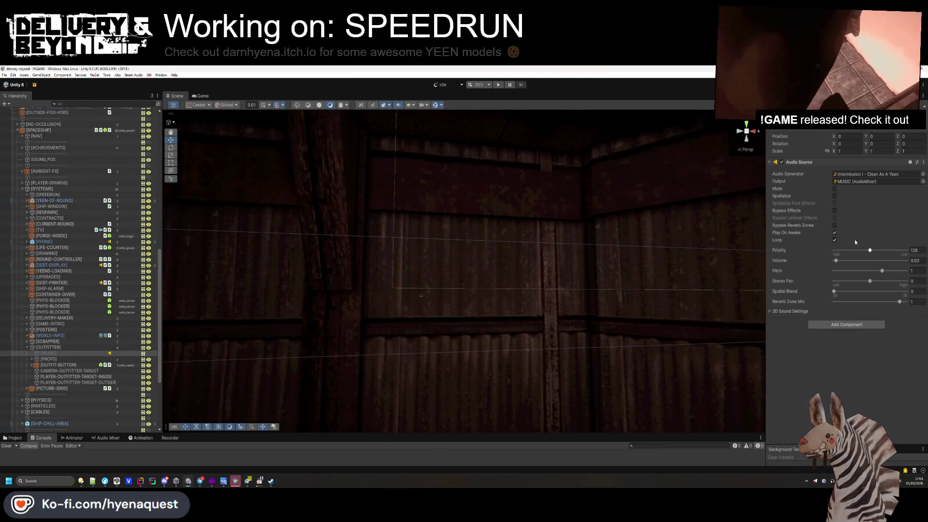
{"action": "left_click_drag", "start_coordinate": [894, 290], "coordinate": [909, 291]}
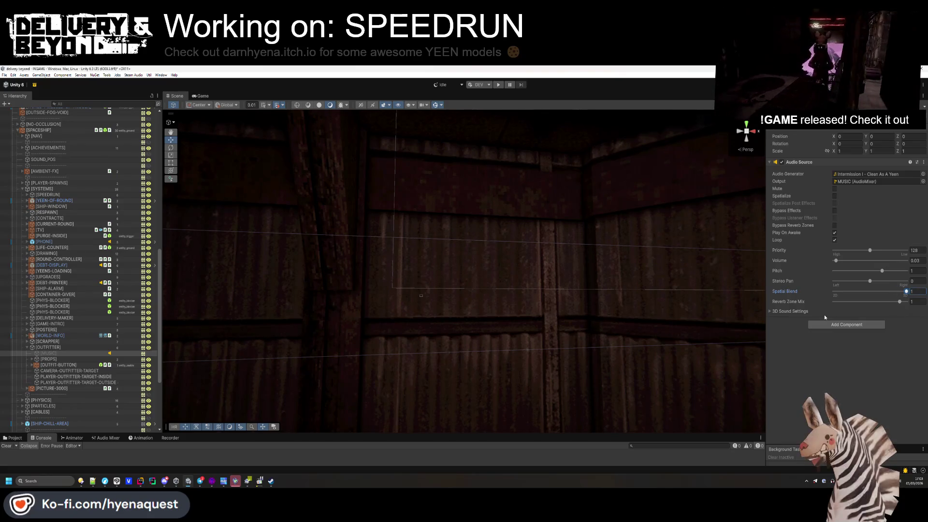
{"action": "left_click", "coordinate": [822, 312]}
{"action": "left_click", "coordinate": [834, 196]}
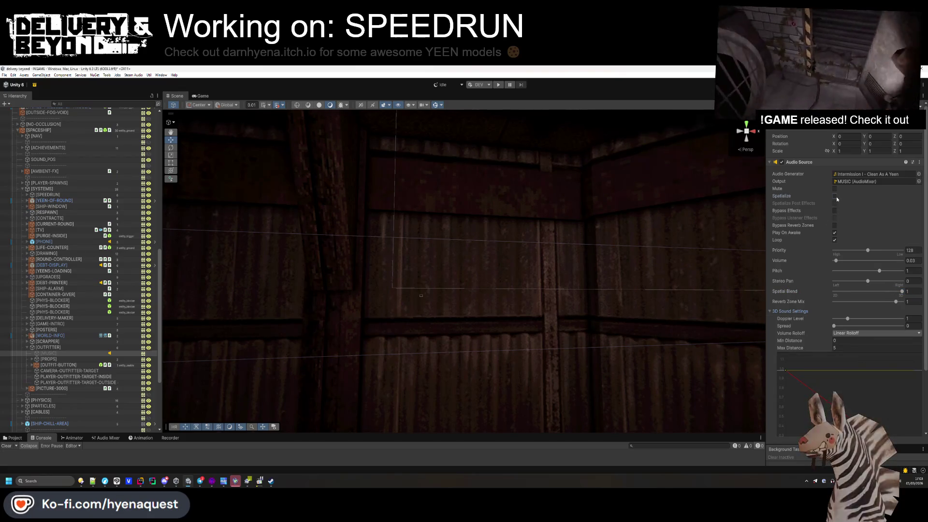
- Set Volume Rolloff to Custom Rolloff, then search Add Component for 'steam audio source'
{"action": "scroll", "coordinate": [831, 323], "scroll_direction": "down", "scroll_amount": 2}
{"action": "left_click", "coordinate": [846, 294]}
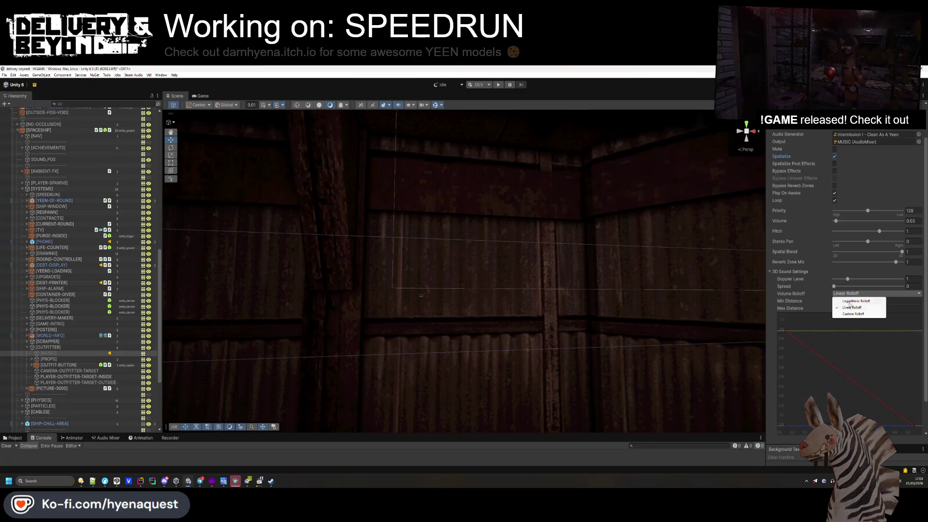
{"action": "left_click", "coordinate": [849, 314]}
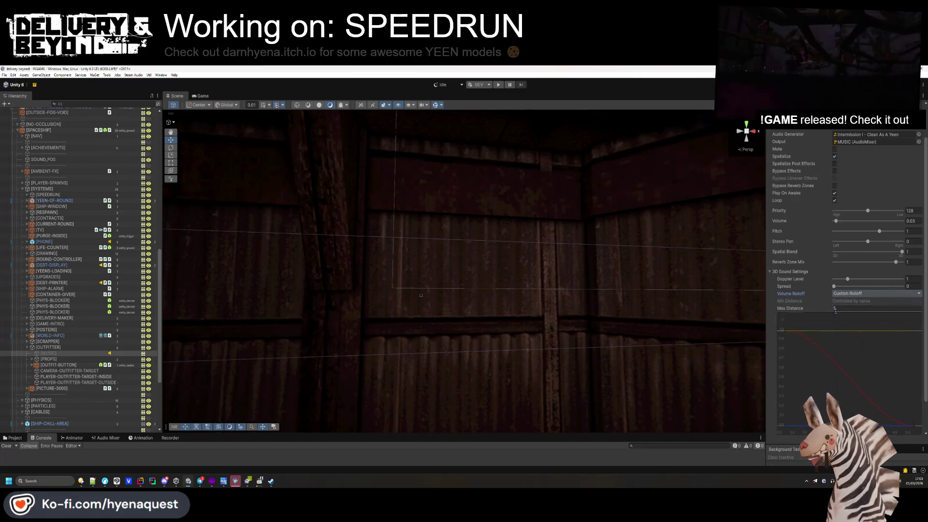
{"action": "left_click", "coordinate": [792, 271]}
{"action": "left_click", "coordinate": [821, 324]}
{"action": "type", "text": "steam a"}
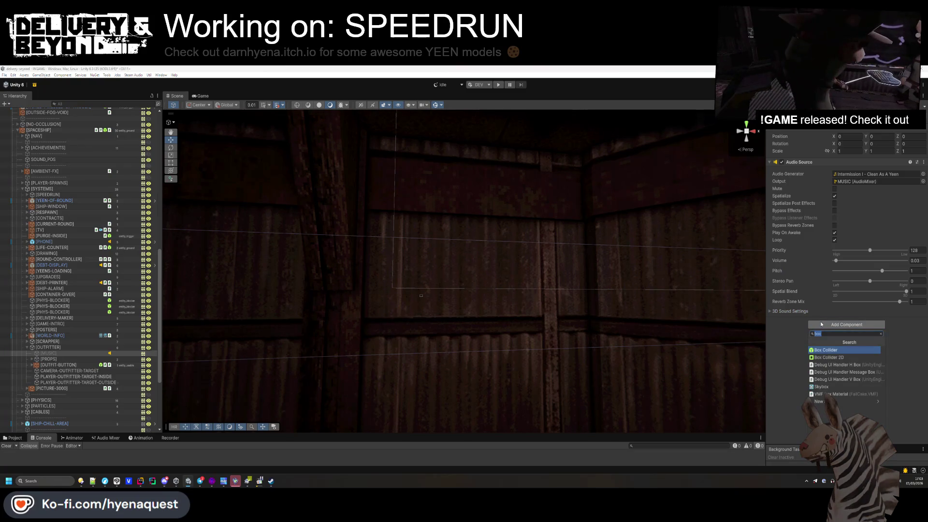
{"action": "type", "text": "udio source"}
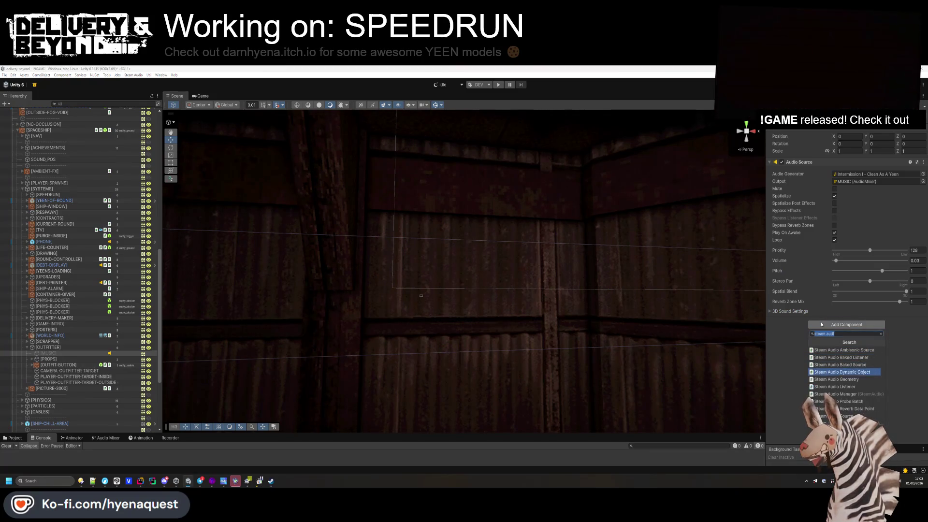
- Add the Steam Audio Source component and enable distance attenuation and occlusion
{"action": "key", "text": "Return"}
{"action": "left_click", "coordinate": [821, 322]}
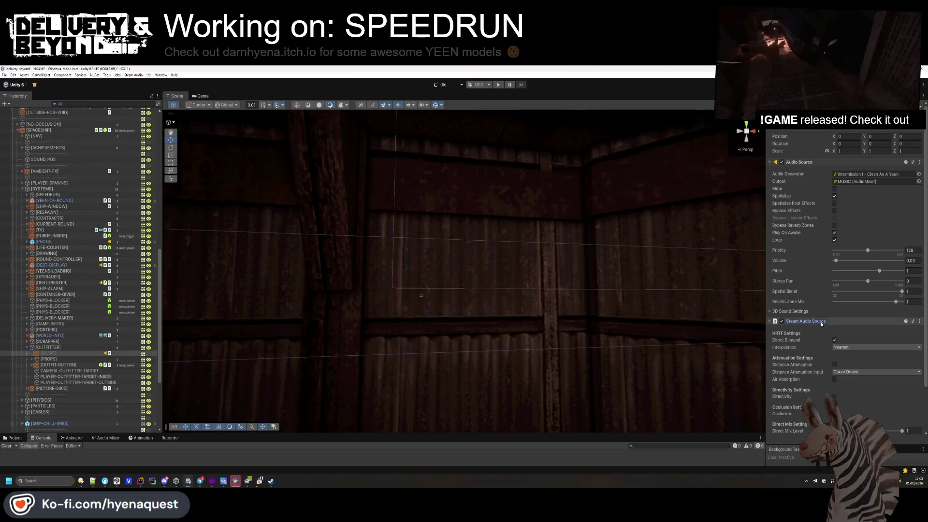
{"action": "scroll", "coordinate": [816, 333], "scroll_direction": "down", "scroll_amount": 3}
{"action": "left_click", "coordinate": [834, 313]}
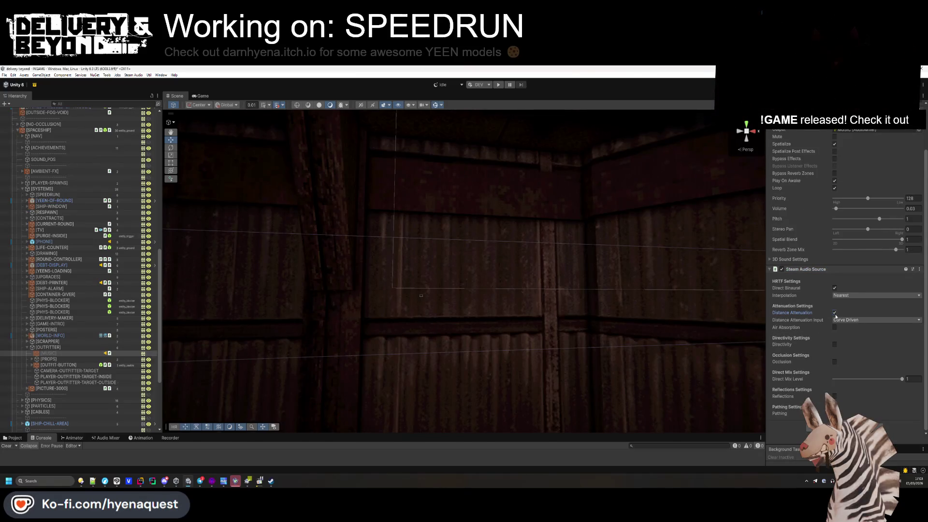
{"action": "left_click", "coordinate": [834, 361]}
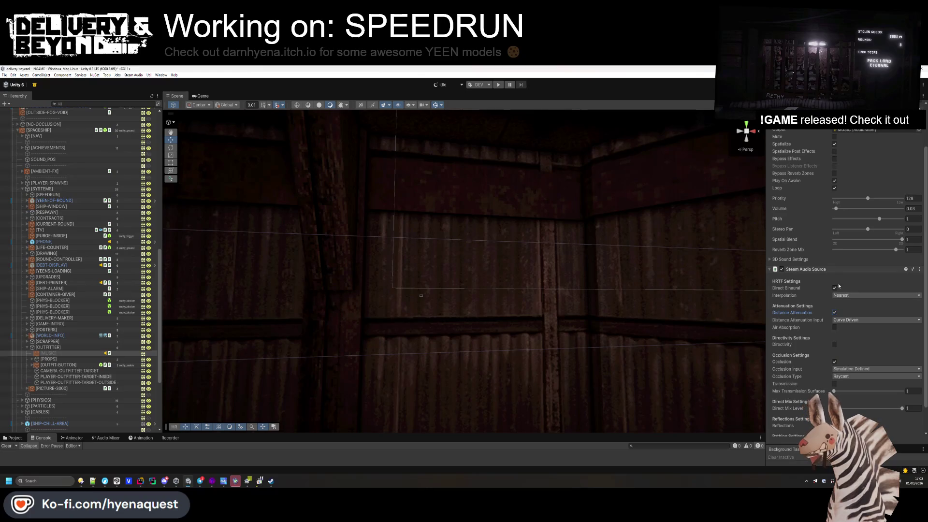
- Switch distance attenuation input to Physics Based and collapse both audio components
{"action": "left_click", "coordinate": [851, 320]}
{"action": "left_click", "coordinate": [850, 334]}
{"action": "left_click", "coordinate": [838, 271]}
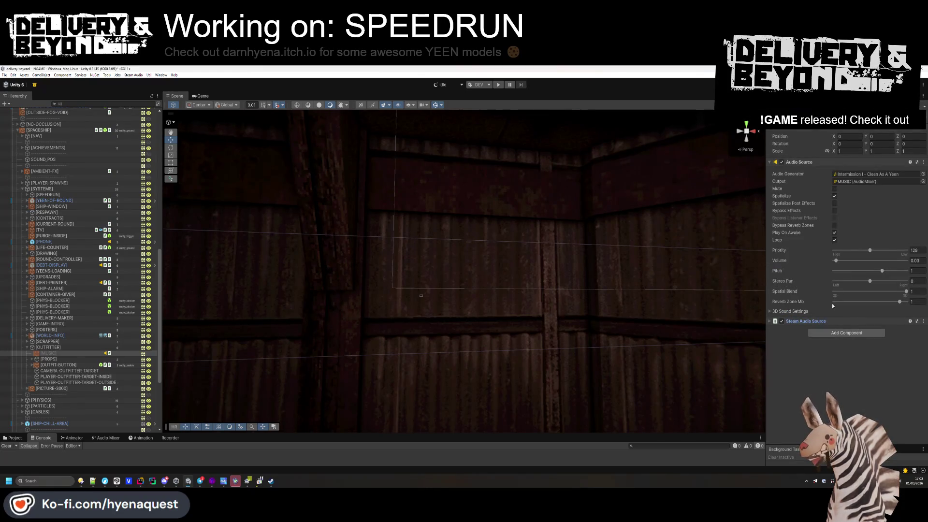
{"action": "left_click", "coordinate": [807, 163]}
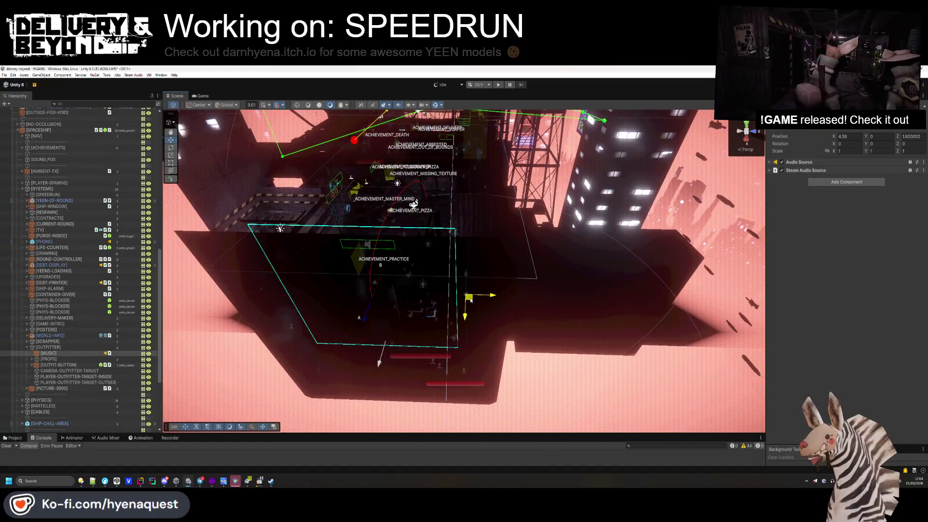
- Raise the [MUSIC] source near the attic ceiling lamp, to about position 4.79, -0.94, 1.48
{"action": "mouse_move", "coordinate": [471, 300]}
{"action": "left_mouse_down"}
{"action": "mouse_move", "coordinate": [464, 334]}
{"action": "mouse_move", "coordinate": [503, 317]}
{"action": "mouse_move", "coordinate": [654, 180]}
{"action": "mouse_move", "coordinate": [753, 192]}
{"action": "mouse_move", "coordinate": [744, 199]}
{"action": "left_mouse_up"}
{"action": "mouse_move", "coordinate": [448, 279]}
{"action": "left_mouse_down"}
{"action": "mouse_move", "coordinate": [477, 132]}
{"action": "mouse_move", "coordinate": [487, 190]}
{"action": "mouse_move", "coordinate": [360, 221]}
{"action": "mouse_move", "coordinate": [388, 227]}
{"action": "mouse_move", "coordinate": [367, 251]}
{"action": "mouse_move", "coordinate": [387, 232]}
{"action": "left_mouse_up"}
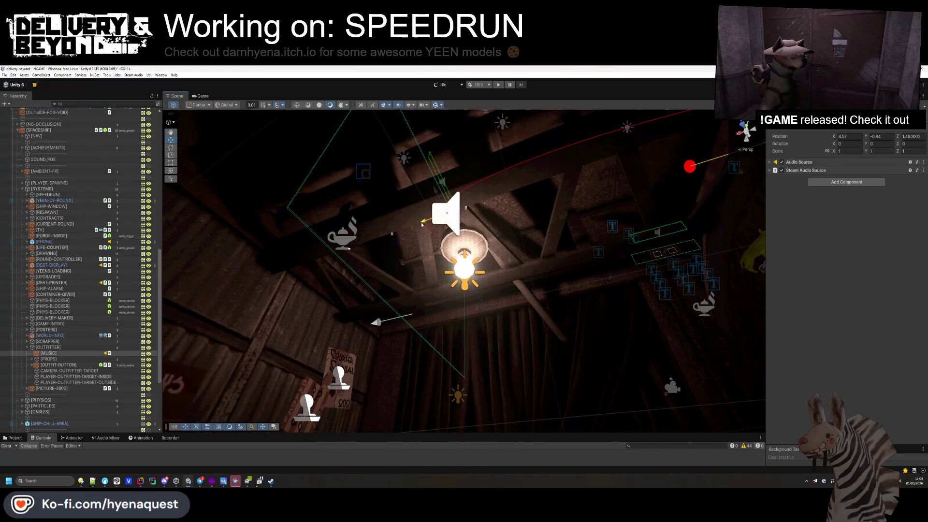
{"action": "mouse_move", "coordinate": [405, 289]}
{"action": "left_mouse_down"}
{"action": "mouse_move", "coordinate": [334, 288]}
{"action": "mouse_move", "coordinate": [203, 309]}
{"action": "left_mouse_up"}
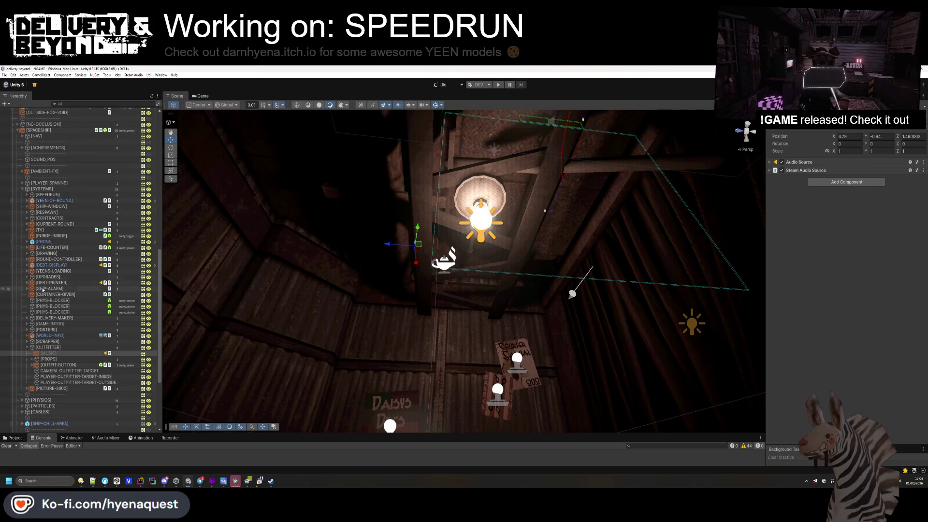
{"action": "scroll", "coordinate": [43, 290], "scroll_direction": "up", "scroll_amount": 10}
{"action": "scroll", "coordinate": [55, 226], "scroll_direction": "up", "scroll_amount": 4}
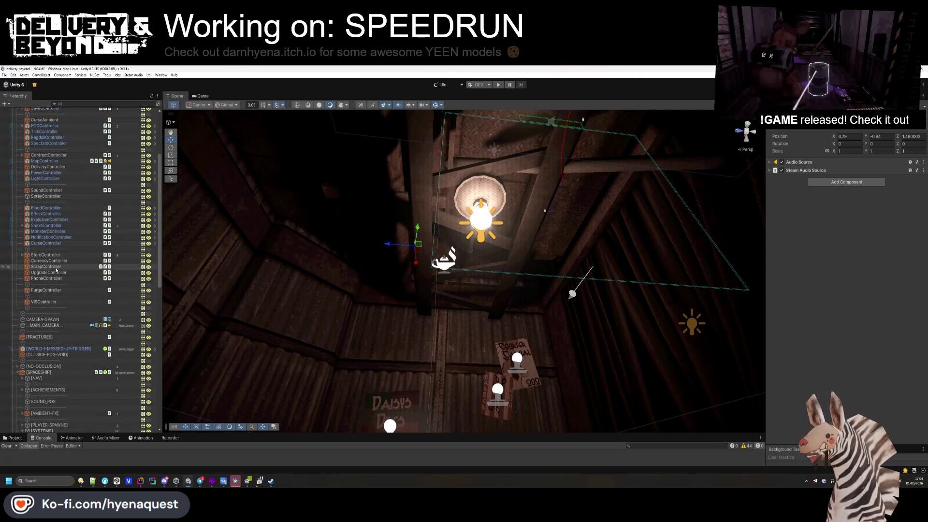
- Assign [MUSIC] from the Hierarchy to the Outfit Controller's Shop Audio field
{"action": "scroll", "coordinate": [47, 155], "scroll_direction": "up", "scroll_amount": 5}
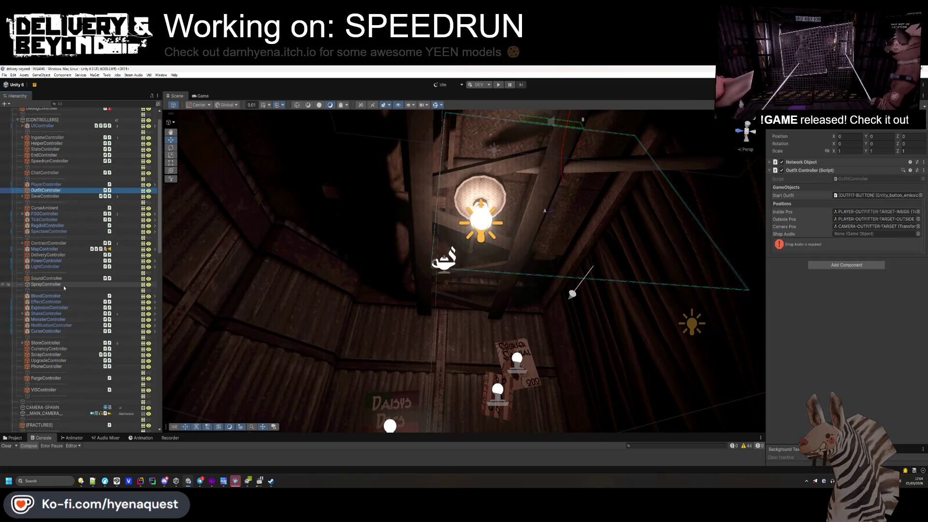
{"action": "scroll", "coordinate": [46, 193], "scroll_direction": "down", "scroll_amount": 10}
{"action": "left_click_drag", "start_coordinate": [54, 308], "coordinate": [862, 233]}
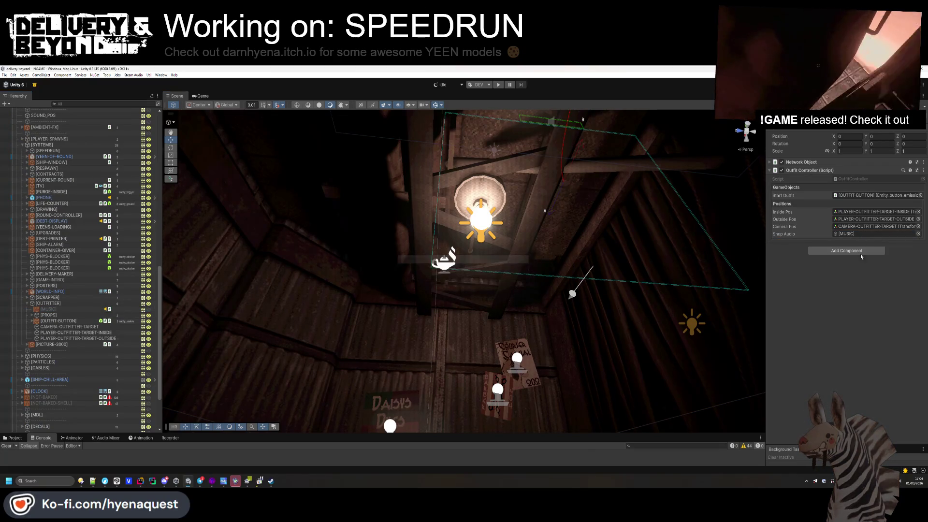
{"action": "left_click", "coordinate": [498, 85]}
- In Rider's OutfitController.cs, cut the shopAudio field and its attribute
{"action": "key", "text": "alt+Tab"}
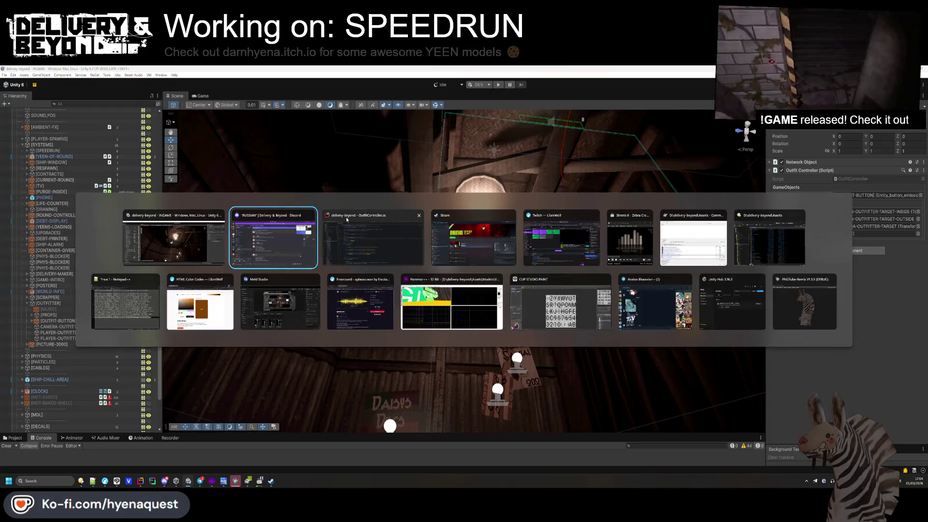
{"action": "left_click_drag", "start_coordinate": [365, 246], "coordinate": [174, 225]}
{"action": "key", "text": "BackSpace"}
{"action": "scroll", "coordinate": [338, 232], "scroll_direction": "up", "scroll_amount": 2}
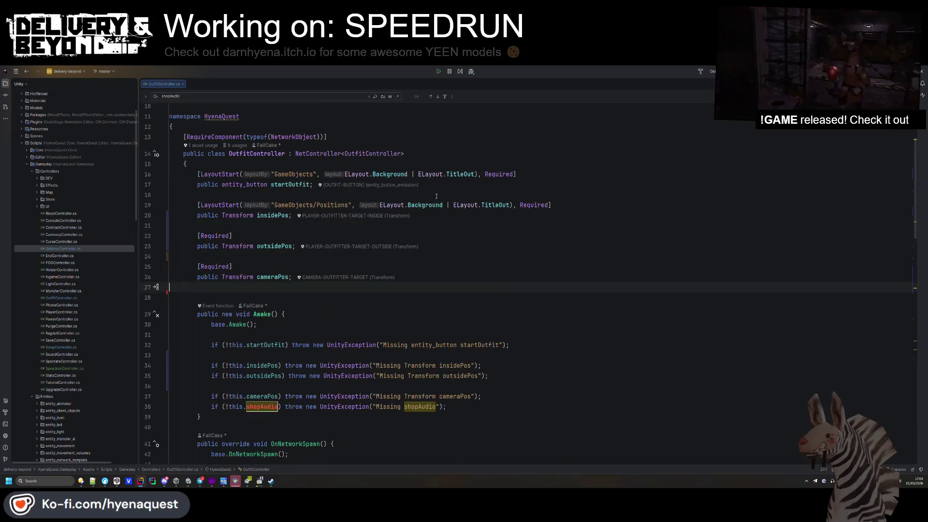
- Paste the cut shopAudio field below startOutfit on line 17, then return to Unity
{"action": "left_click", "coordinate": [499, 183]}
{"action": "type", "text": "[Required] public GameObject shopAudio;"}
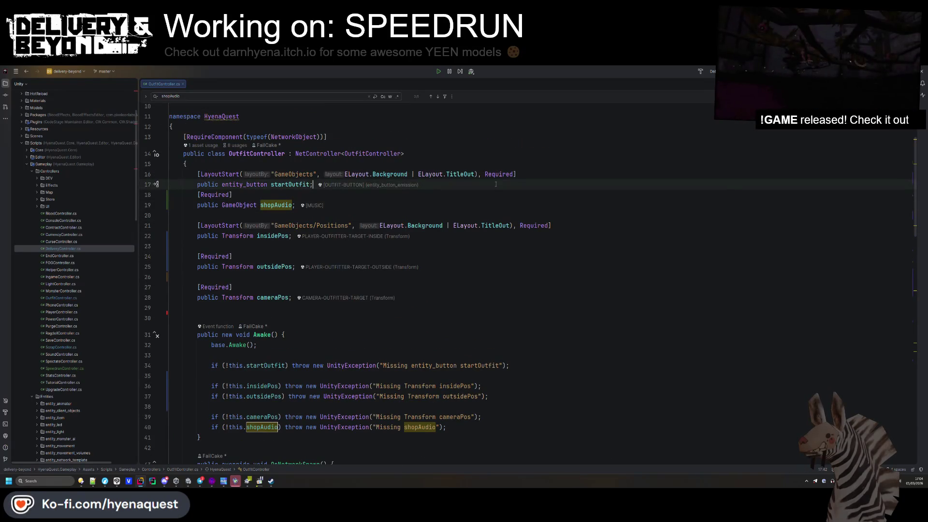
{"action": "key", "text": "alt+Tab"}
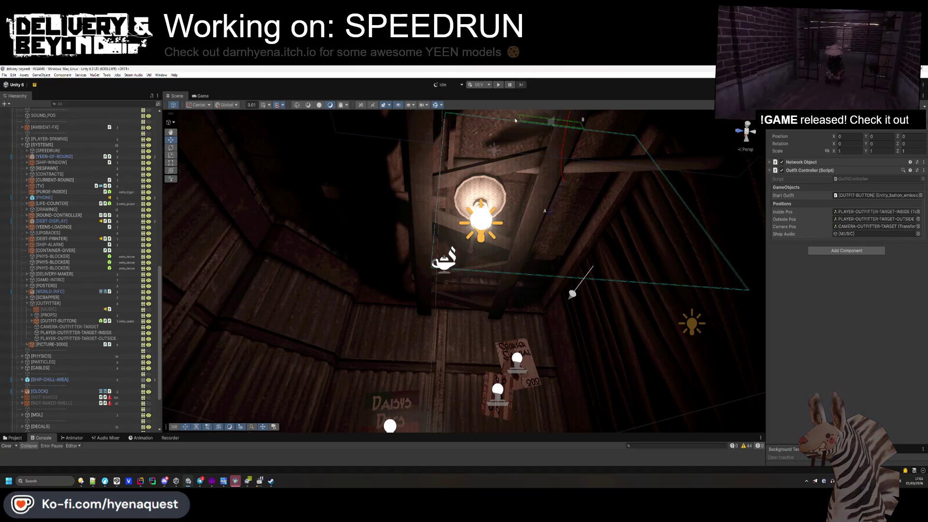
- Enter Play mode so the game starts loading the Start scenario
{"action": "left_click", "coordinate": [441, 84]}
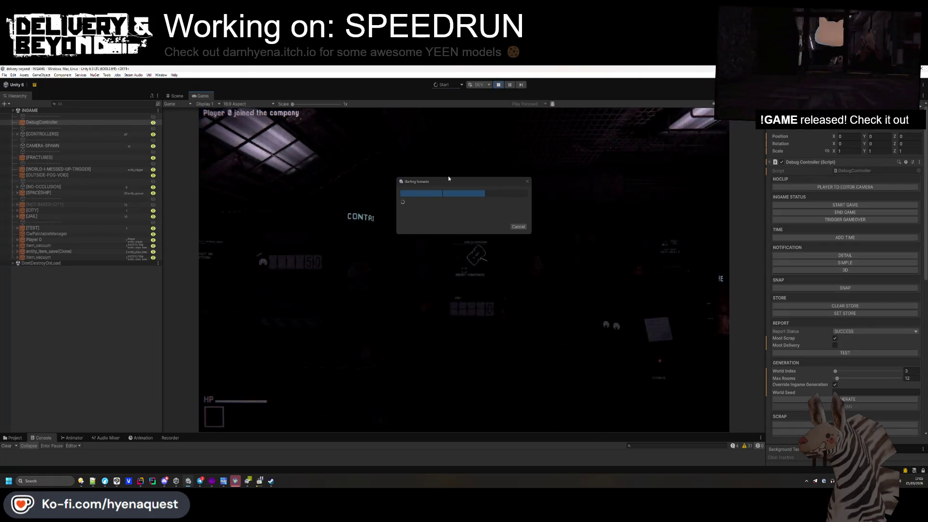
- Cancel the Starting Scenario and use the outfitter in-game to open the outfit menu
{"action": "left_click", "coordinate": [518, 227]}
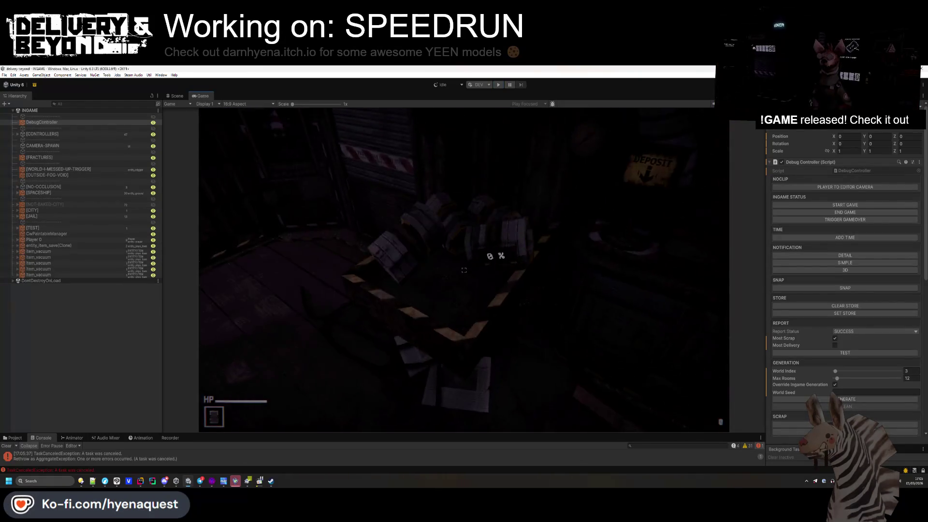
{"action": "key", "text": "super"}
{"action": "left_click", "coordinate": [43, 222]}
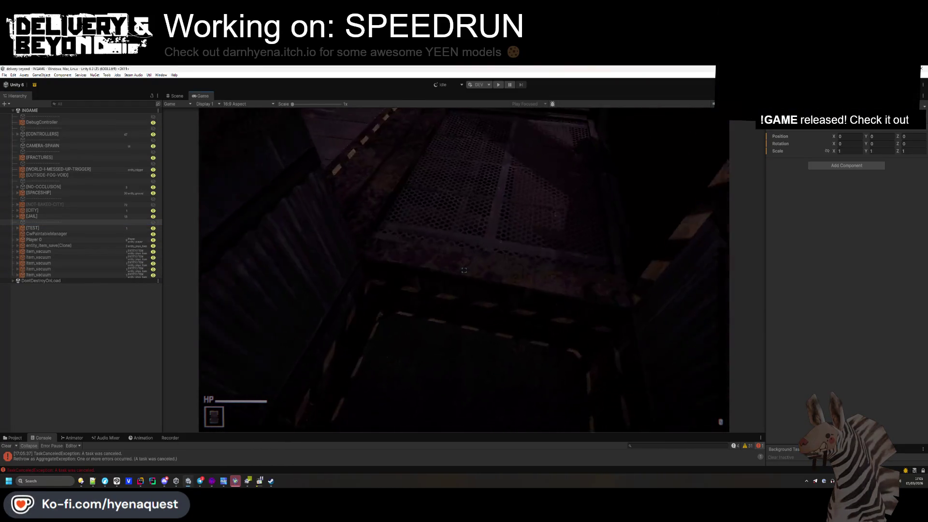
{"action": "left_click", "coordinate": [464, 269]}
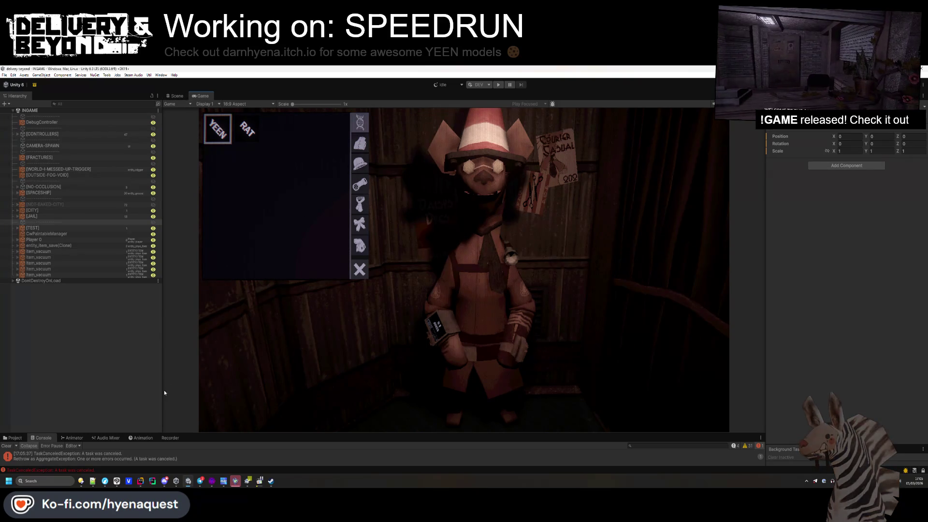
- Review the code in Rider, then use Ctrl+R to stop play mode and recompile
{"action": "left_click", "coordinate": [140, 484]}
{"action": "scroll", "coordinate": [315, 345], "scroll_direction": "down", "scroll_amount": 3}
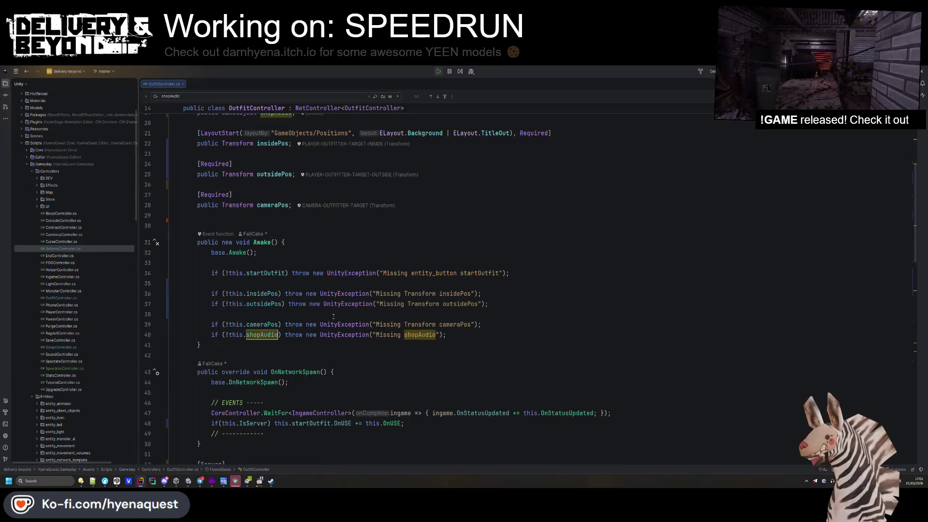
{"action": "scroll", "coordinate": [423, 217], "scroll_direction": "up", "scroll_amount": 4}
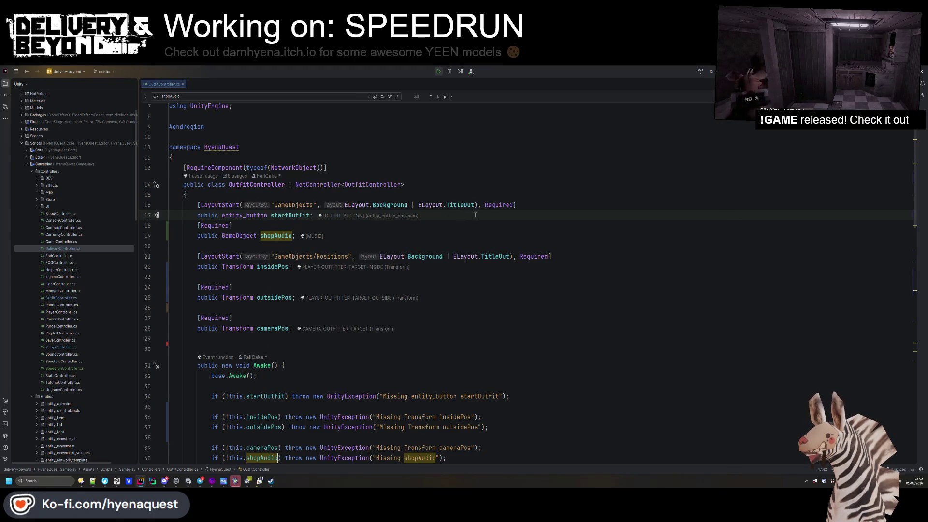
{"action": "scroll", "coordinate": [475, 214], "scroll_direction": "down", "scroll_amount": 5}
{"action": "key", "text": "alt+Tab"}
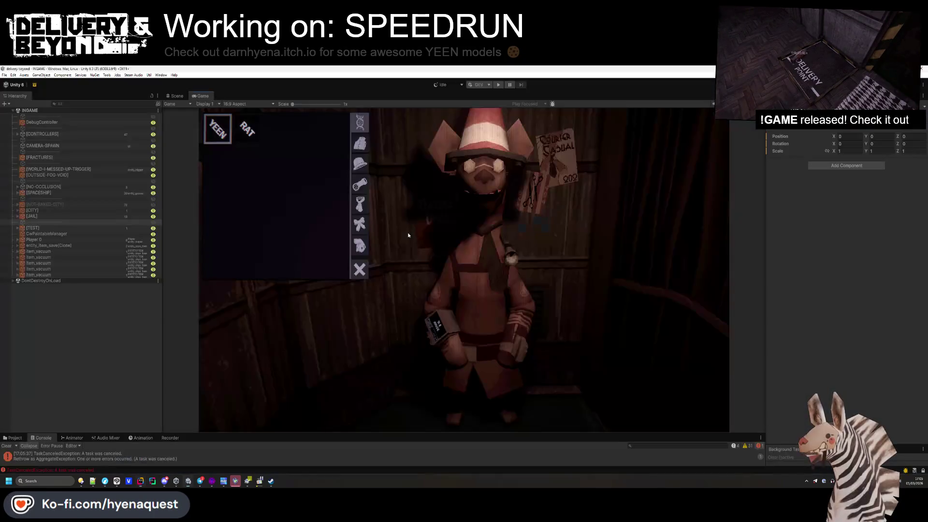
{"action": "key", "text": "ctrl+r"}
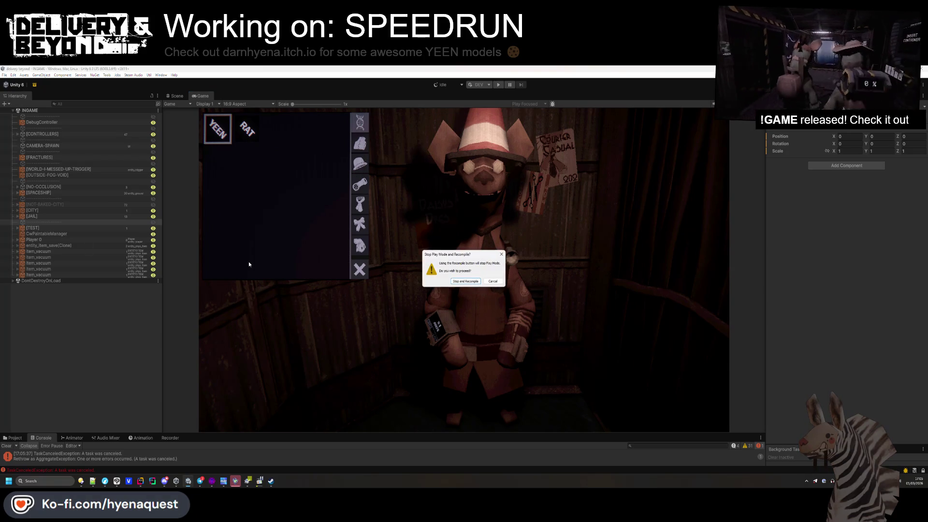
{"action": "left_click", "coordinate": [454, 282]}
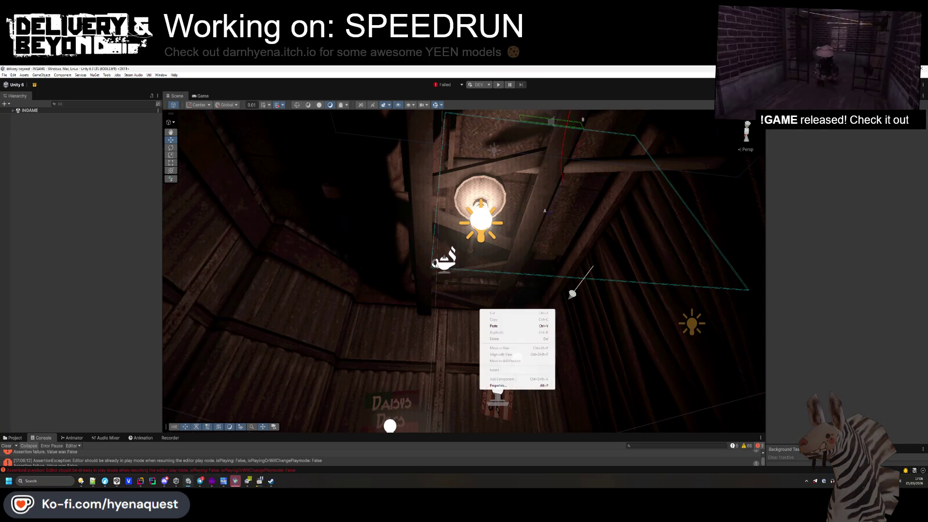
- Expand INGAME, [SPACESHIP] and [CONTROLLERS] in the Hierarchy
{"action": "left_click", "coordinate": [13, 111]}
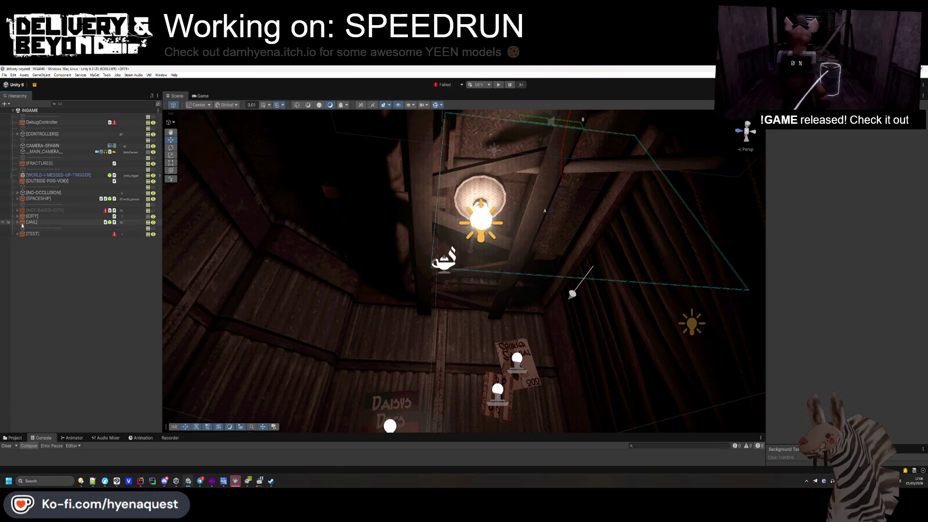
{"action": "left_click_drag", "start_coordinate": [401, 271], "coordinate": [404, 332]}
{"action": "left_click", "coordinate": [32, 199]}
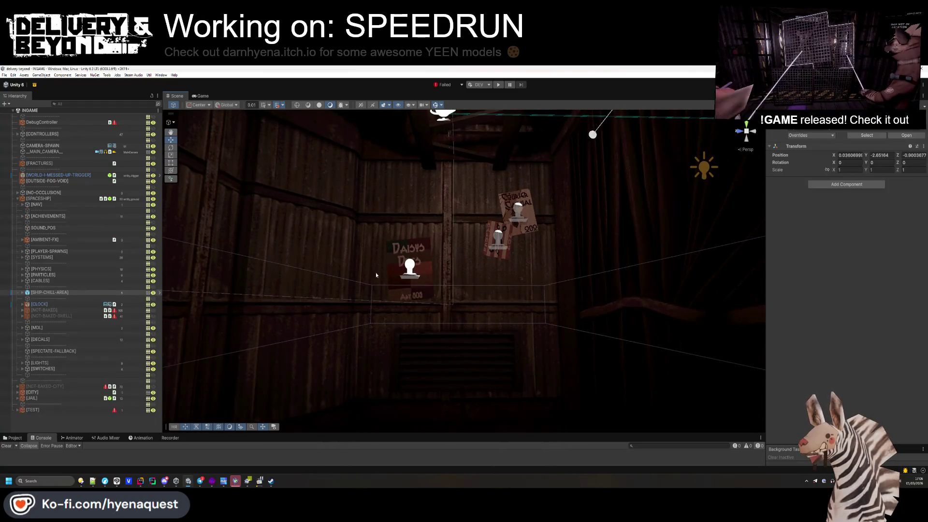
{"action": "left_click", "coordinate": [17, 134]}
- Inspect StoreController, then OutfitController, and follow its Shop Audio reference to [MUSIC]
{"action": "left_click", "coordinate": [48, 357]}
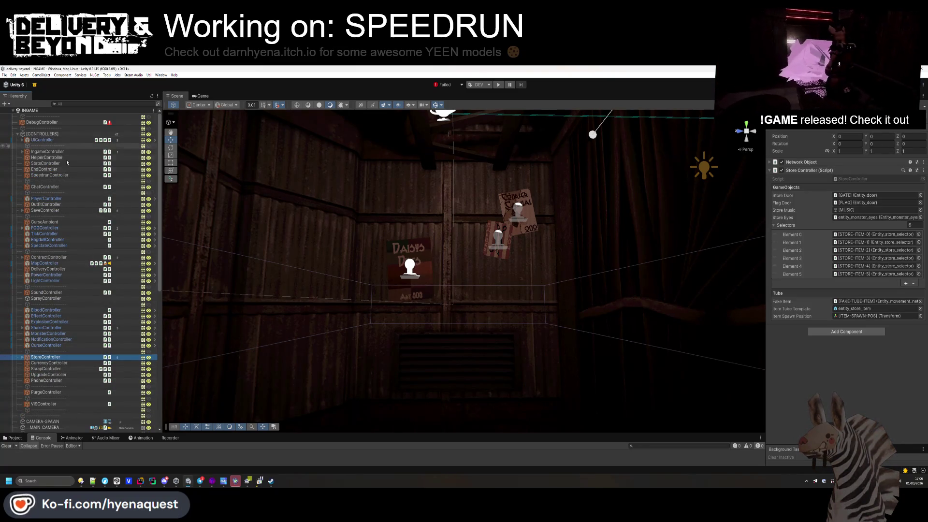
{"action": "left_click", "coordinate": [46, 204]}
{"action": "left_click", "coordinate": [865, 202]}
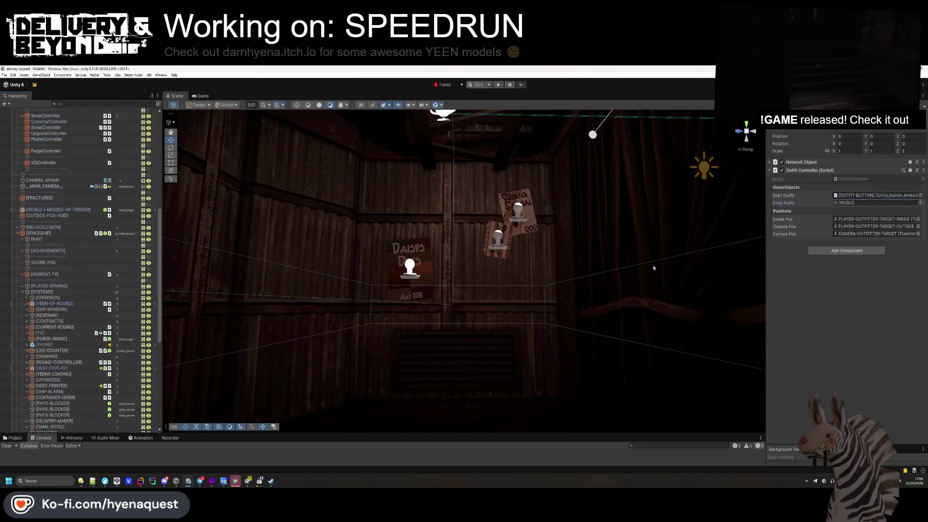
{"action": "double_click", "coordinate": [865, 202]}
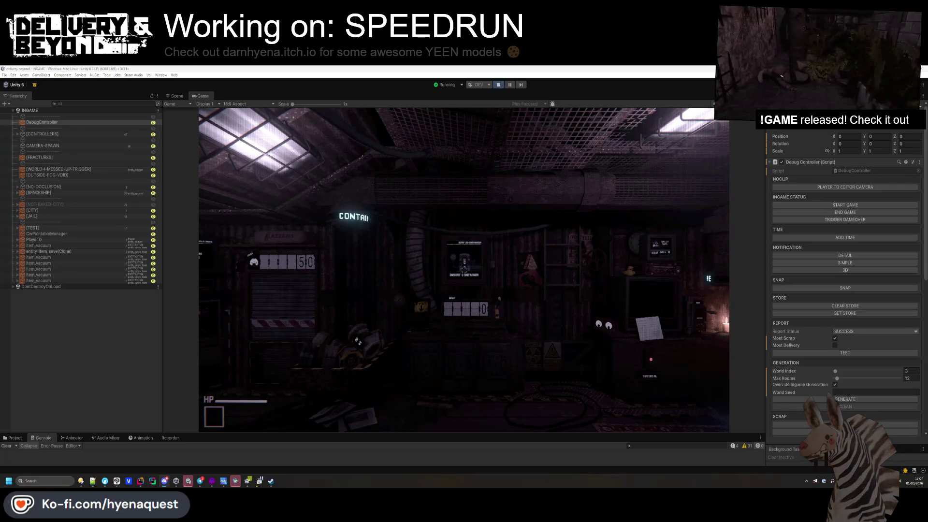
- Open the in-game outfit menu, then select the [MUSIC] speaker in Scene view and expand its Audio Source
{"action": "mouse_move", "coordinate": [454, 261]}
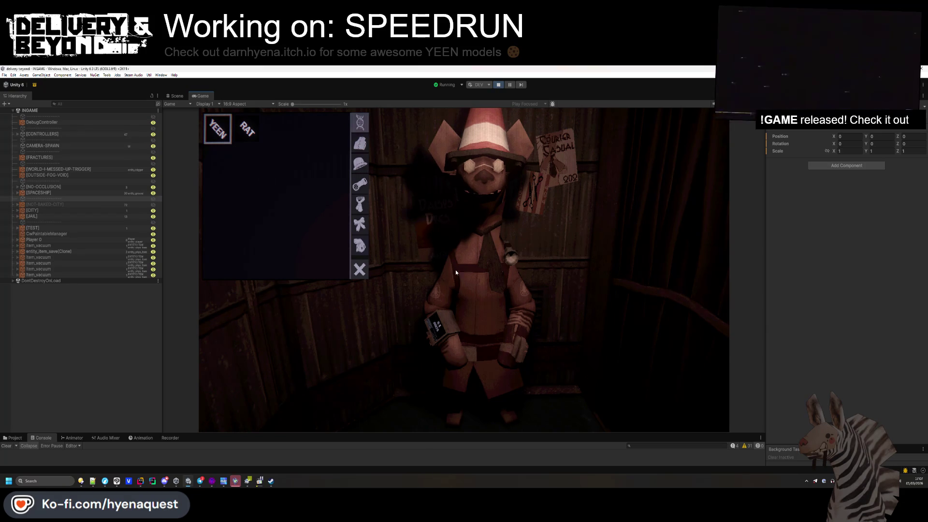
{"action": "key", "text": "ctrl+1"}
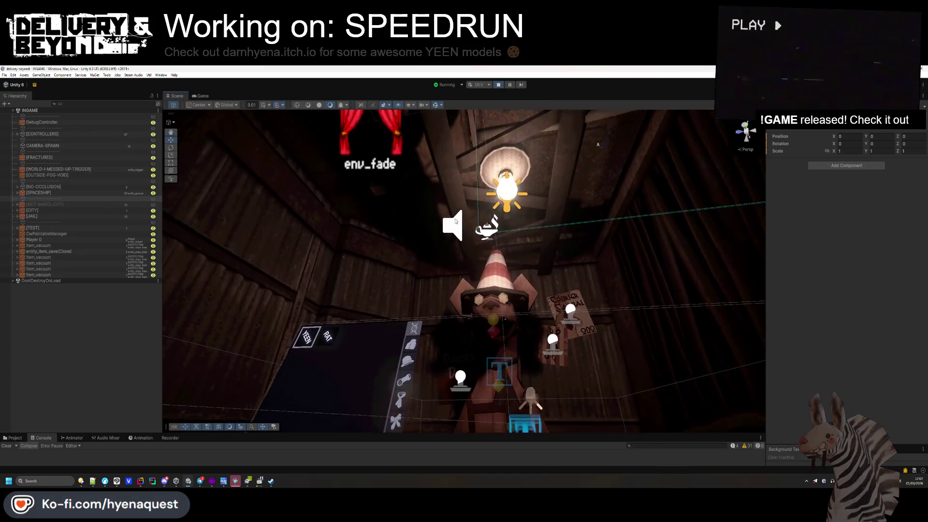
{"action": "left_click", "coordinate": [455, 222]}
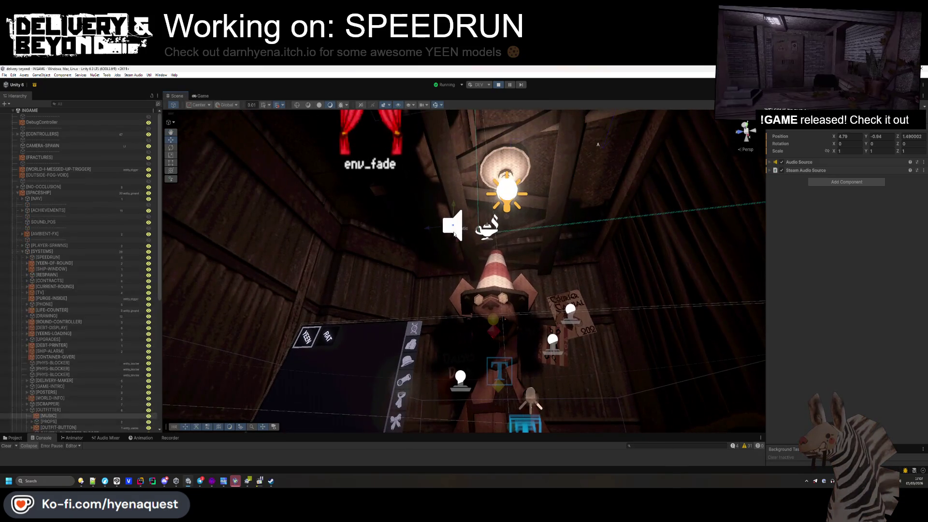
{"action": "left_click", "coordinate": [848, 163]}
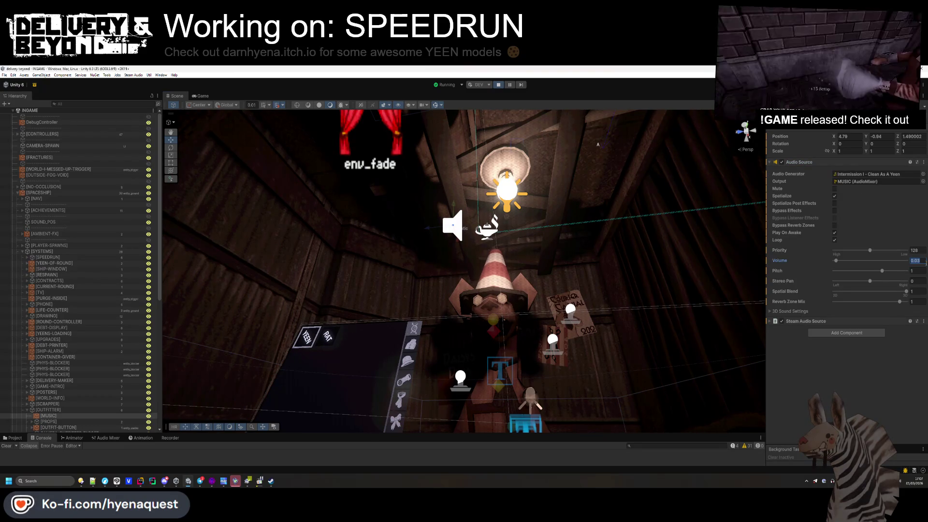
- Go from the Scene view back to the running Game view
{"action": "type", "text": "0.1"}
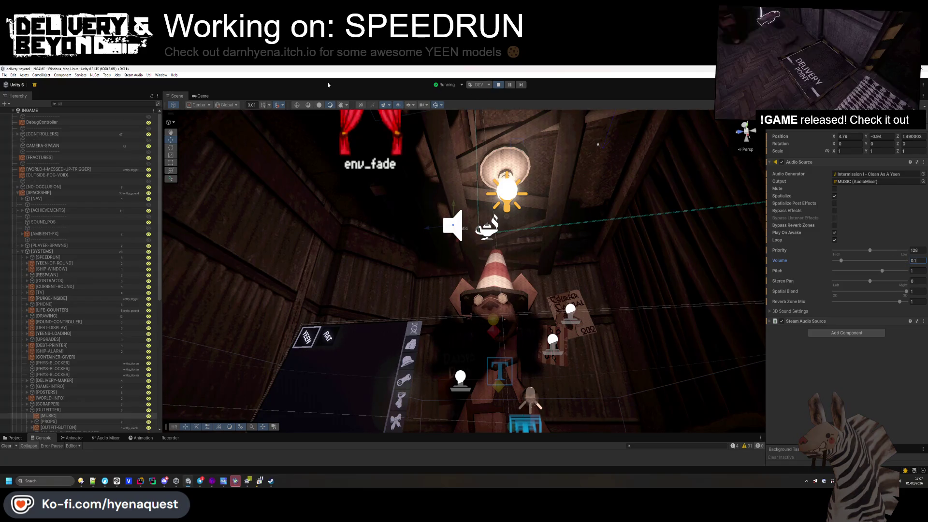
{"action": "left_click", "coordinate": [200, 97]}
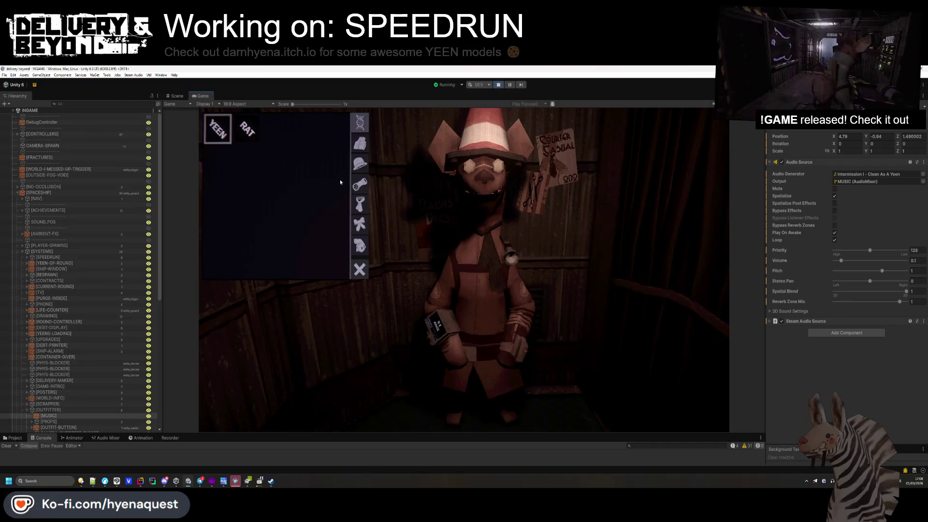
{"action": "left_click", "coordinate": [175, 96]}
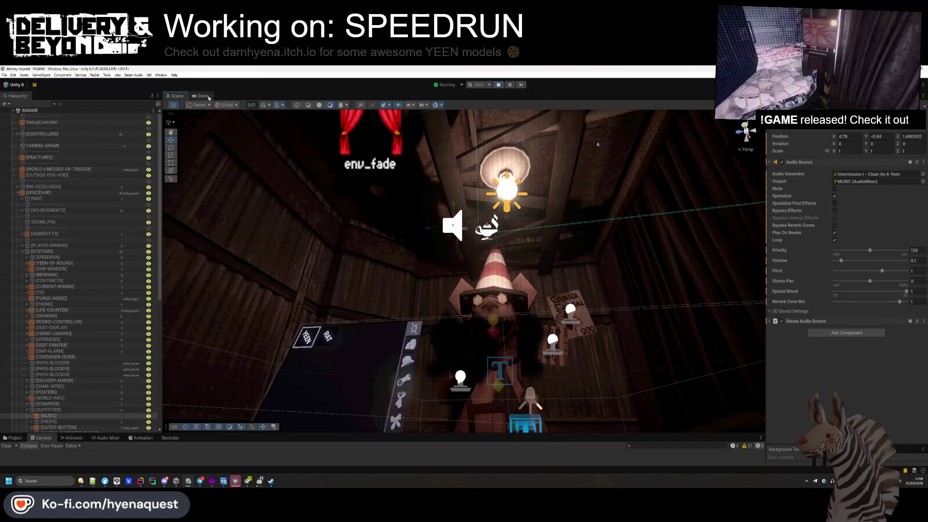
{"action": "left_click", "coordinate": [202, 96]}
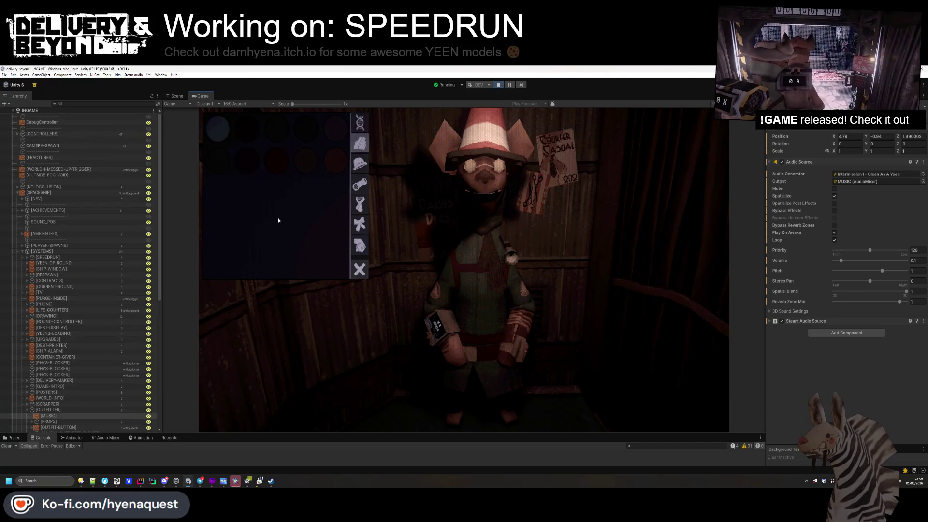
- Give the character a wide-brimmed hat, round glasses and the third tie, previewing bows and backpacks
{"action": "left_click", "coordinate": [359, 163]}
{"action": "left_click", "coordinate": [305, 159]}
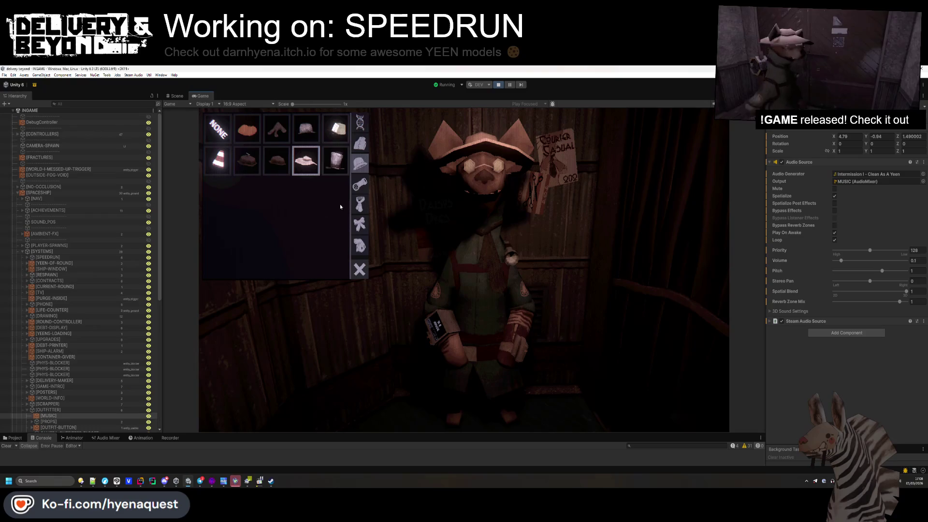
{"action": "left_click", "coordinate": [360, 183]}
{"action": "left_click", "coordinate": [306, 129]}
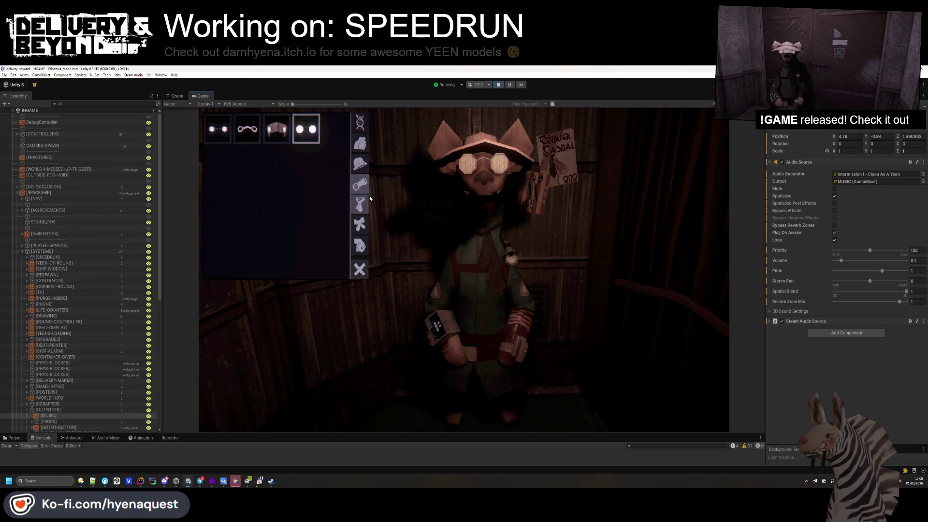
{"action": "left_click", "coordinate": [360, 203]}
{"action": "left_click", "coordinate": [248, 131]}
{"action": "left_click", "coordinate": [280, 138]}
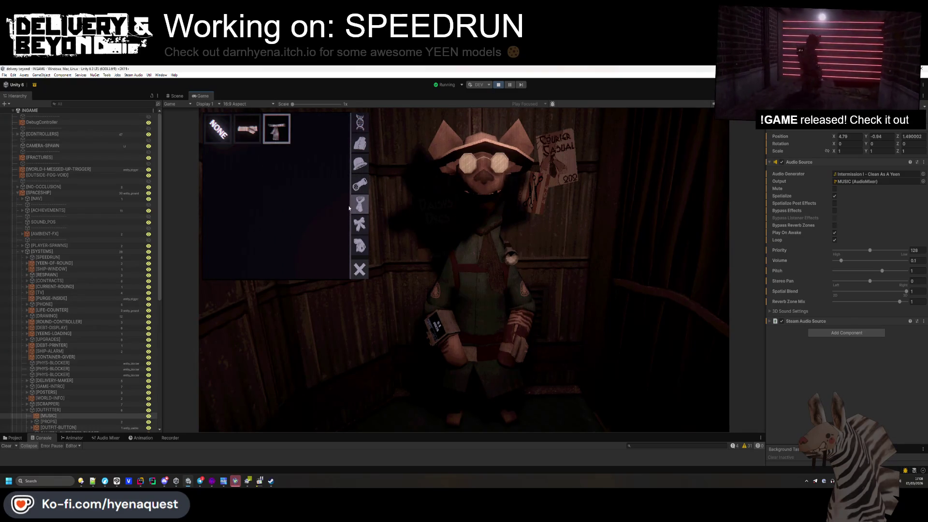
{"action": "left_click", "coordinate": [360, 223]}
{"action": "left_click", "coordinate": [237, 137]}
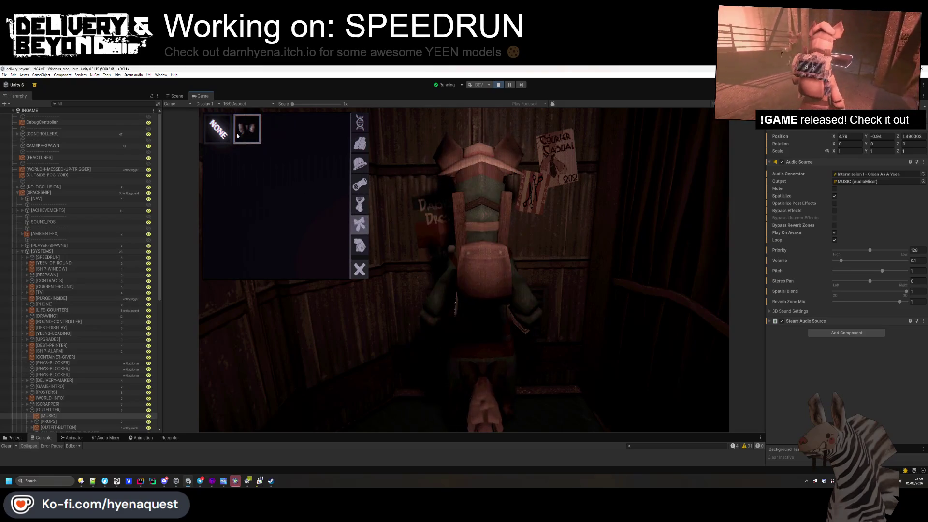
{"action": "left_click", "coordinate": [360, 245]}
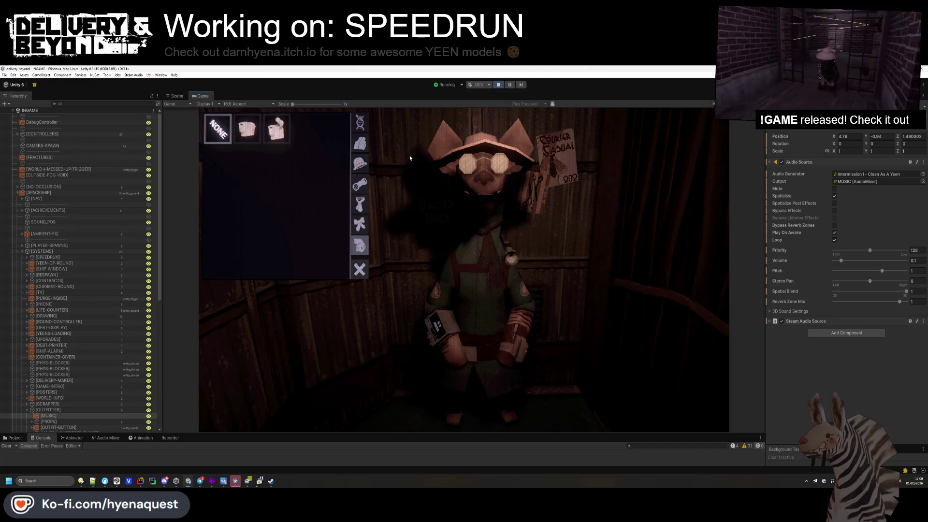
- Colour the character's outfit red and put the traffic-cone hat on
{"action": "left_click", "coordinate": [359, 125]}
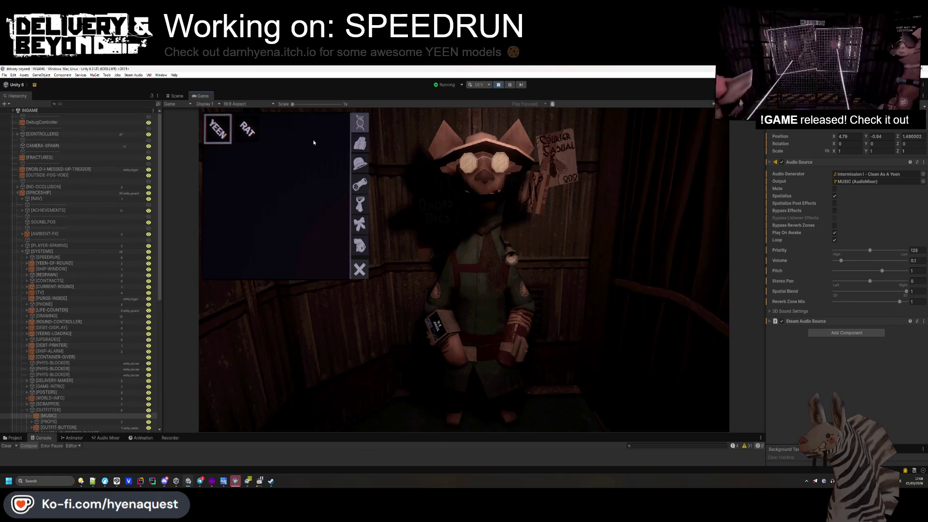
{"action": "left_click", "coordinate": [359, 143]}
{"action": "left_click", "coordinate": [268, 170]}
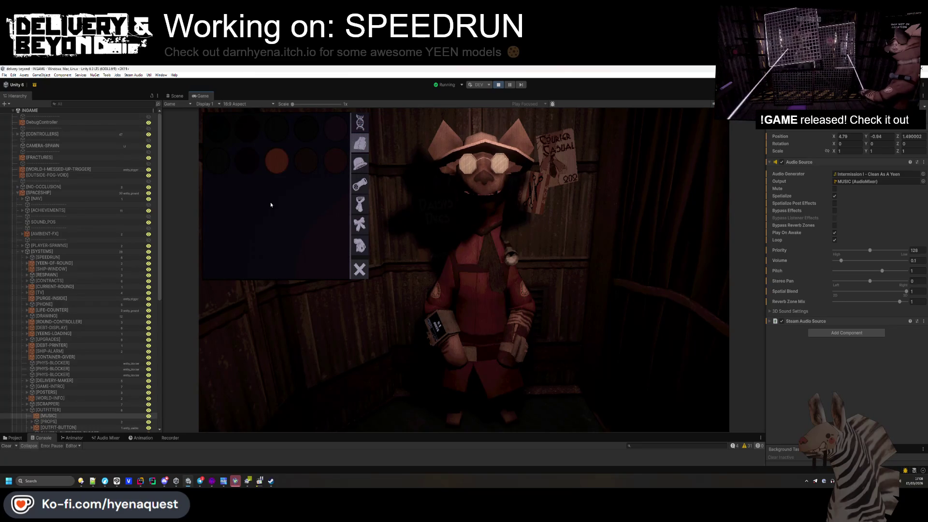
{"action": "left_click", "coordinate": [356, 171]}
{"action": "left_click", "coordinate": [272, 128]}
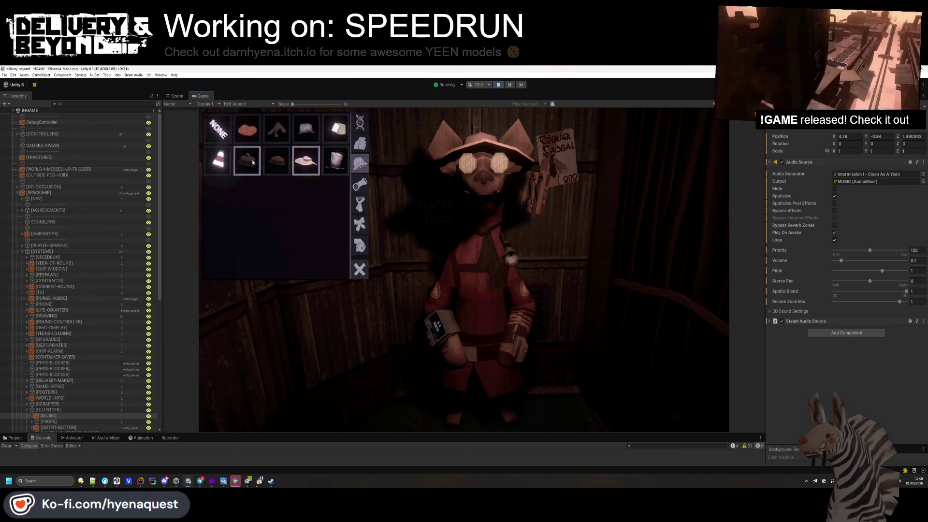
{"action": "left_click", "coordinate": [217, 162]}
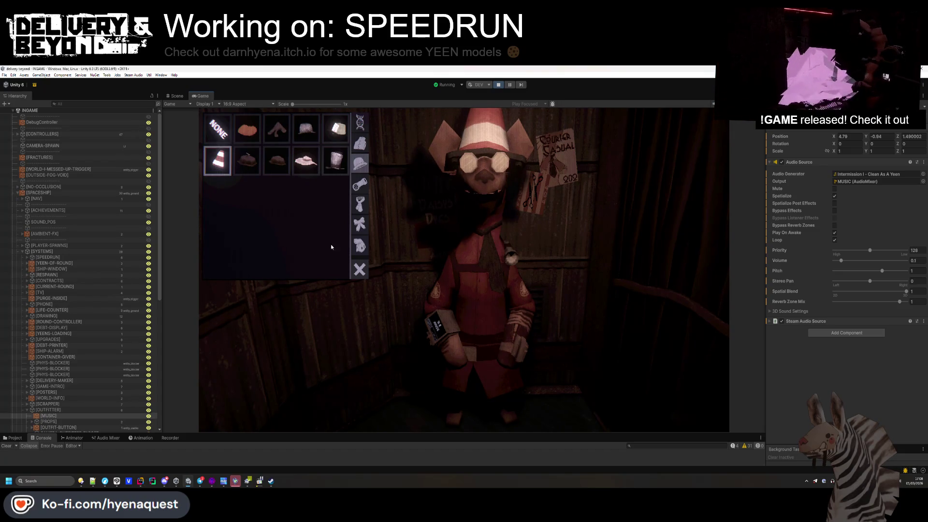
- Browse the glasses and glove choices, then close the outfitter
{"action": "left_click", "coordinate": [358, 188]}
{"action": "left_click", "coordinate": [360, 224]}
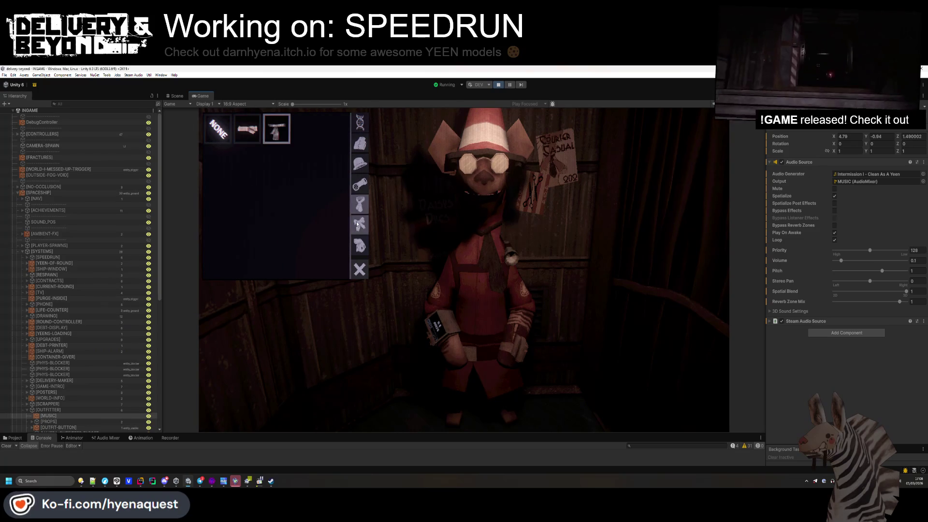
{"action": "left_click", "coordinate": [355, 249]}
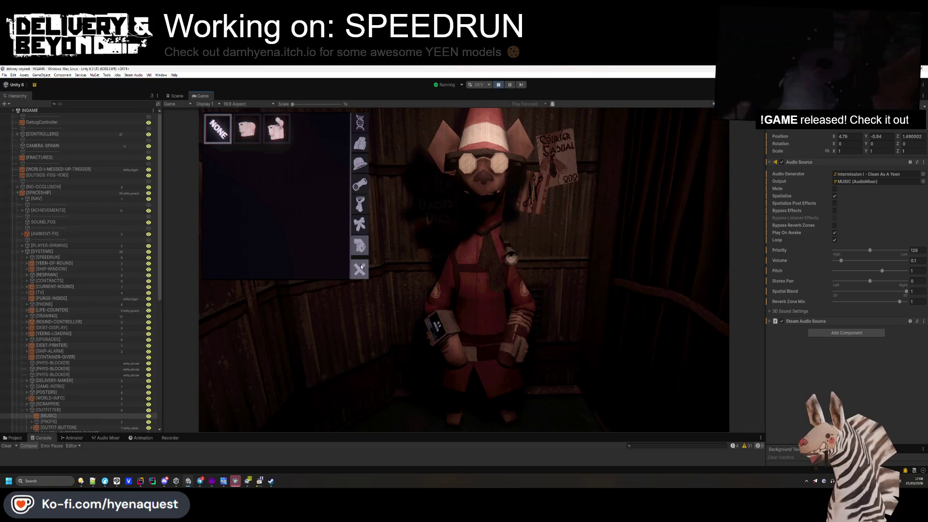
{"action": "left_click", "coordinate": [360, 272]}
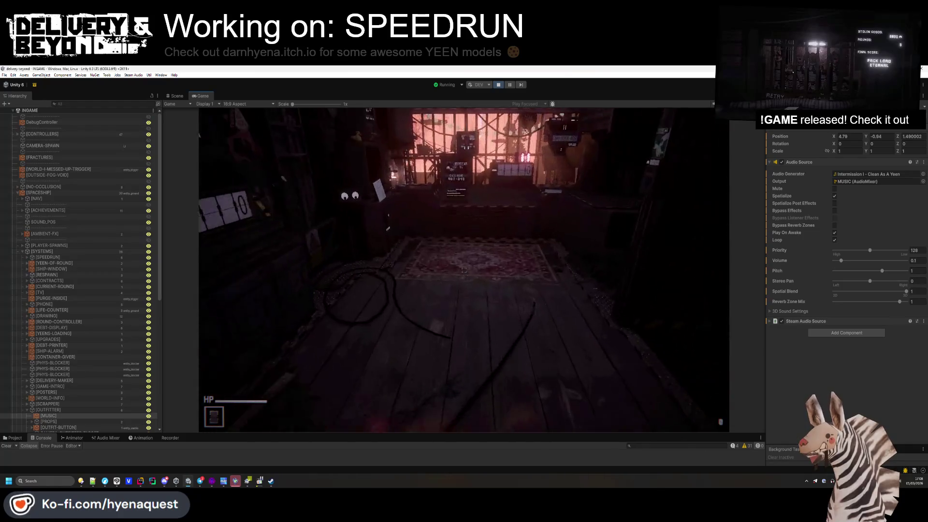
- Dismiss the accidentally opened Windows Start menu twice
{"action": "key", "text": "super"}
{"action": "left_click", "coordinate": [101, 205]}
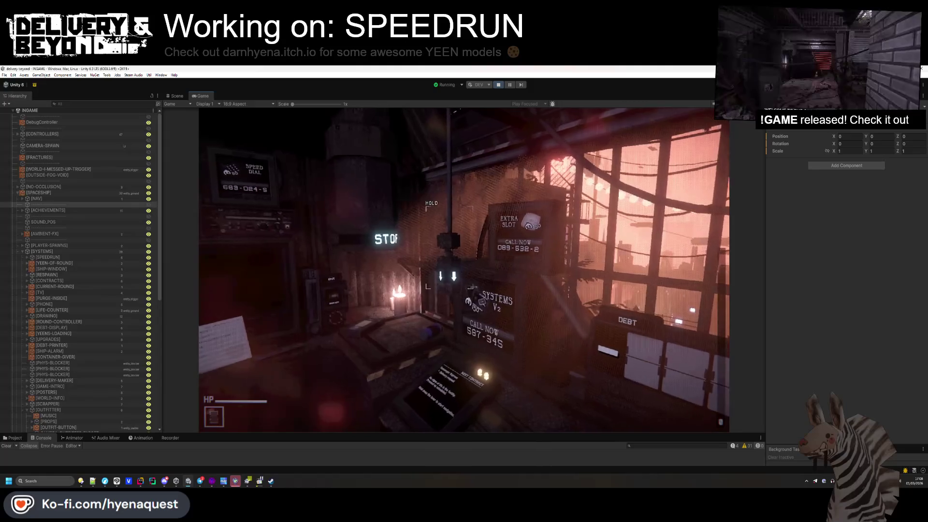
{"action": "key", "text": "super"}
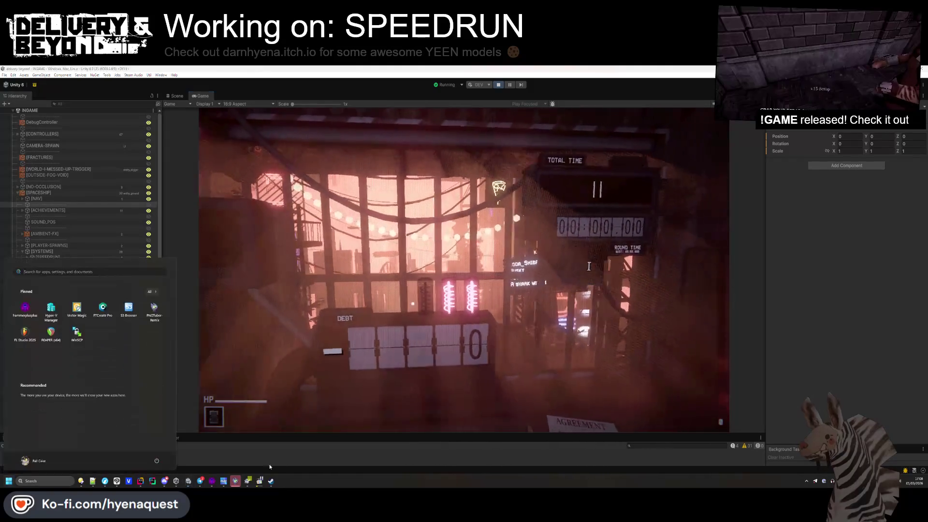
{"action": "left_click", "coordinate": [307, 450]}
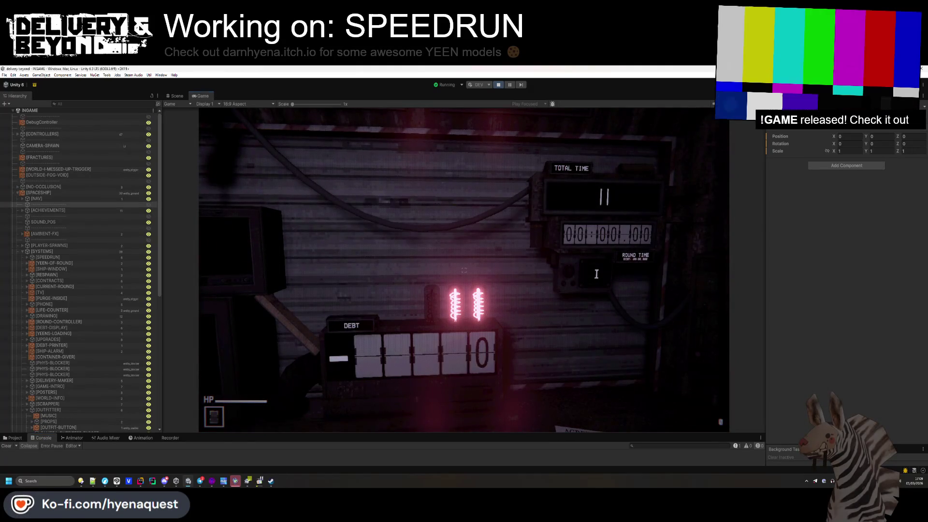
- Walk off to start the speedrun timer, reset to the start doorway and head outdoors
{"action": "key", "text": "s"}
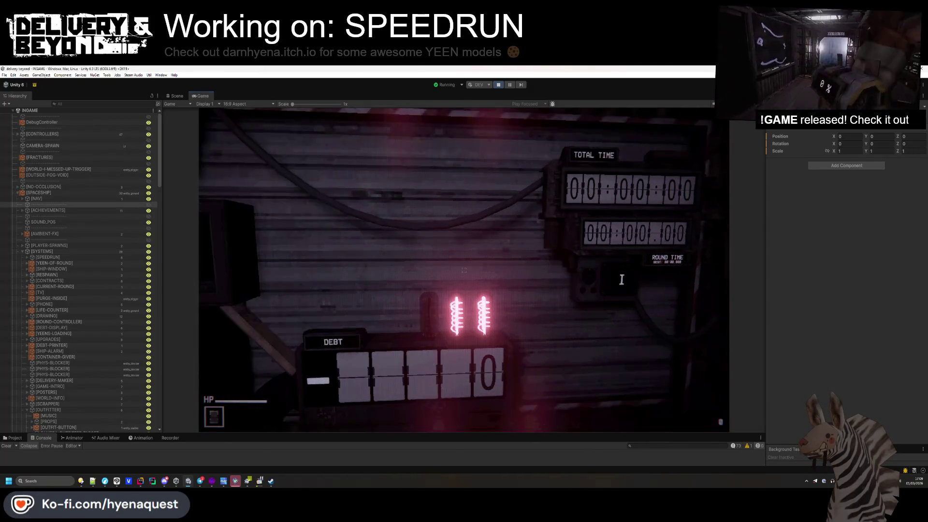
{"action": "key", "text": "w"}
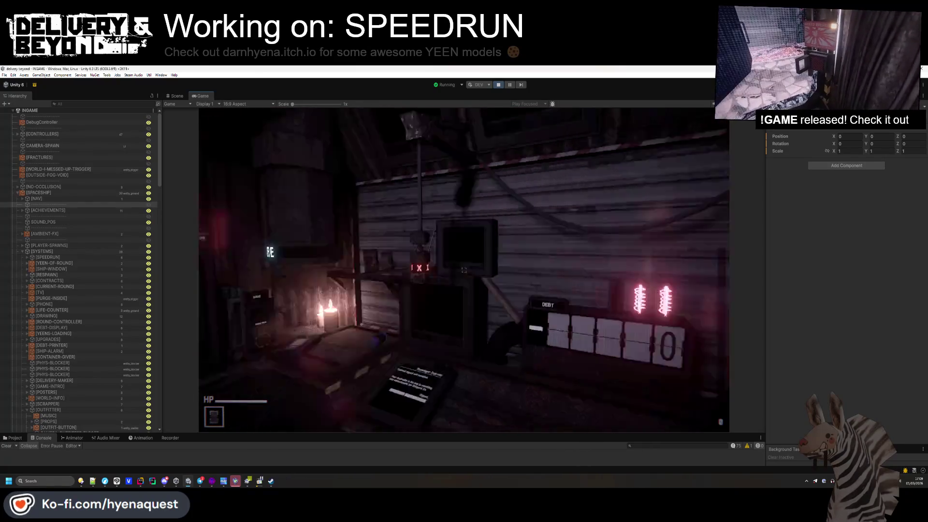
{"action": "key", "text": "w"}
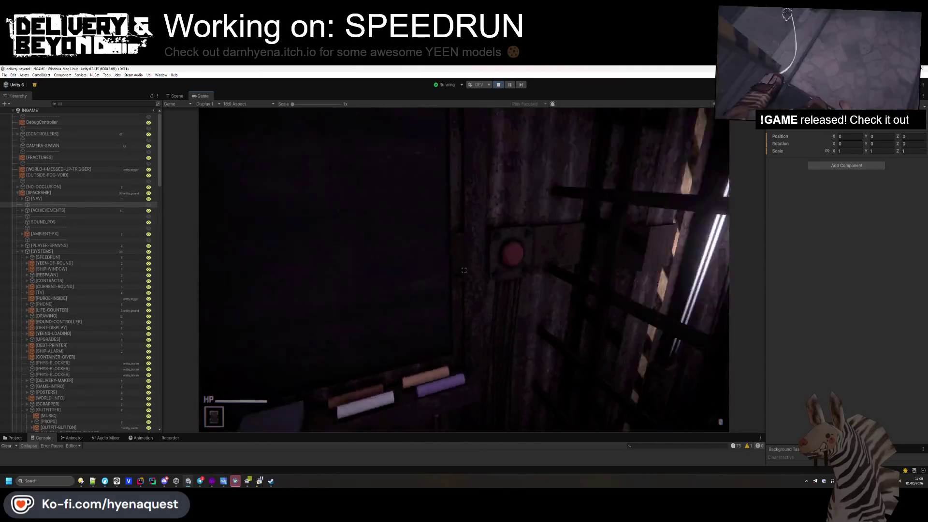
{"action": "left_click", "coordinate": [88, 141]}
{"action": "key", "text": "w"}
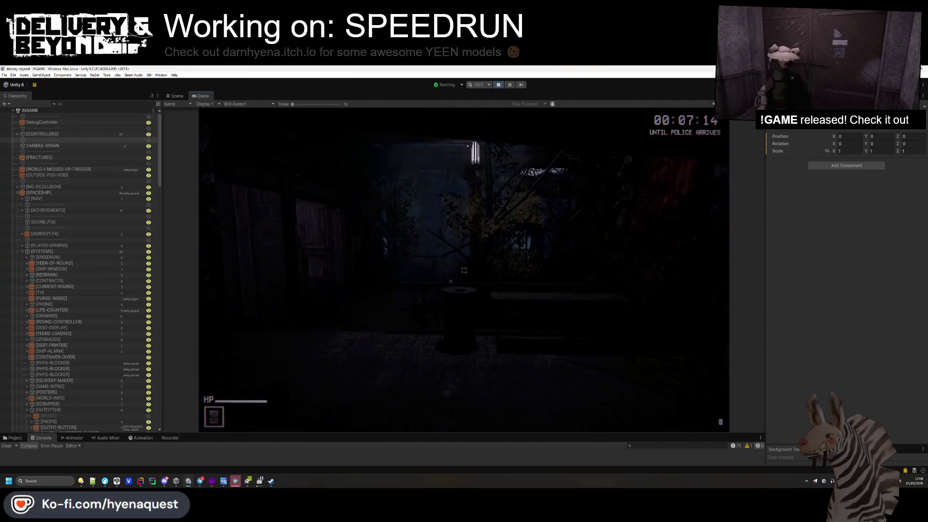
- Collect scrap around the lit doorway and the box, then climb the shaft ladder
{"action": "key", "text": "e"}
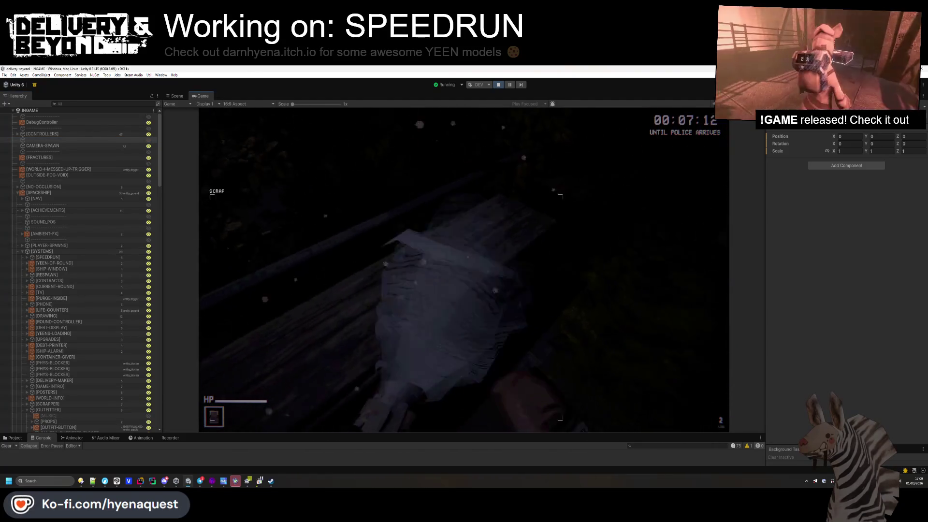
{"action": "key", "text": "e"}
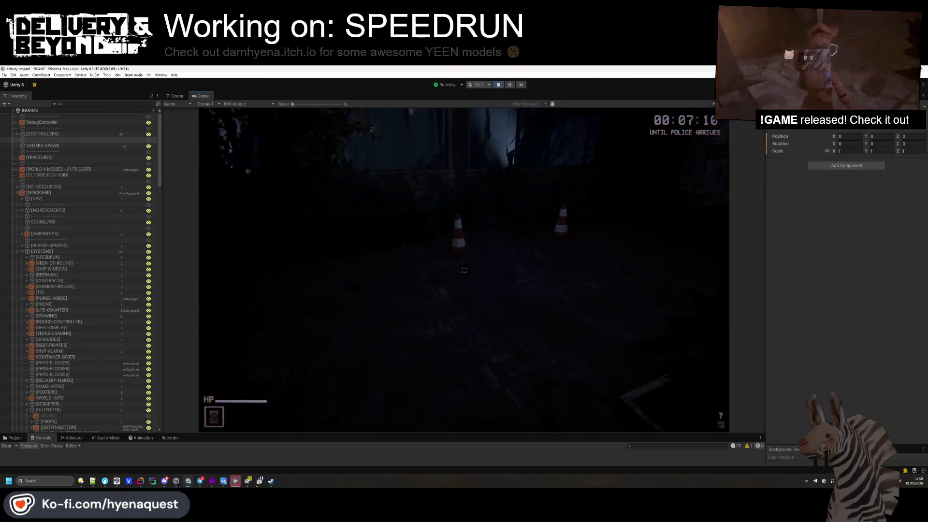
{"action": "key", "text": "e"}
{"action": "key", "text": "e"}
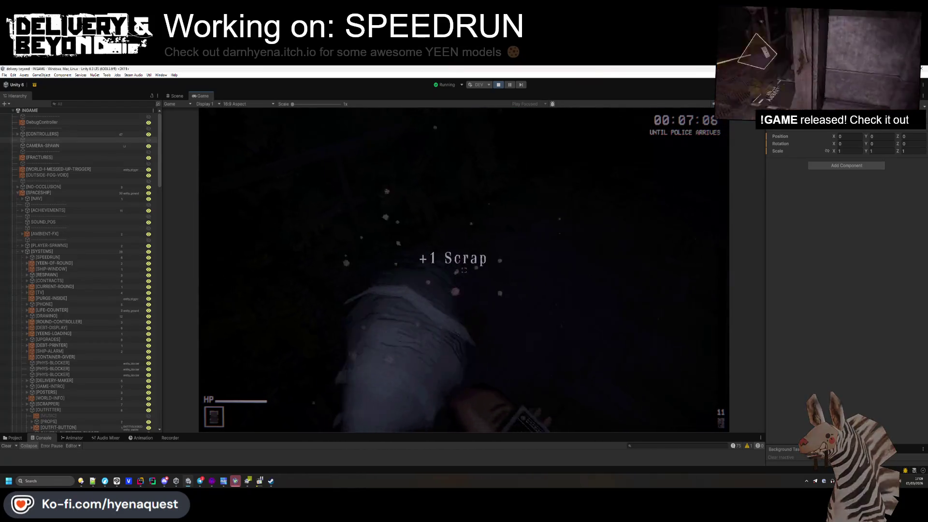
{"action": "key", "text": "w"}
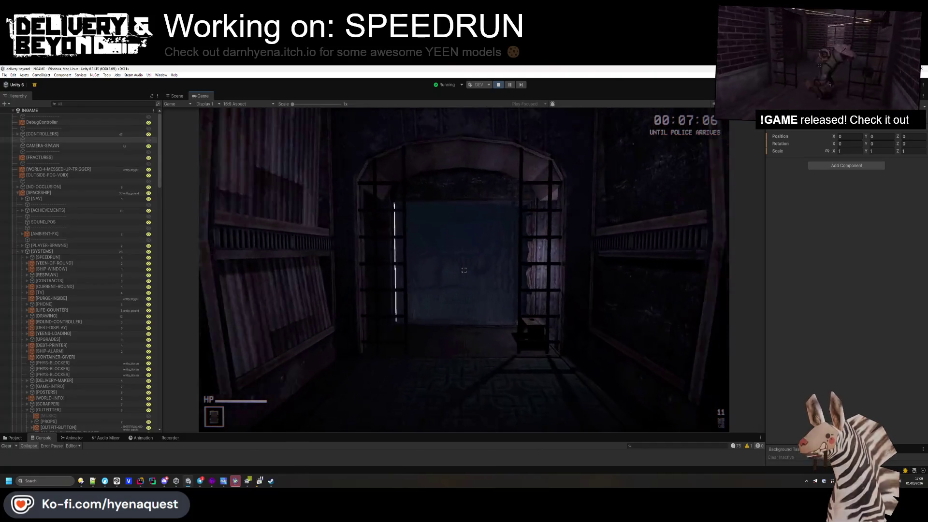
{"action": "key", "text": "e"}
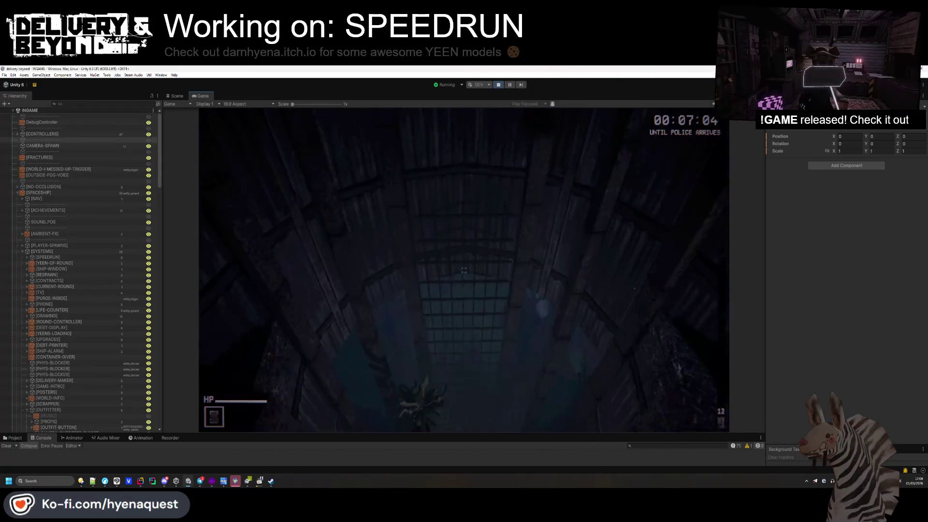
{"action": "key", "text": "w"}
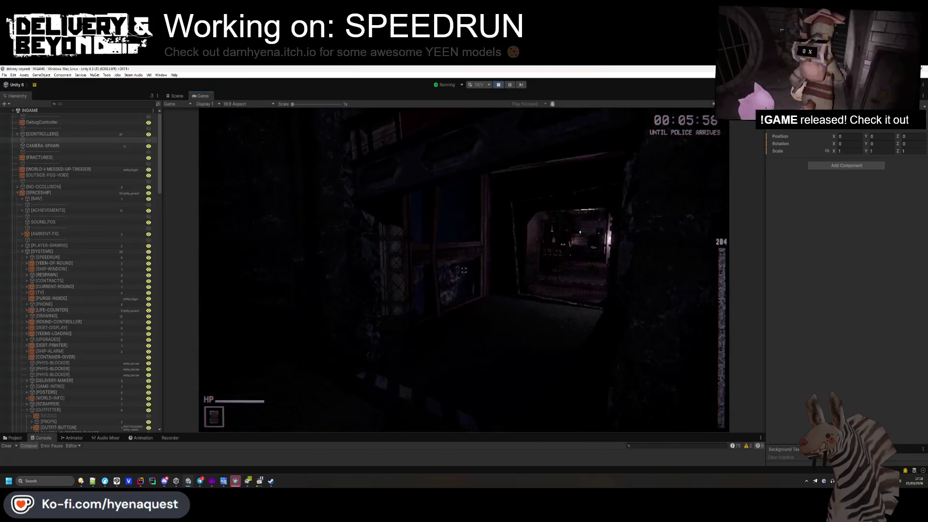
- Carry debris to the scrap machine, pick up the floor package, then bring up the developer console
{"action": "key", "text": "w"}
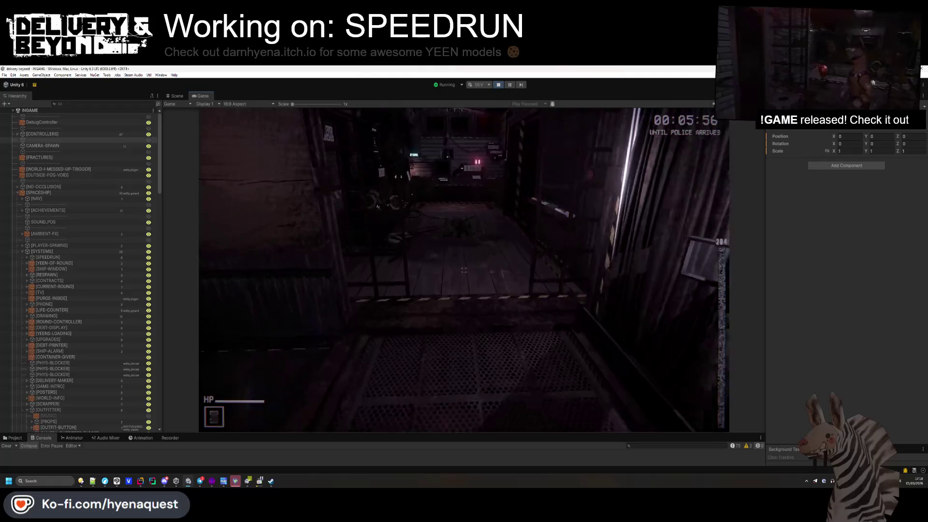
{"action": "key", "text": "w"}
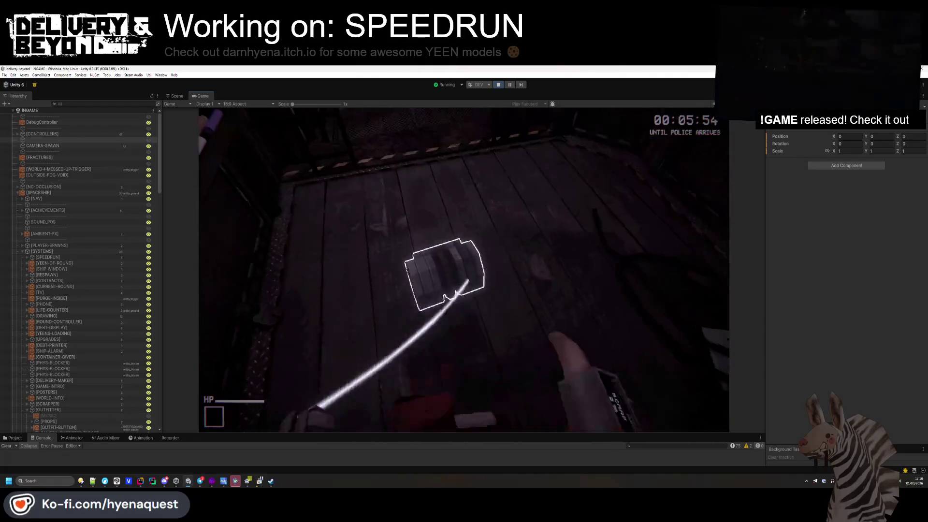
{"action": "key", "text": "s"}
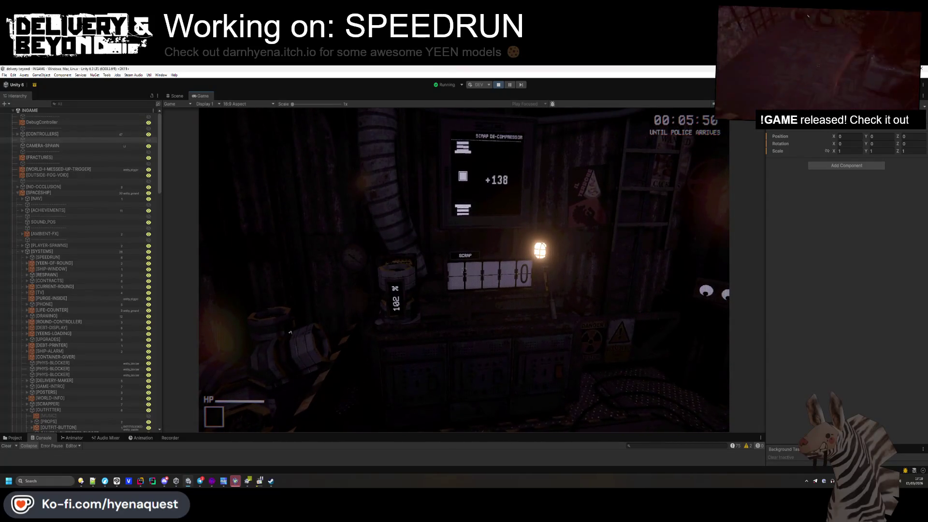
{"action": "mouse_move", "coordinate": [463, 270]}
{"action": "key", "text": "w"}
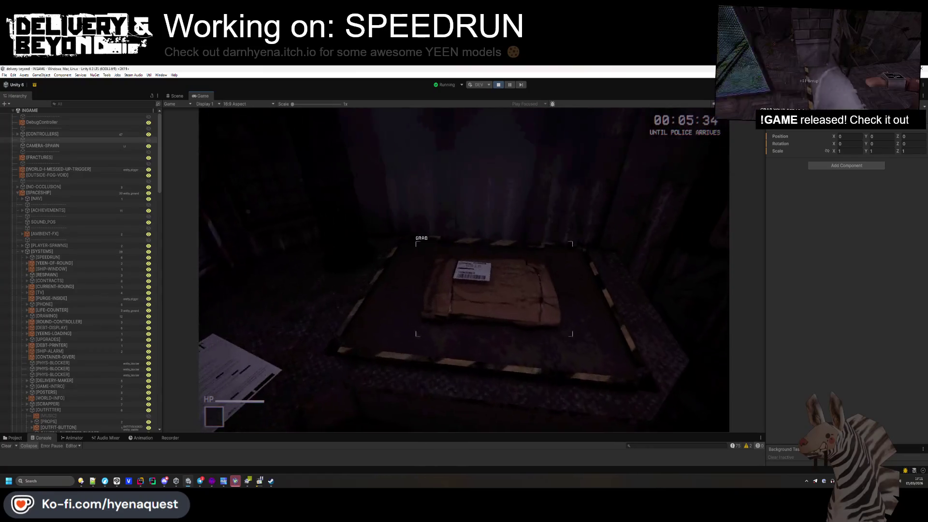
{"action": "left_click", "coordinate": [464, 270]}
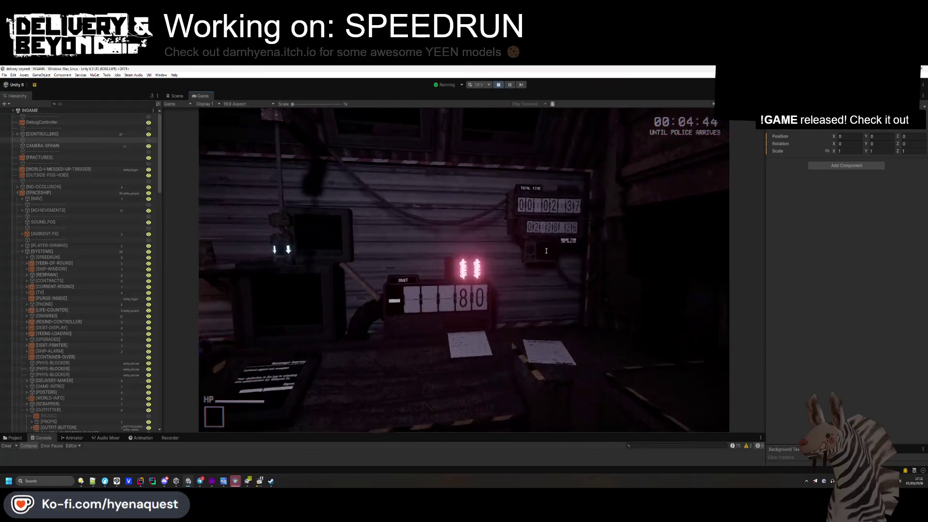
{"action": "key", "text": "grave"}
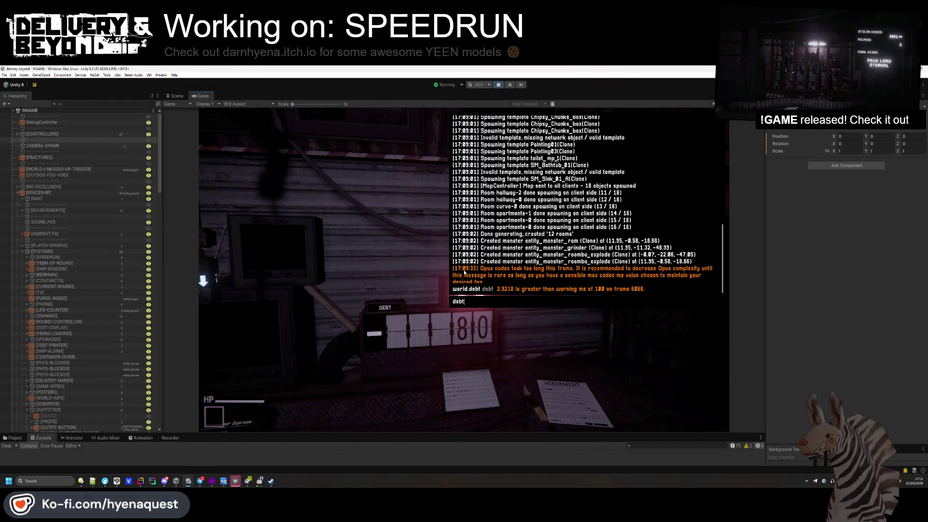
- Submit world.debt 0 in the console, close it and back away from the debt board
{"action": "key", "text": "Return"}
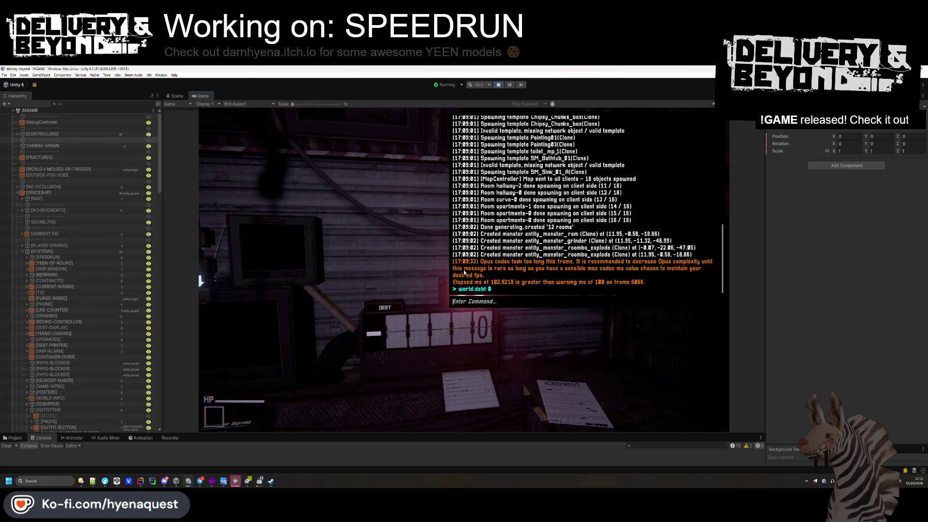
{"action": "key", "text": "Escape"}
{"action": "key", "text": "s"}
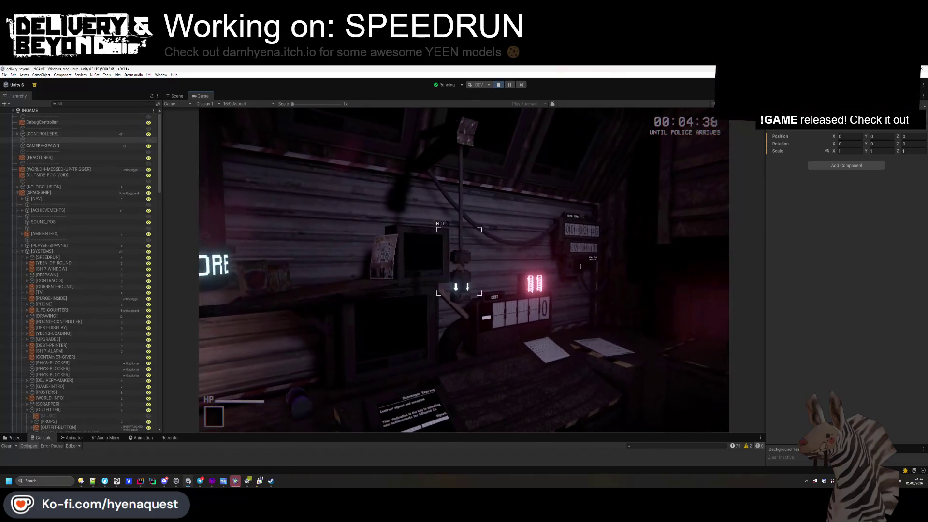
{"action": "key", "text": "super"}
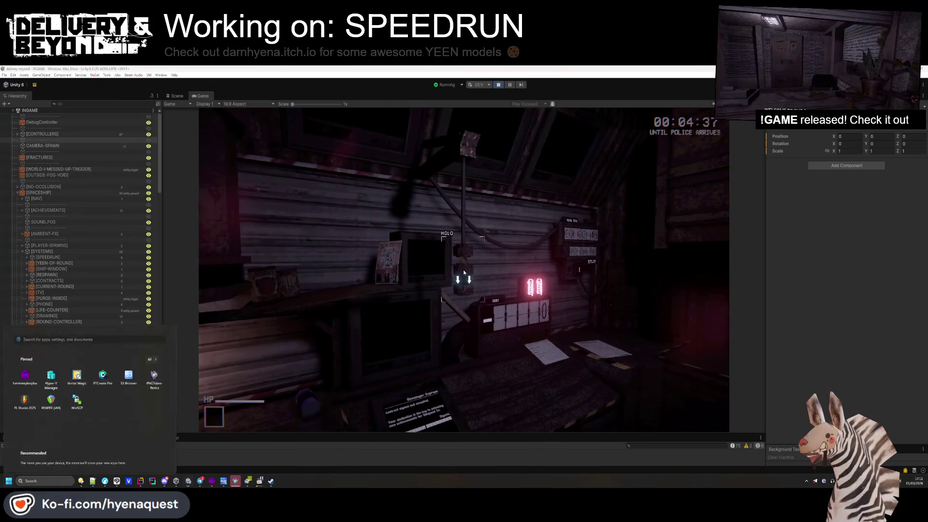
{"action": "key", "text": "super"}
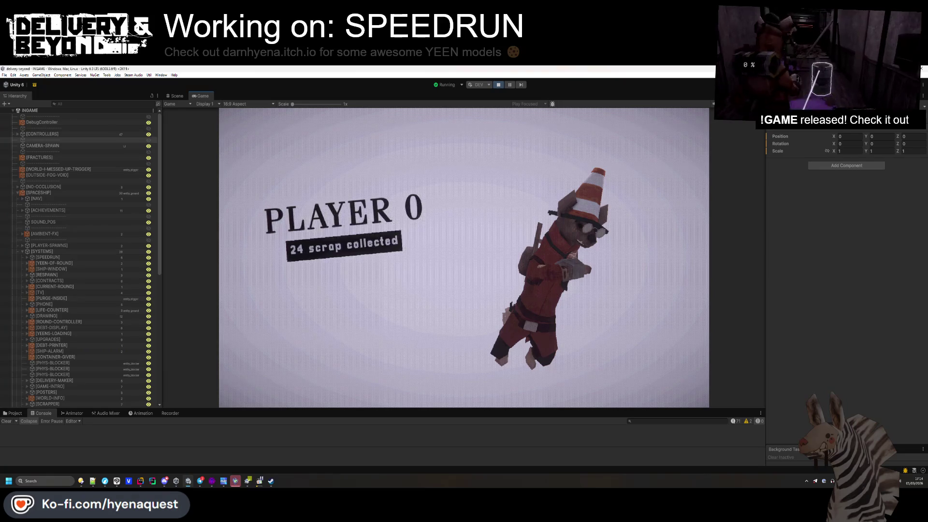
- Open SpeedrunController.cs in Rider and search it for _totalTime
{"action": "key", "text": "alt+Tab"}
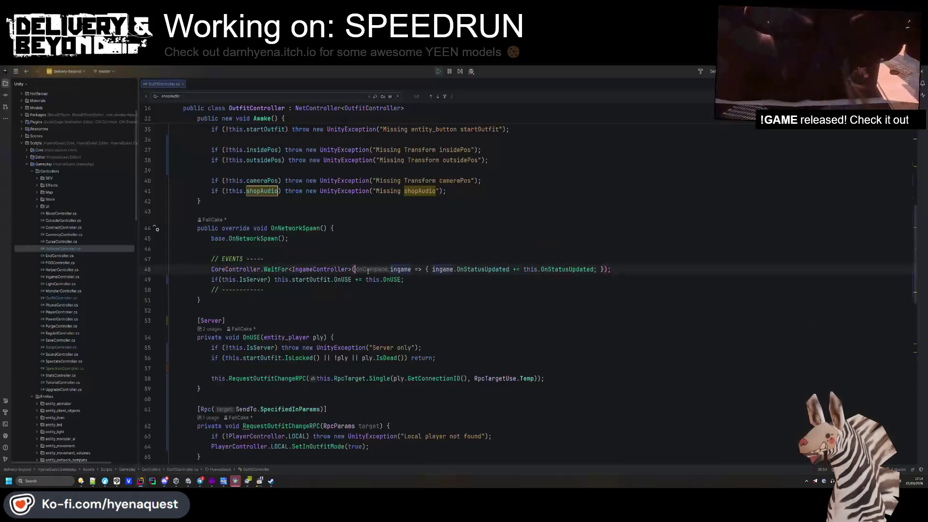
{"action": "left_click", "coordinate": [322, 228]}
{"action": "key", "text": "shift"}
{"action": "key", "text": "shift"}
{"action": "type", "text": "speed"}
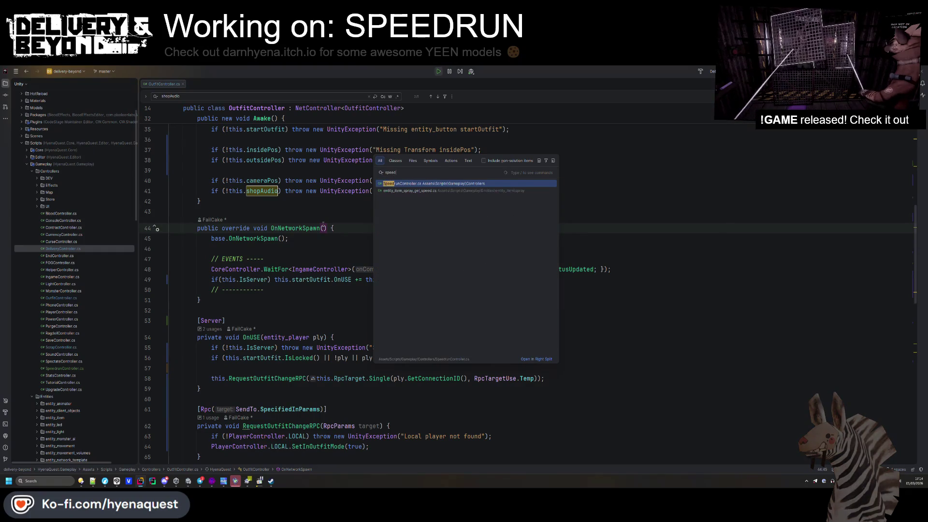
{"action": "key", "text": "Return"}
{"action": "key", "text": "ctrl+f"}
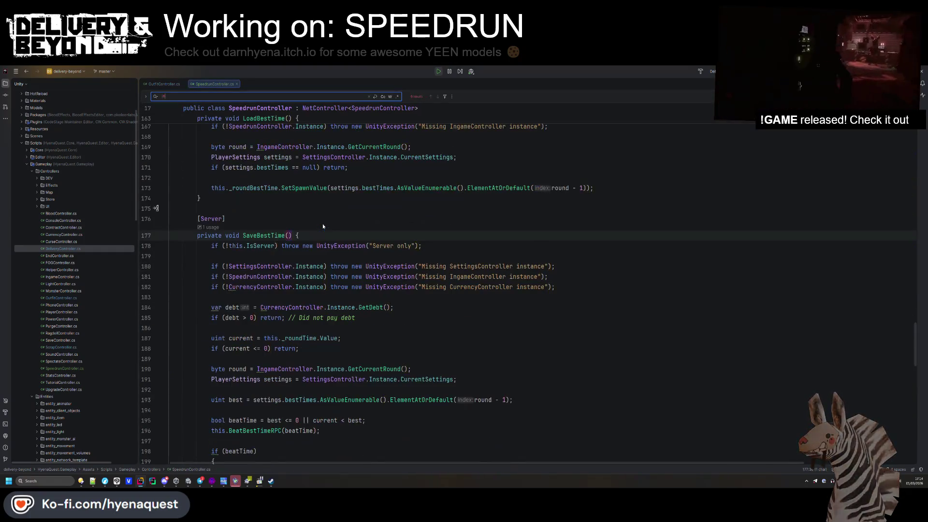
{"action": "type", "text": "_totalT"}
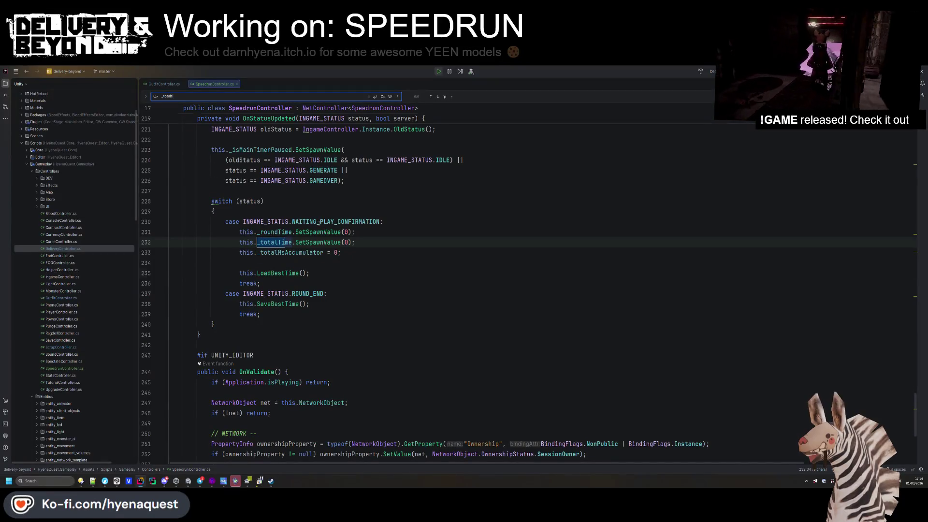
- Review the total-time reset lines in WAITING_PLAY_CONFIRMATION, then glance back at Unity
{"action": "scroll", "coordinate": [323, 226], "scroll_direction": "up", "scroll_amount": 1}
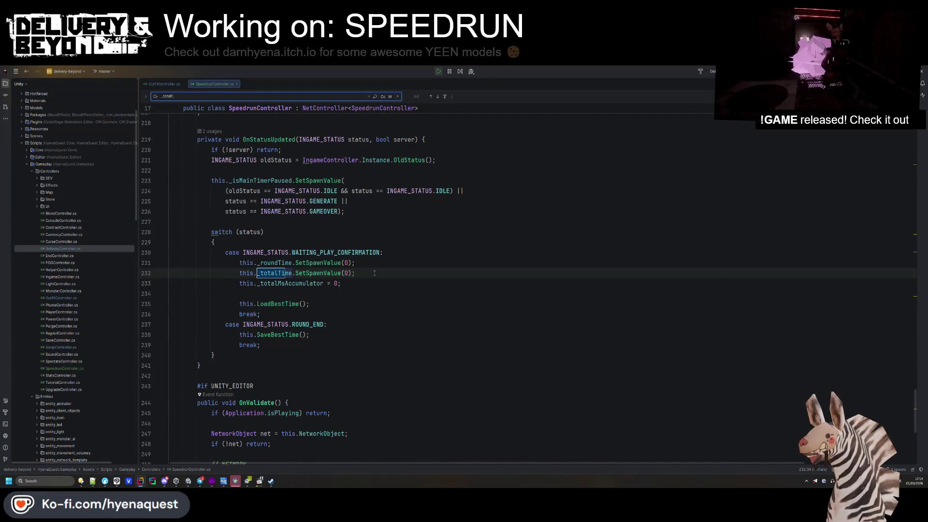
{"action": "left_click_drag", "start_coordinate": [341, 283], "coordinate": [376, 264]}
{"action": "left_click", "coordinate": [376, 265]}
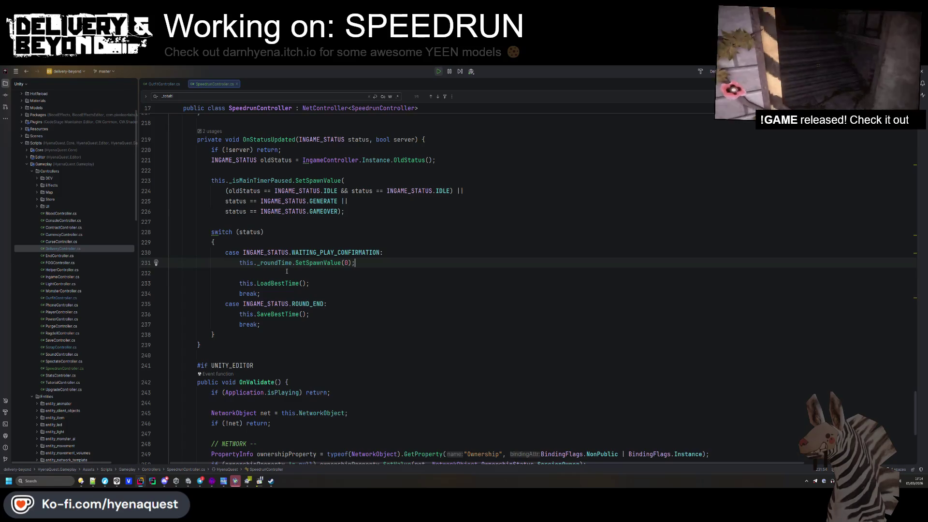
{"action": "left_click", "coordinate": [347, 279]}
{"action": "left_click", "coordinate": [362, 304]}
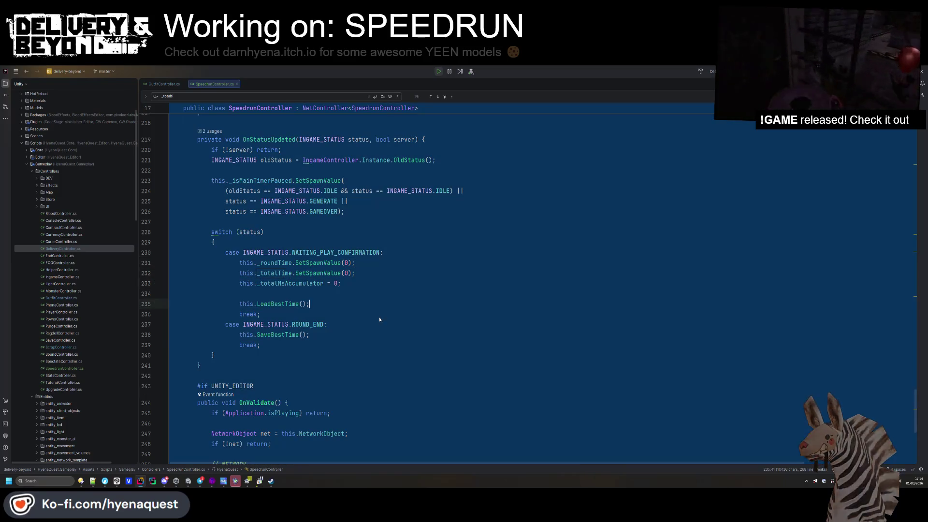
{"action": "left_click", "coordinate": [377, 334]}
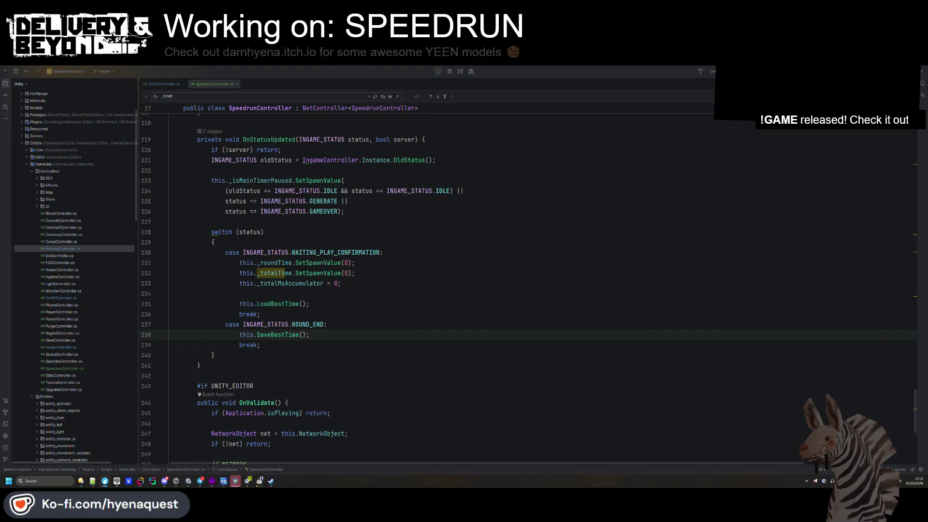
{"action": "scroll", "coordinate": [586, 450], "scroll_direction": "down", "scroll_amount": 4}
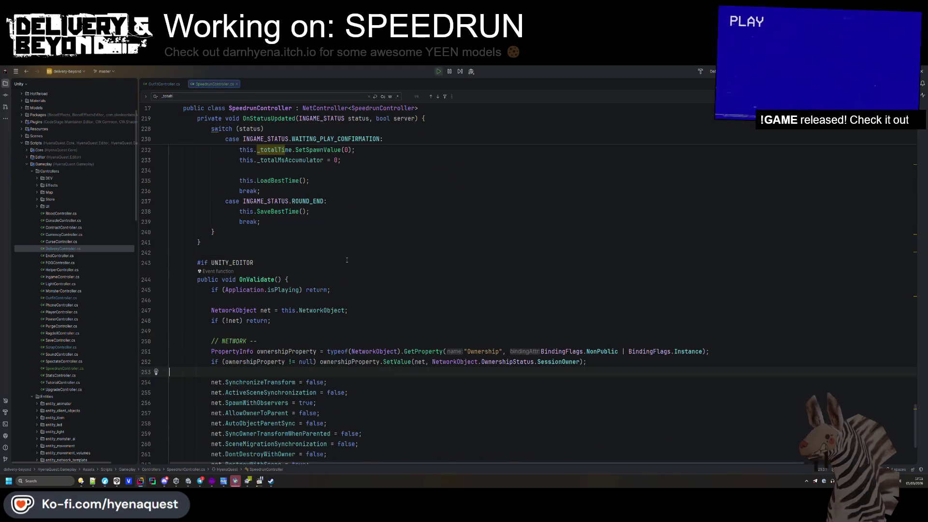
{"action": "key", "text": "alt+Tab"}
{"action": "left_click", "coordinate": [447, 239]}
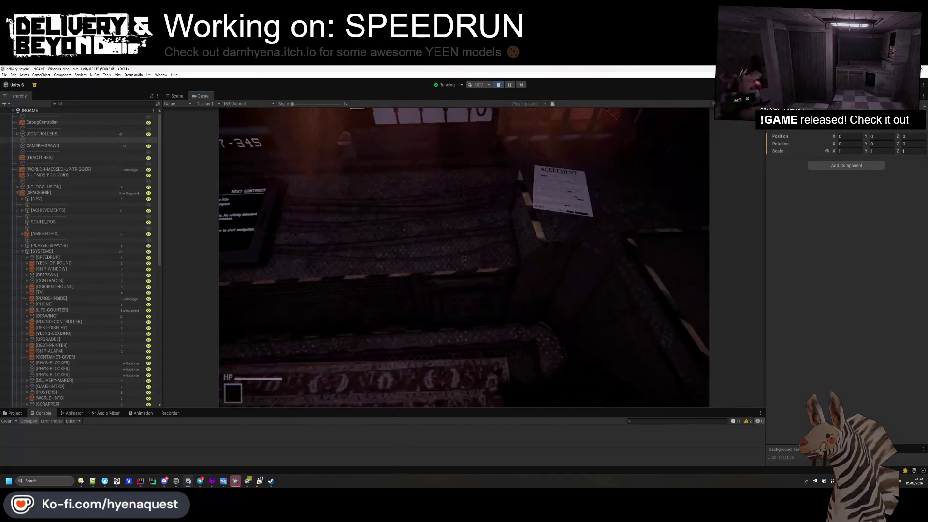
- Delete the _totalTime and _totalMsAccumulator reset lines and return to Unity to test
{"action": "key", "text": "alt+Tab"}
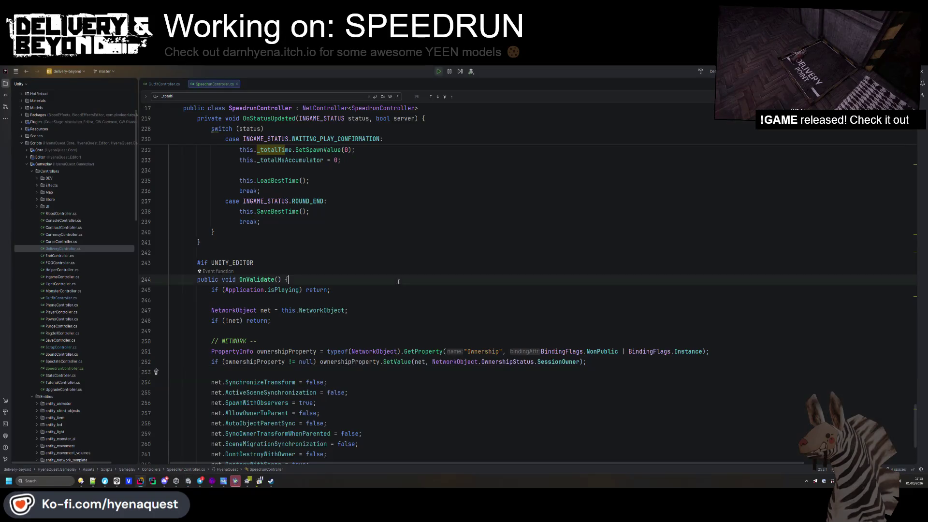
{"action": "scroll", "coordinate": [362, 340], "scroll_direction": "up", "scroll_amount": 5}
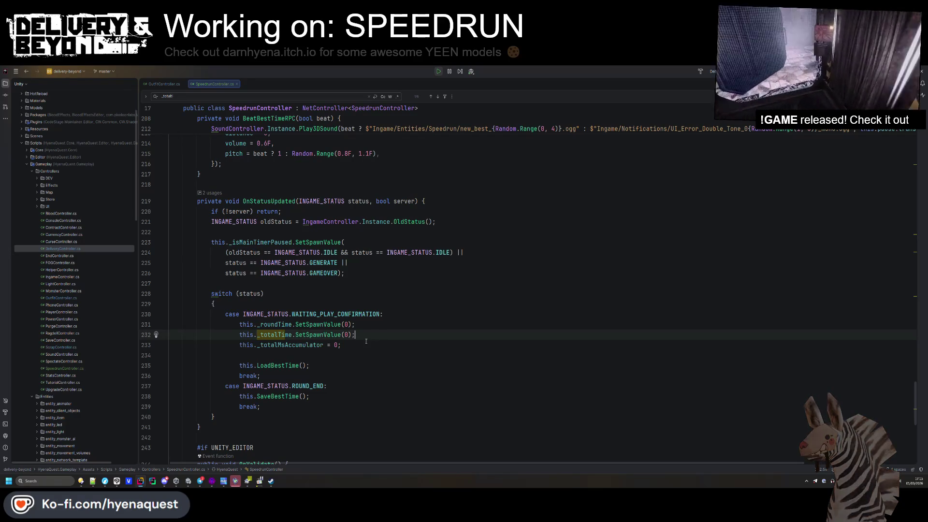
{"action": "key", "text": "shift+Down"}
{"action": "key", "text": "shift+Down"}
{"action": "key", "text": "BackSpace"}
{"action": "key", "text": "BackSpace"}
{"action": "scroll", "coordinate": [373, 333], "scroll_direction": "down", "scroll_amount": 1}
{"action": "scroll", "coordinate": [372, 335], "scroll_direction": "down", "scroll_amount": 2}
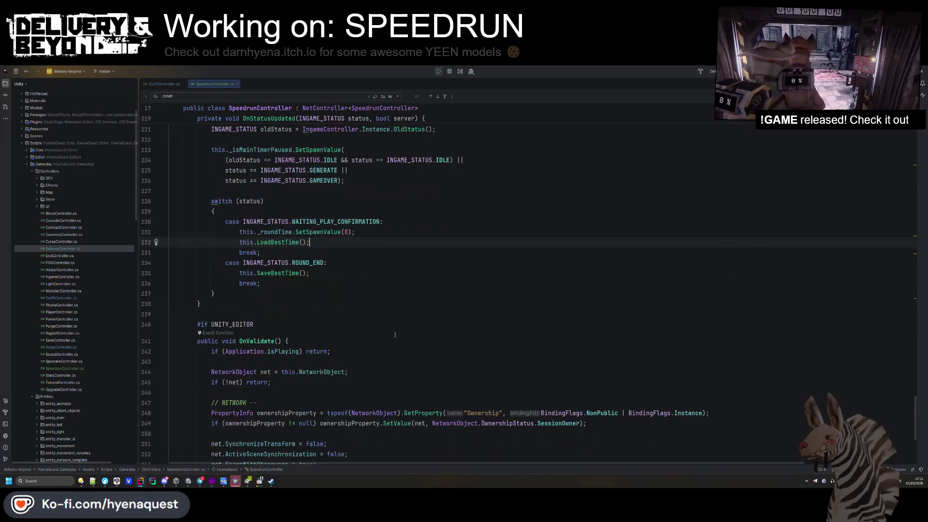
{"action": "scroll", "coordinate": [450, 320], "scroll_direction": "down", "scroll_amount": 3}
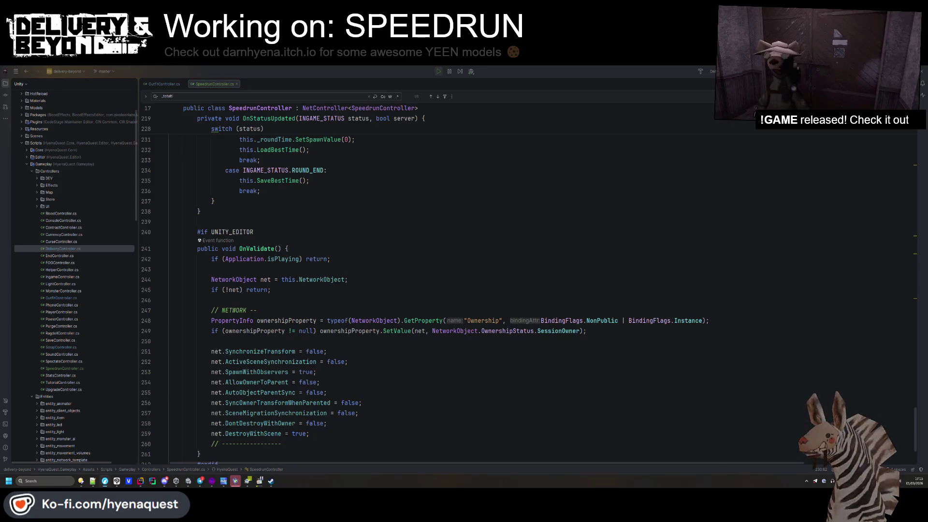
{"action": "key", "text": "alt+Tab"}
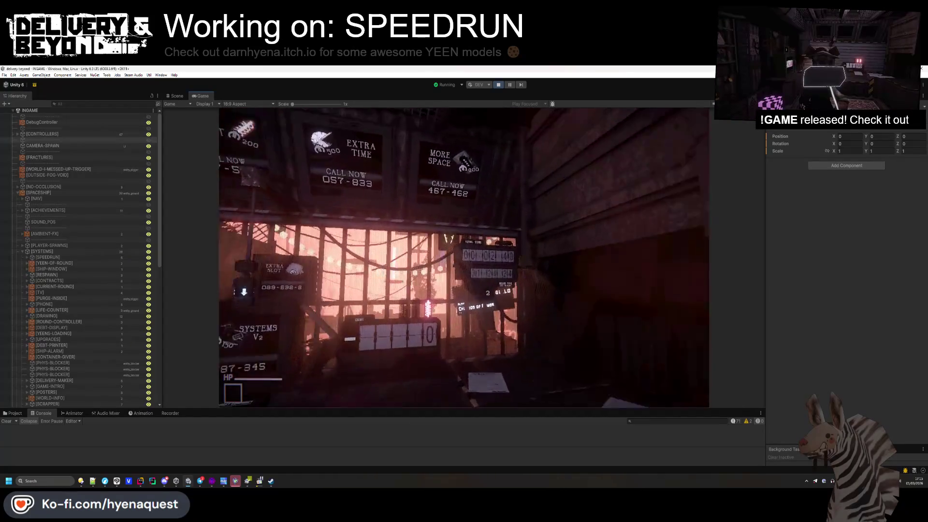
- Stop Play mode and select the TOTAL_TIME split-flap display in the Scene view
{"action": "key", "text": "super"}
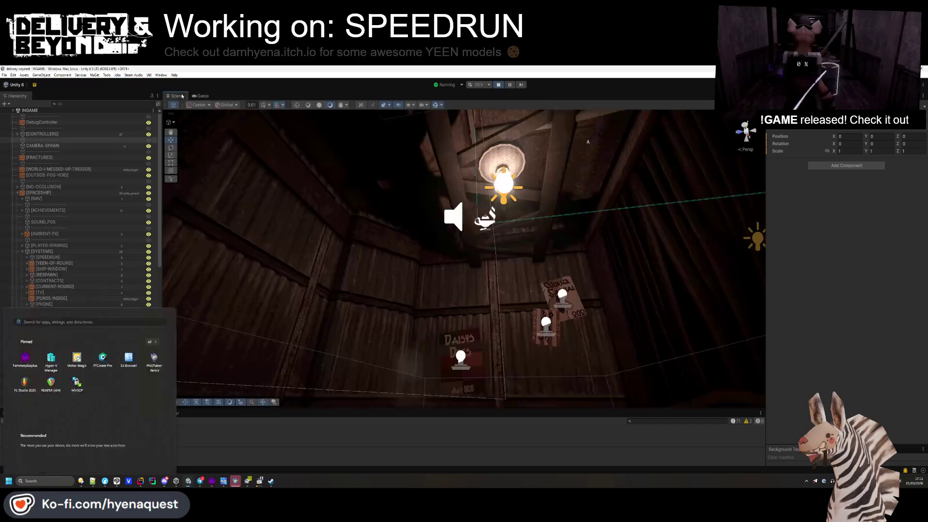
{"action": "left_click", "coordinate": [464, 99]}
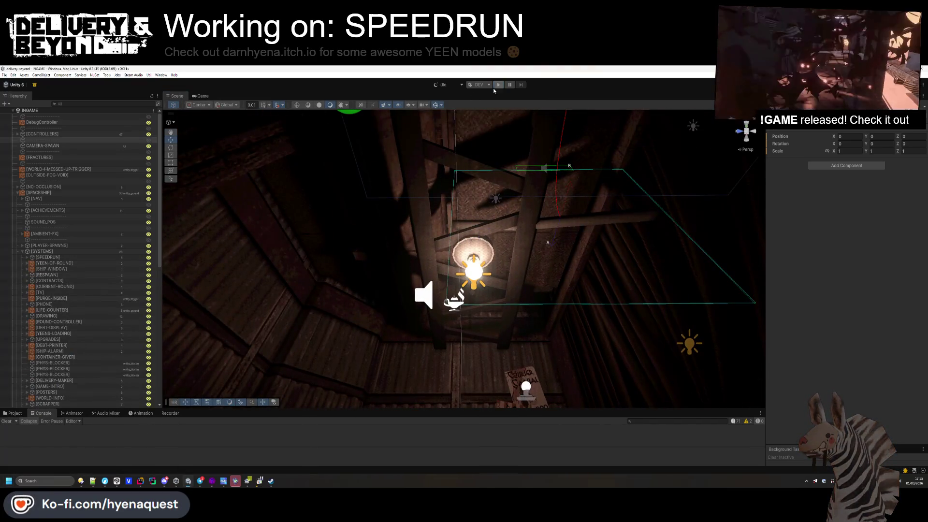
{"action": "left_click", "coordinate": [497, 85]}
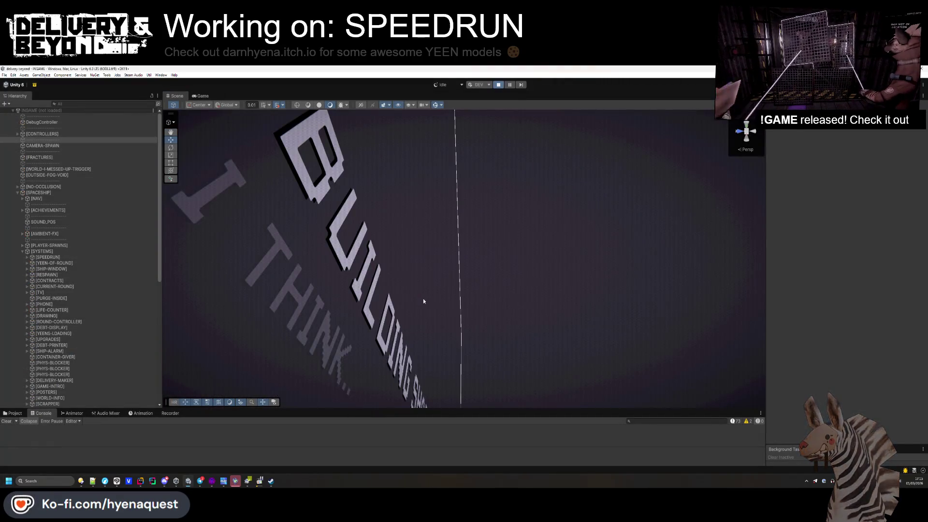
{"action": "key", "text": "ctrl+p"}
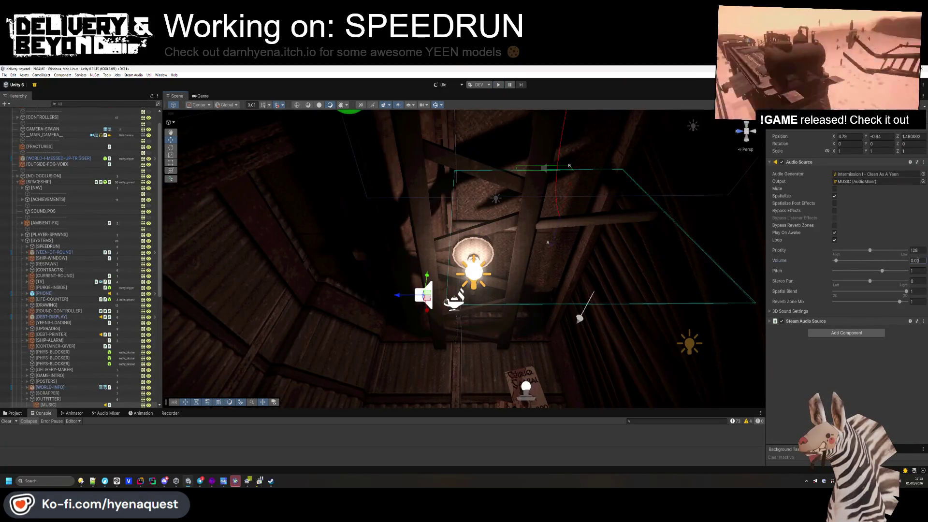
{"action": "mouse_move", "coordinate": [676, 248]}
{"action": "left_mouse_down"}
{"action": "mouse_move", "coordinate": [280, 368]}
{"action": "mouse_move", "coordinate": [232, 358]}
{"action": "left_mouse_up"}
{"action": "left_click", "coordinate": [452, 261]}
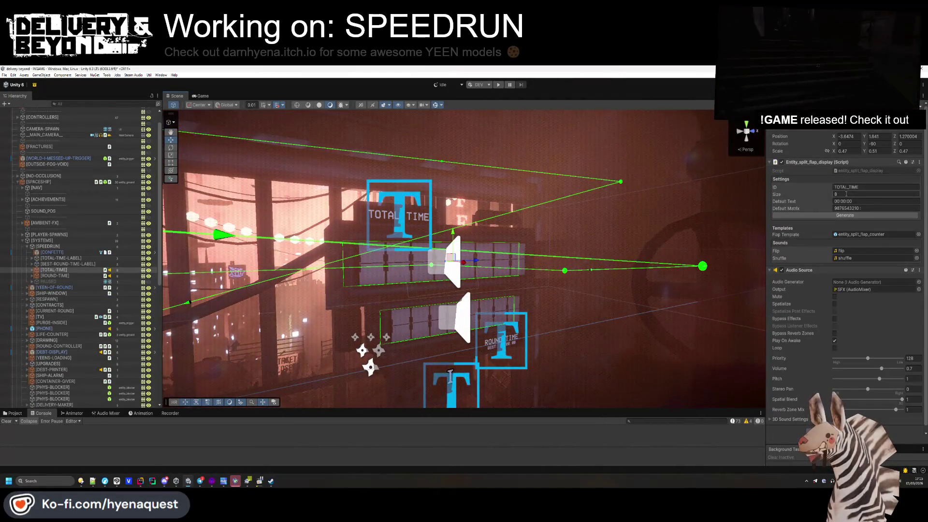
- Set the display's Audio Source volume to 0.4 and collapse the [SYSTEMS] and [SPACESHIP] groups
{"action": "left_click", "coordinate": [915, 369]}
{"action": "type", "text": "0.4"}
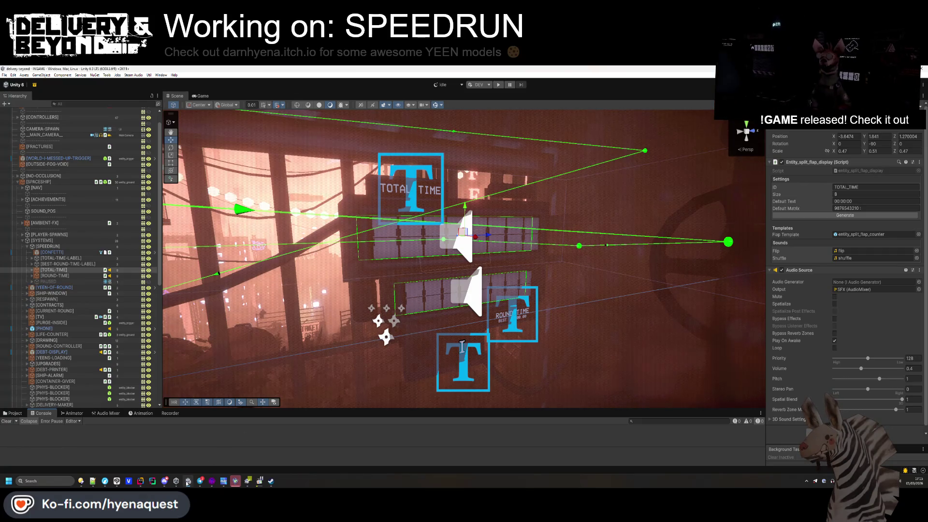
{"action": "left_click", "coordinate": [22, 241]}
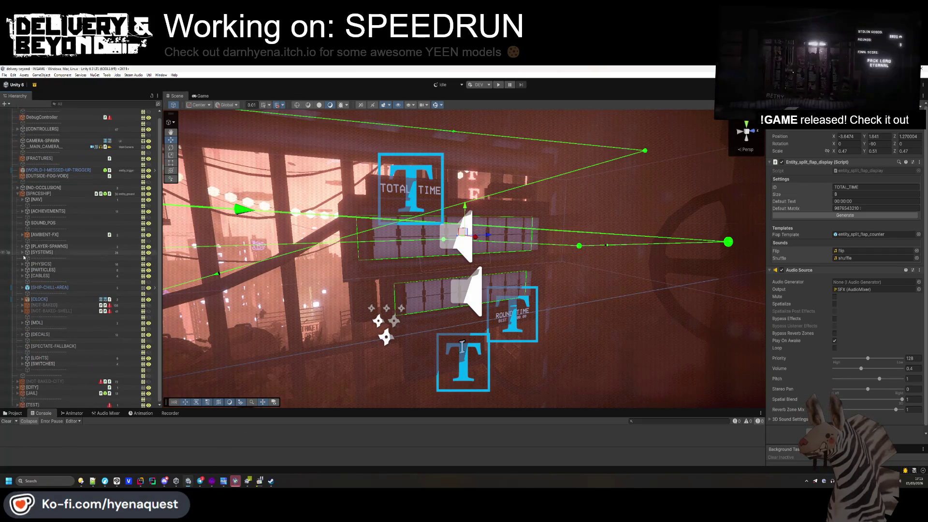
{"action": "left_click", "coordinate": [17, 193]}
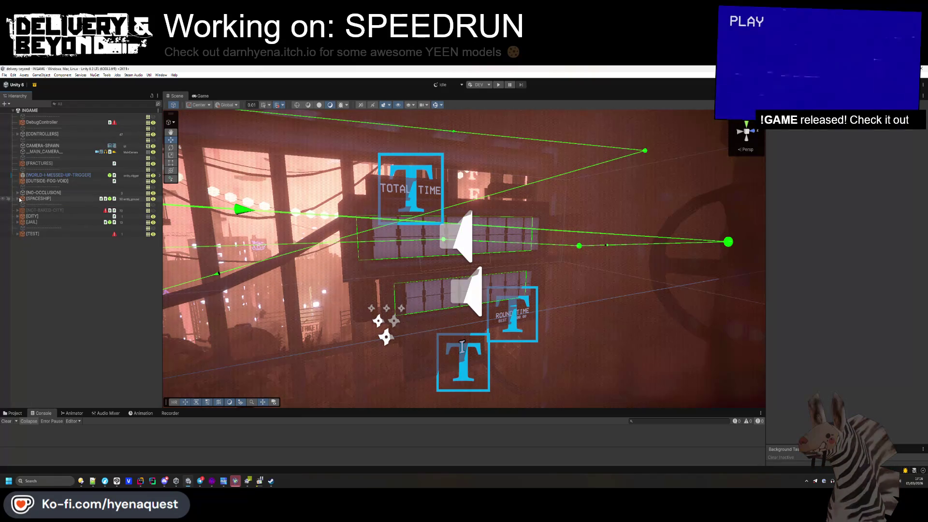
{"action": "left_click", "coordinate": [78, 104]}
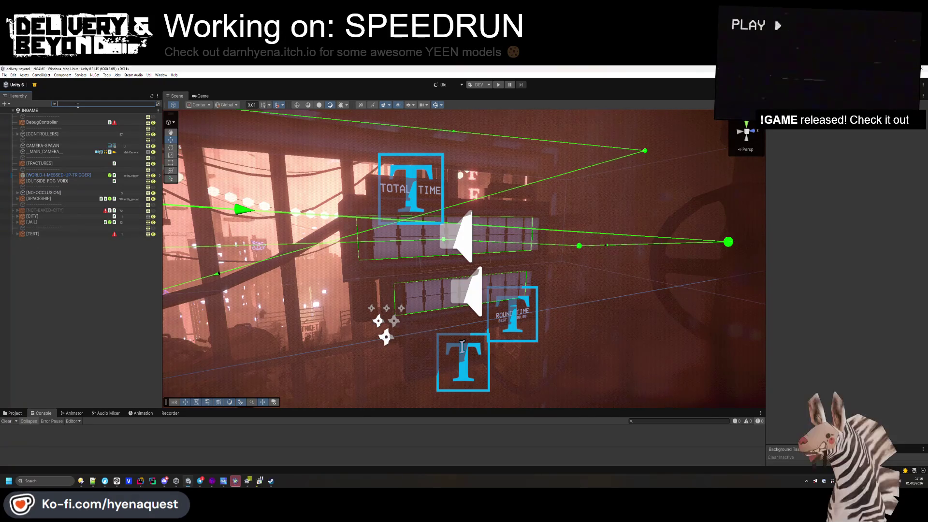
{"action": "left_click", "coordinate": [60, 268]}
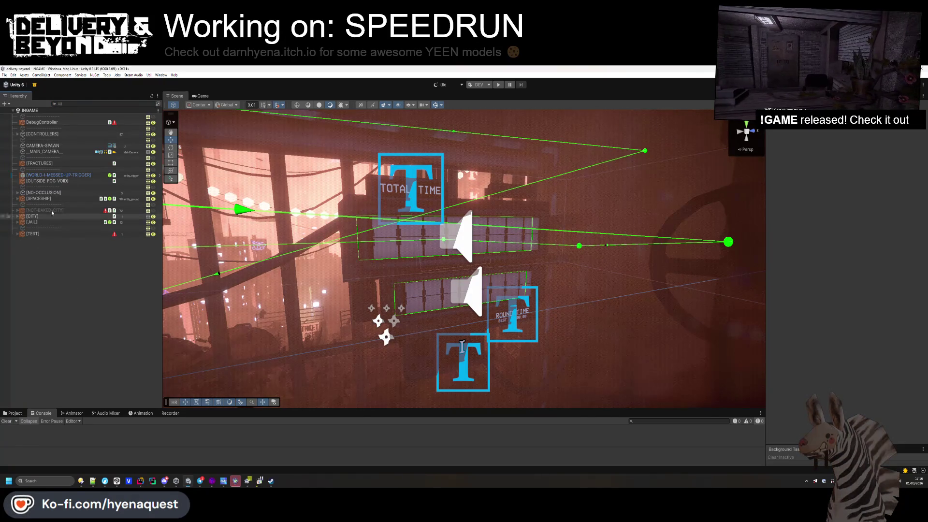
- Expand [CONTROLLERS], inspect OutfitController, then select the [OUTFITTER] object
{"action": "left_click", "coordinate": [18, 134]}
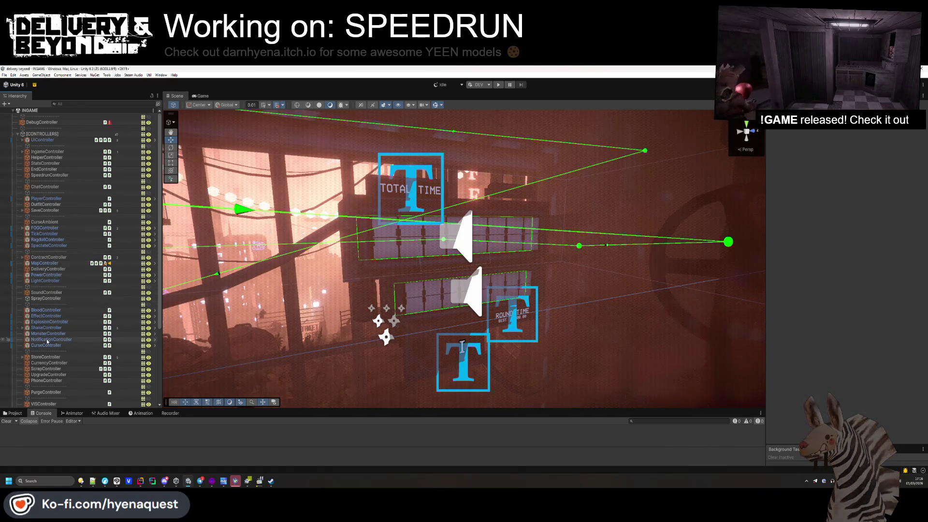
{"action": "left_click", "coordinate": [45, 205]}
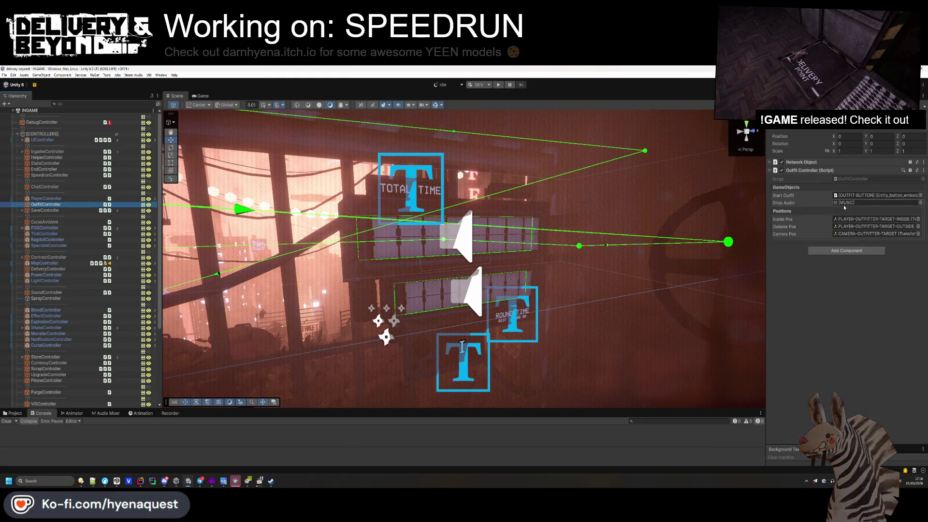
{"action": "scroll", "coordinate": [131, 281], "scroll_direction": "down", "scroll_amount": 10}
{"action": "scroll", "coordinate": [131, 280], "scroll_direction": "up", "scroll_amount": 5}
{"action": "left_click", "coordinate": [58, 299]}
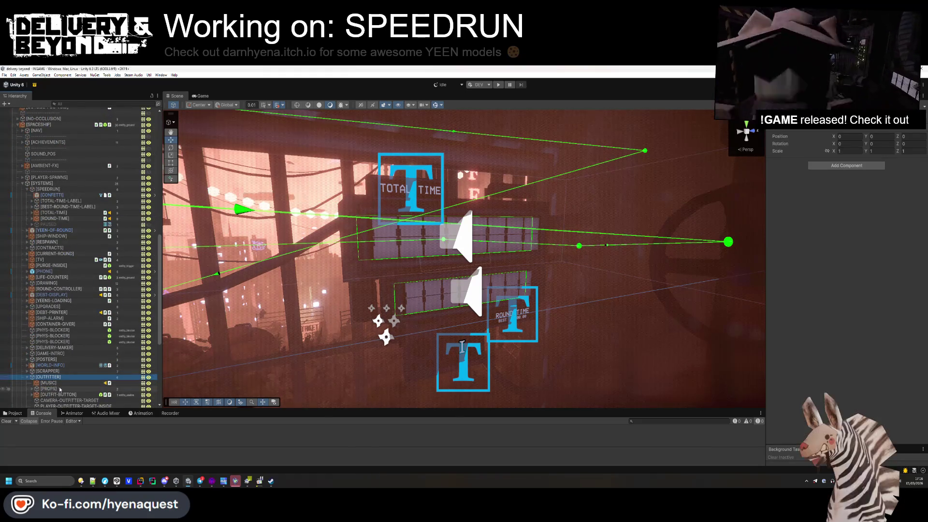
{"action": "scroll", "coordinate": [58, 300], "scroll_direction": "up", "scroll_amount": 5}
{"action": "scroll", "coordinate": [57, 300], "scroll_direction": "up", "scroll_amount": 9}
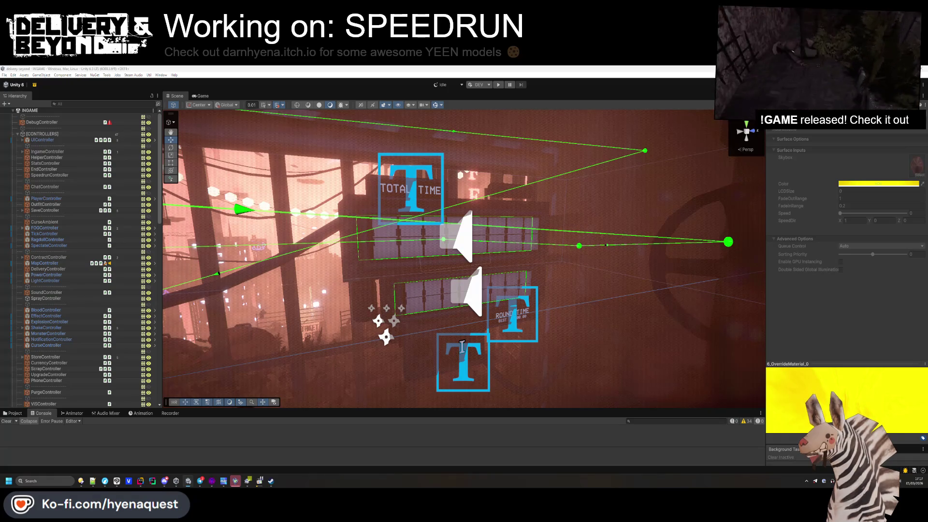
- Orbit the Scene view to look down over the store room
{"action": "mouse_move", "coordinate": [462, 346]}
{"action": "left_mouse_down"}
{"action": "mouse_move", "coordinate": [554, 277]}
{"action": "mouse_move", "coordinate": [380, 285]}
{"action": "mouse_move", "coordinate": [528, 248]}
{"action": "left_mouse_up"}
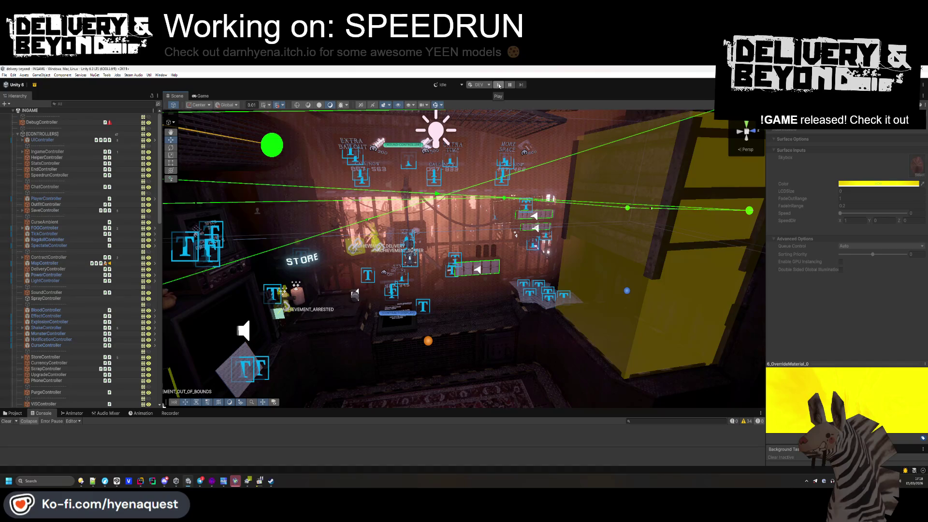
- Check OnValidate and the round-end break on line 236 in SpeedrunController.cs
{"action": "left_click", "coordinate": [140, 481]}
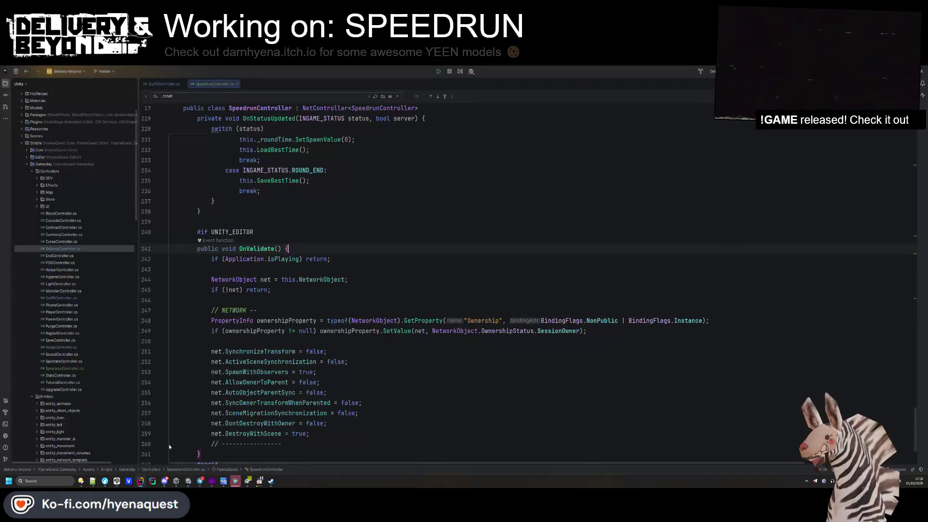
{"action": "left_click", "coordinate": [325, 269]}
{"action": "left_click", "coordinate": [324, 191]}
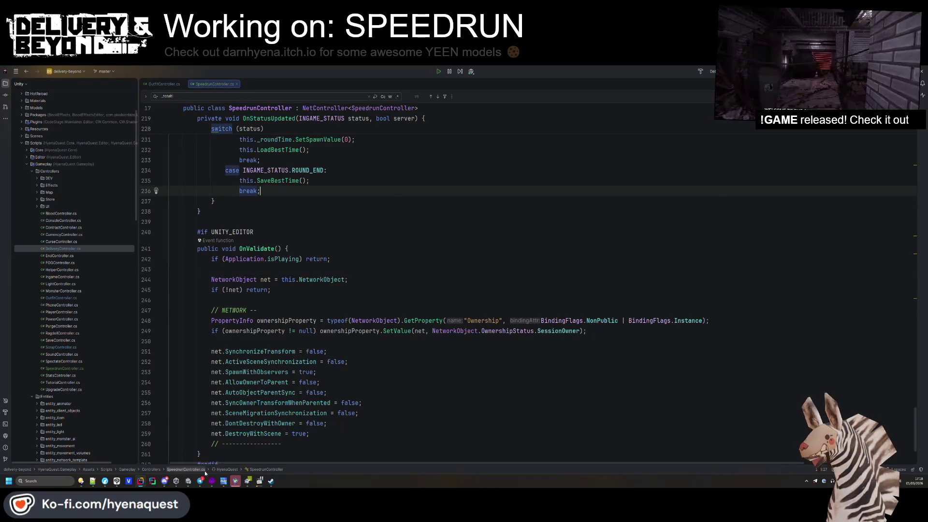
{"action": "key", "text": "alt+Tab"}
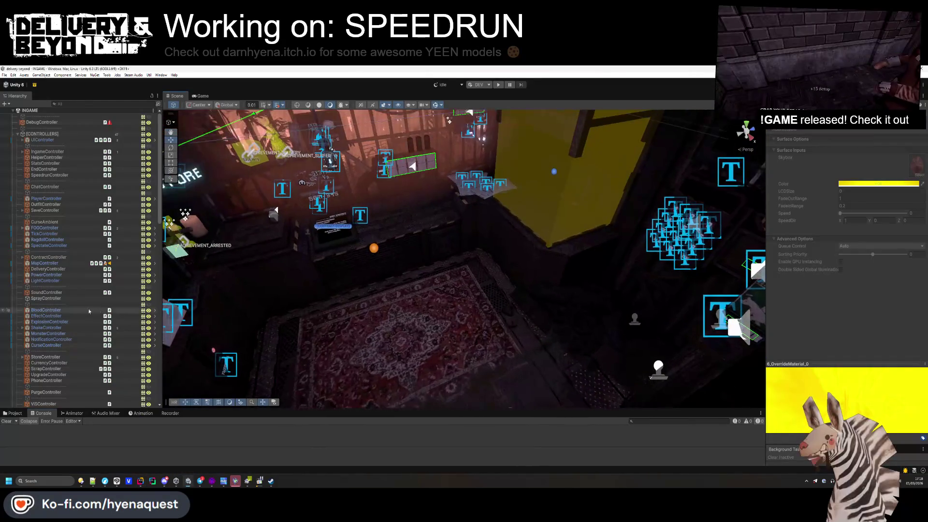
- Frame the [JAIL] room, select its STATS text object, and return to Rider
{"action": "left_click", "coordinate": [18, 135]}
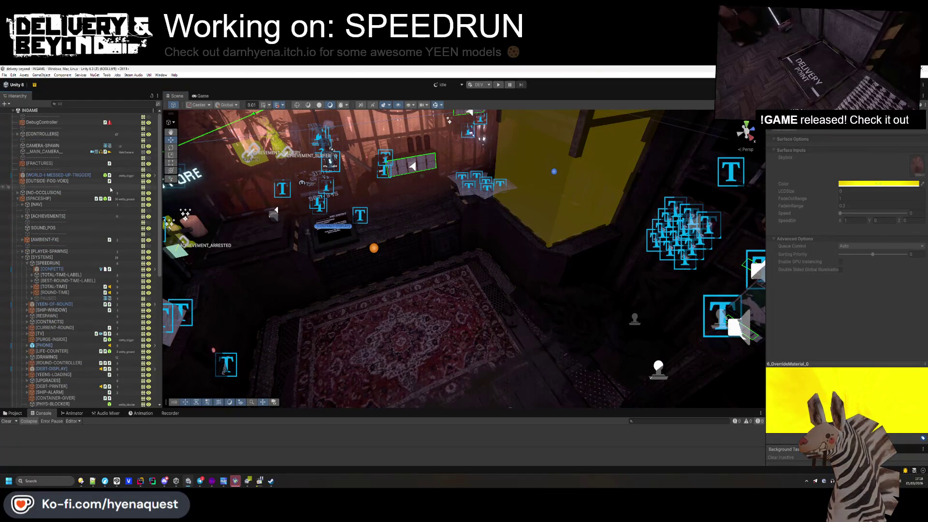
{"action": "left_click", "coordinate": [18, 198]}
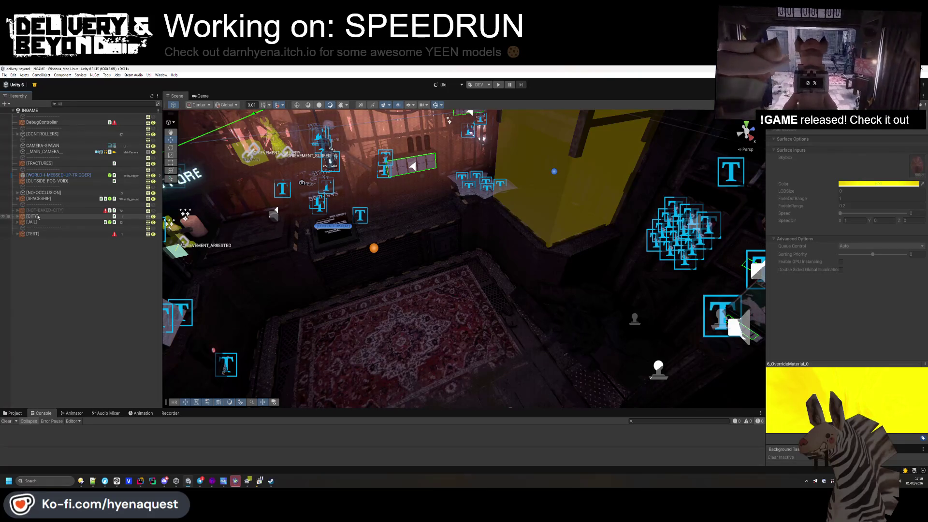
{"action": "left_click_drag", "start_coordinate": [520, 227], "coordinate": [523, 196]}
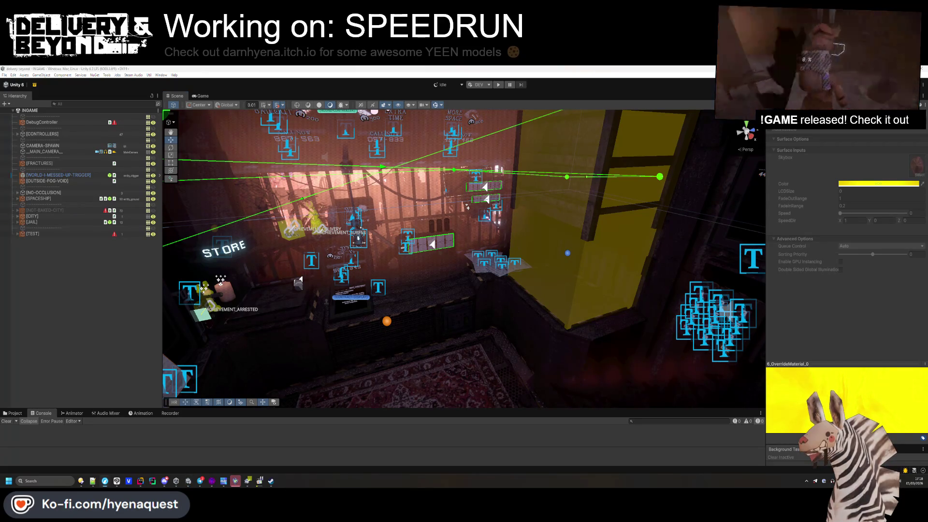
{"action": "left_click_drag", "start_coordinate": [463, 189], "coordinate": [710, 234]}
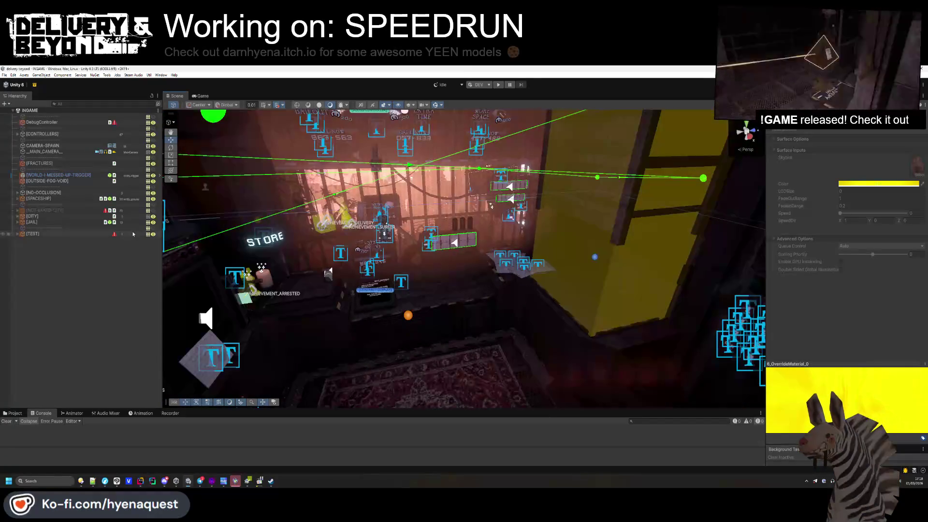
{"action": "double_click", "coordinate": [53, 222]}
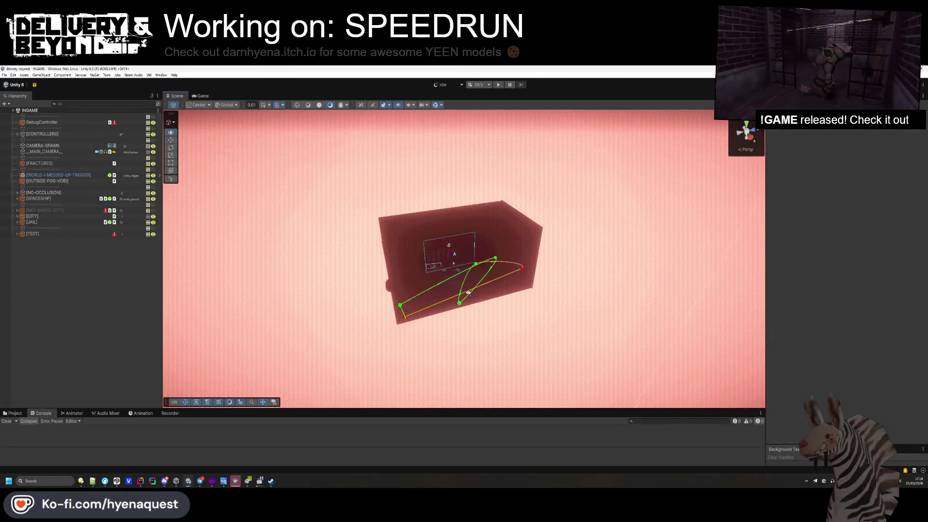
{"action": "scroll", "coordinate": [467, 293], "scroll_direction": "down", "scroll_amount": 3}
{"action": "mouse_move", "coordinate": [467, 293]}
{"action": "left_mouse_down"}
{"action": "mouse_move", "coordinate": [408, 282]}
{"action": "mouse_move", "coordinate": [496, 233]}
{"action": "mouse_move", "coordinate": [485, 313]}
{"action": "left_mouse_up"}
{"action": "left_click", "coordinate": [496, 233]}
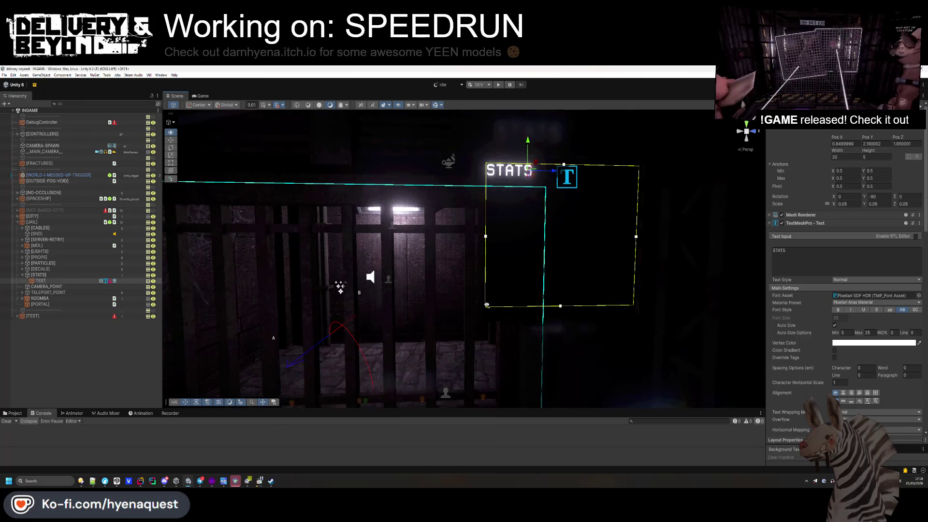
{"action": "left_click", "coordinate": [140, 482]}
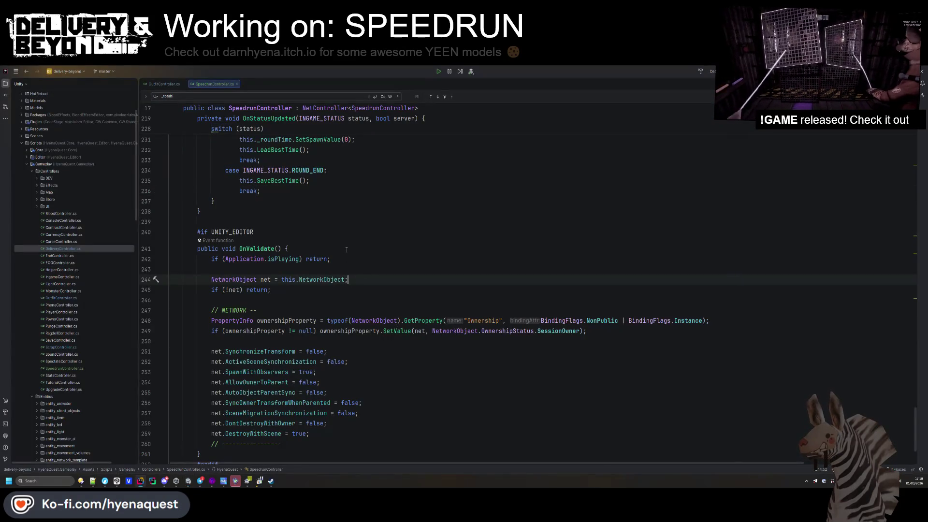
- Open IngameController.cs at OnGameOverCLIENT and scroll down to the statusText lines
{"action": "key", "text": "ctrl+t"}
{"action": "type", "text": "IngameController"}
{"action": "key", "text": "Return"}
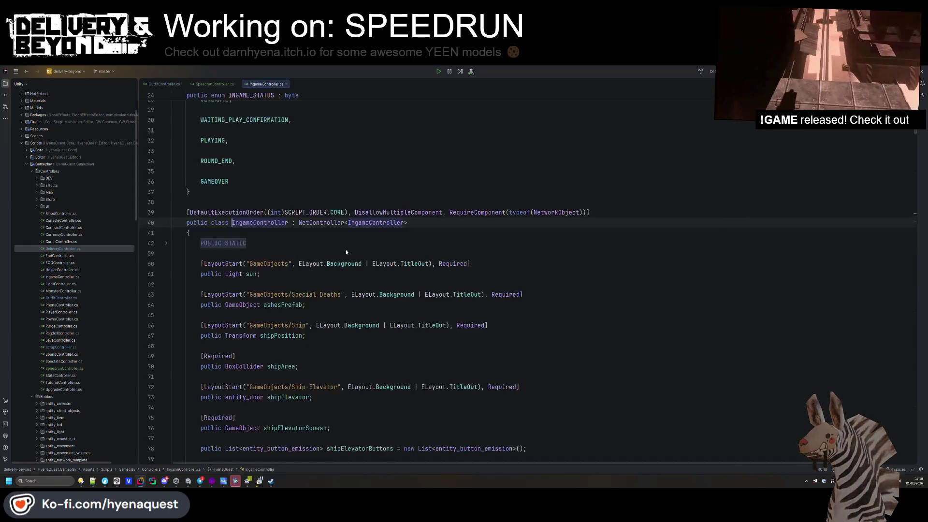
{"action": "key", "text": "ctrl+f"}
{"action": "type", "text": "ongameover"}
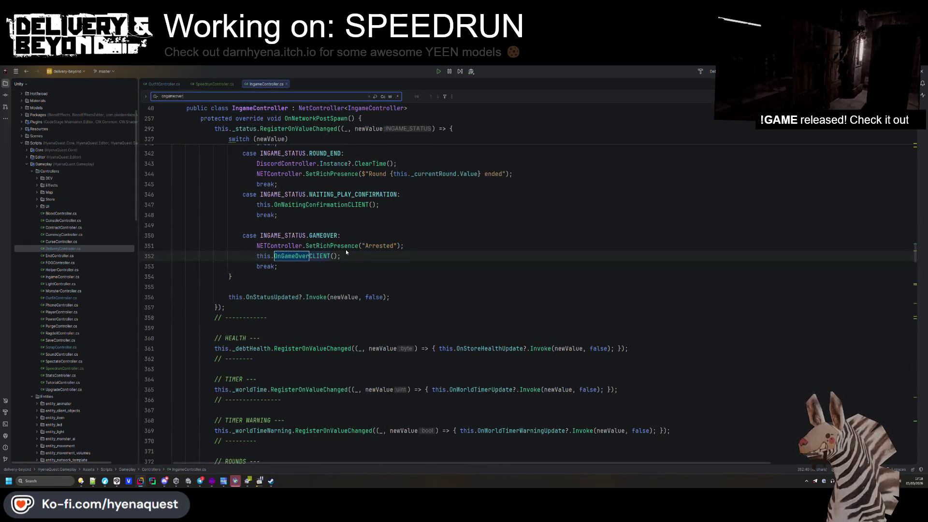
{"action": "key", "text": "Return"}
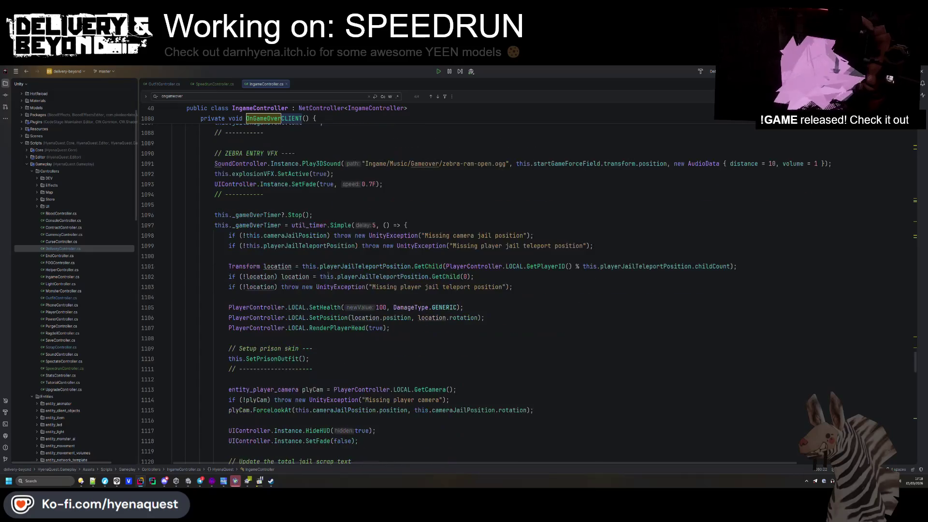
{"action": "scroll", "coordinate": [333, 280], "scroll_direction": "down", "scroll_amount": 10}
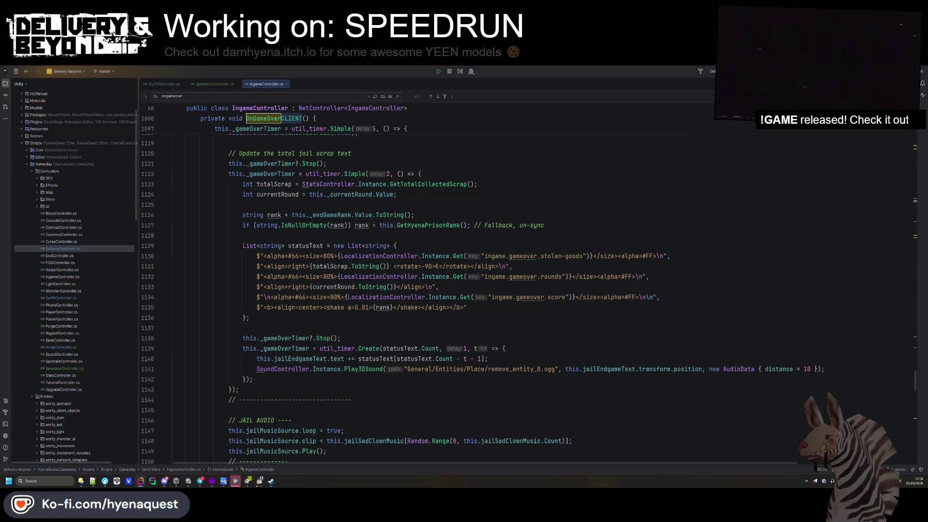
- Duplicate the two rounds lines of the status text and relabel the copy 'Time'
{"action": "left_click_drag", "start_coordinate": [463, 288], "coordinate": [256, 276]}
{"action": "key", "text": "ctrl+c"}
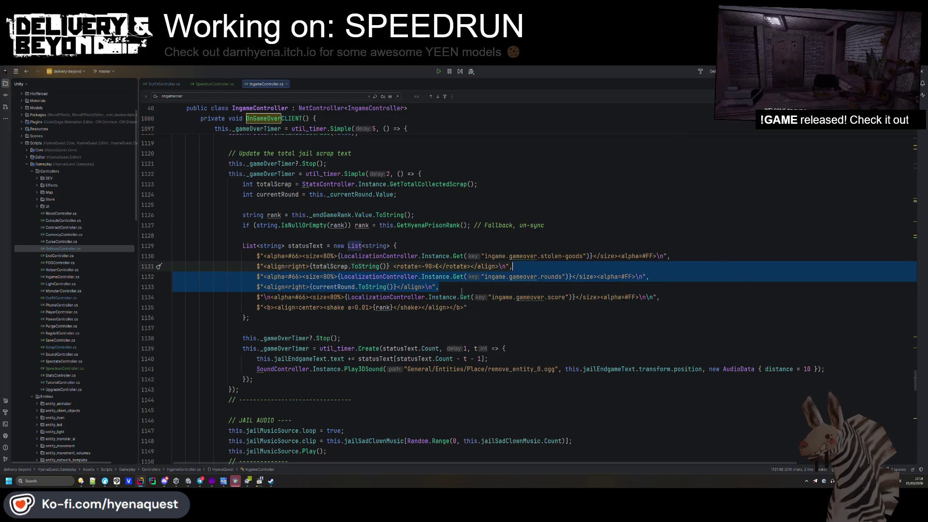
{"action": "key", "text": "End"}
{"action": "key", "text": "Return"}
{"action": "key", "text": "ctrl+v"}
{"action": "left_click", "coordinate": [396, 297]}
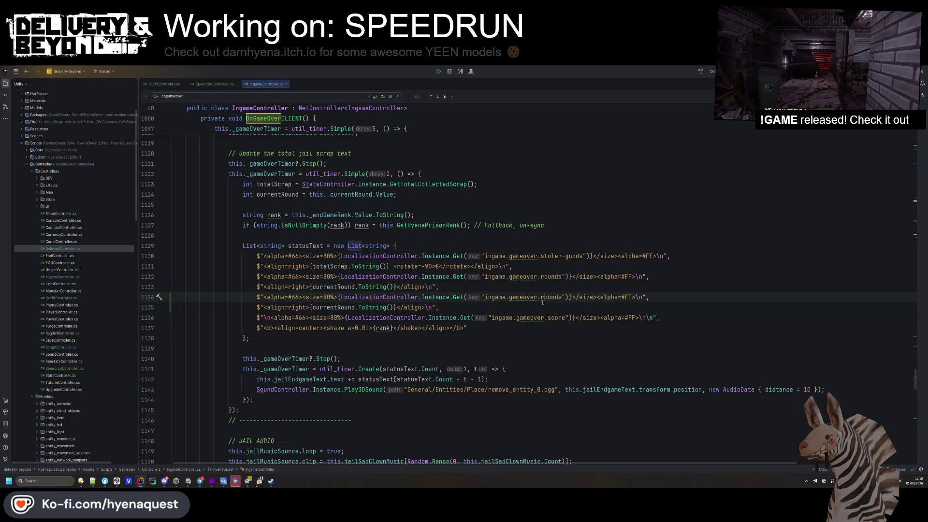
{"action": "key", "text": "ctrl+w"}
{"action": "key", "text": "ctrl+w"}
{"action": "key", "text": "ctrl+w"}
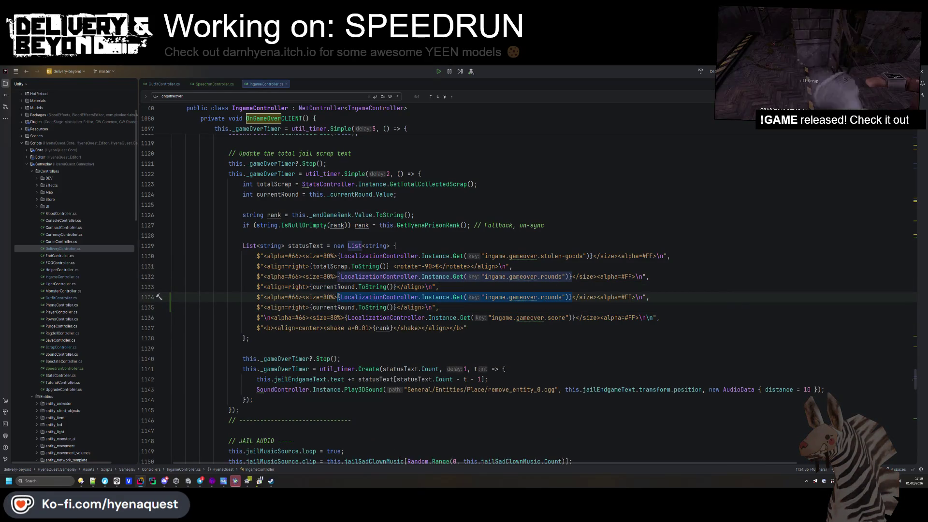
{"action": "key", "text": "Delete"}
{"action": "type", "text": "Time"}
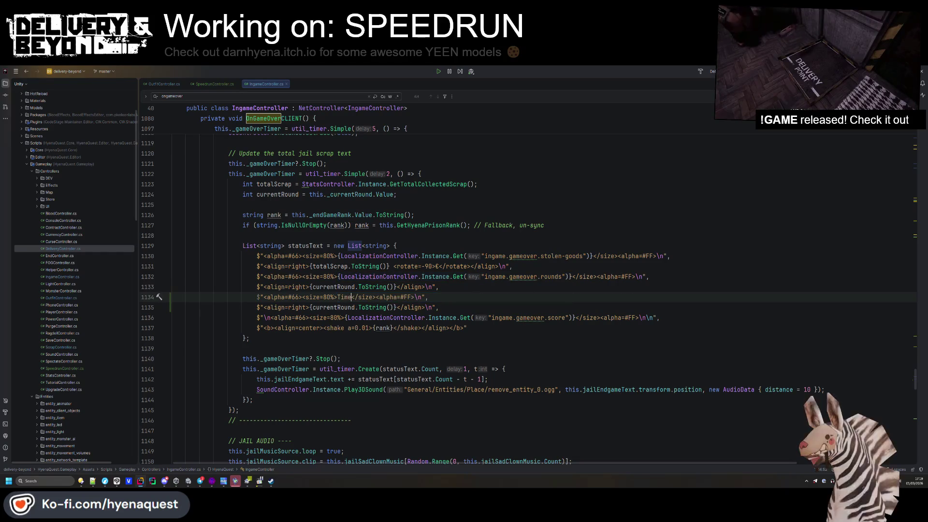
{"action": "left_click", "coordinate": [341, 307]}
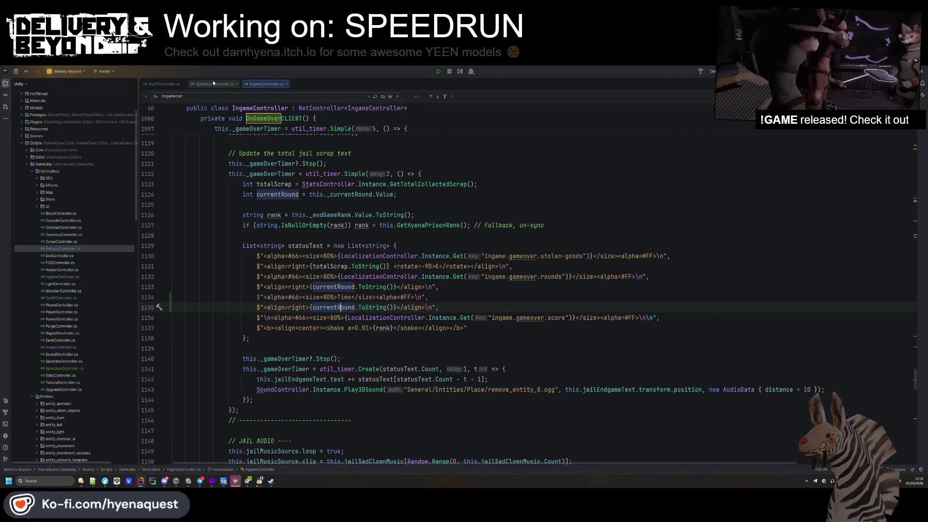
- In SpeedrunController.cs, begin a public string method after OnStatusUpdated
{"action": "key", "text": "ctrl+Tab"}
{"action": "scroll", "coordinate": [280, 220], "scroll_direction": "up", "scroll_amount": 5}
{"action": "left_click", "coordinate": [223, 357]}
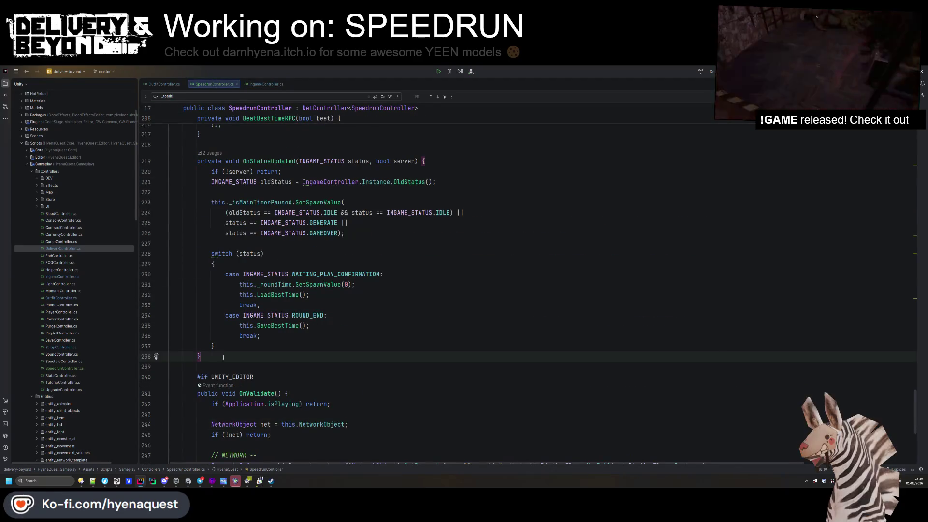
{"action": "key", "text": "Return"}
{"action": "key", "text": "Return"}
{"action": "type", "text": "public "}
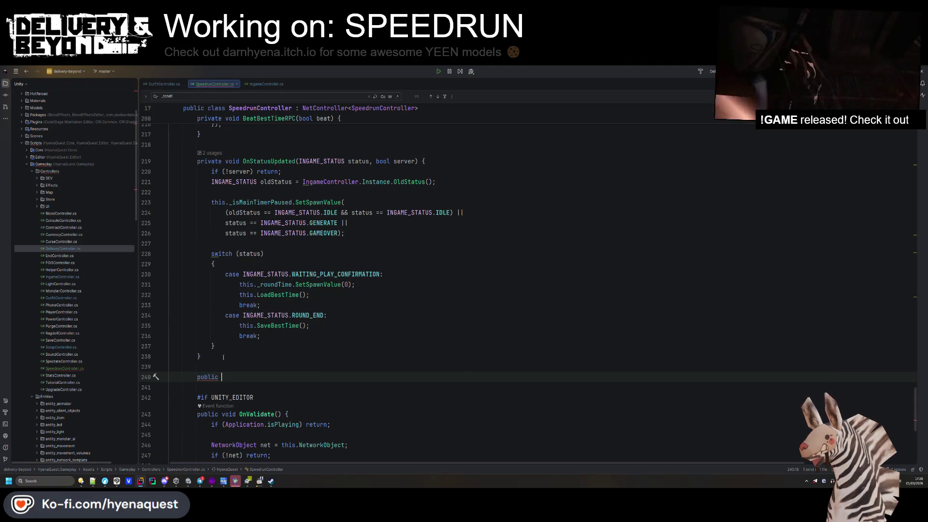
{"action": "type", "text": "st"}
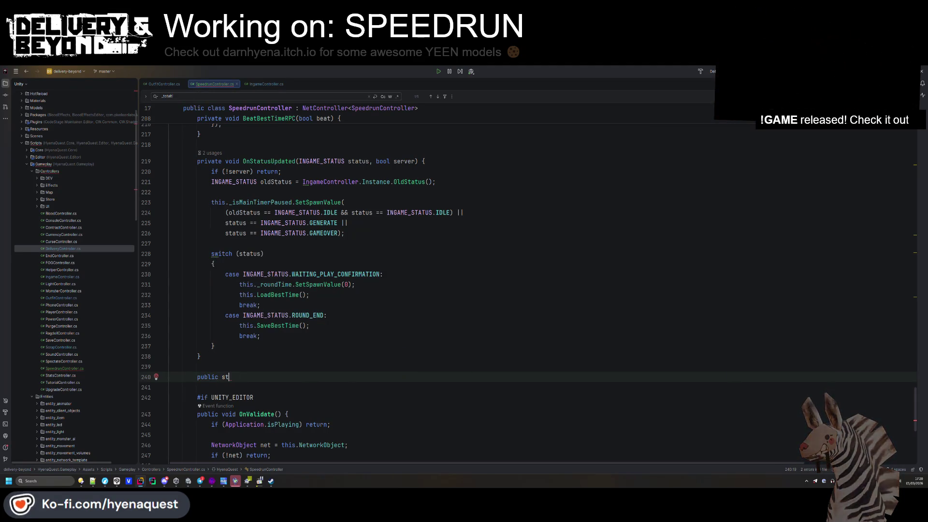
{"action": "type", "text": "ring GTotalT"}
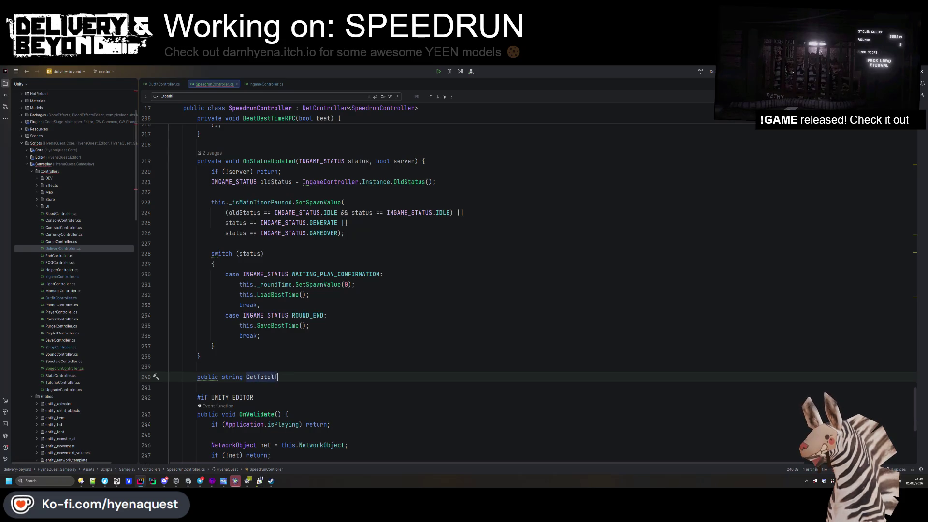
{"action": "type", "text": ") {"}
- Finish the GetTotalTime() signature and start its return statement
{"action": "key", "text": "Return"}
{"action": "type", "text": "return"}
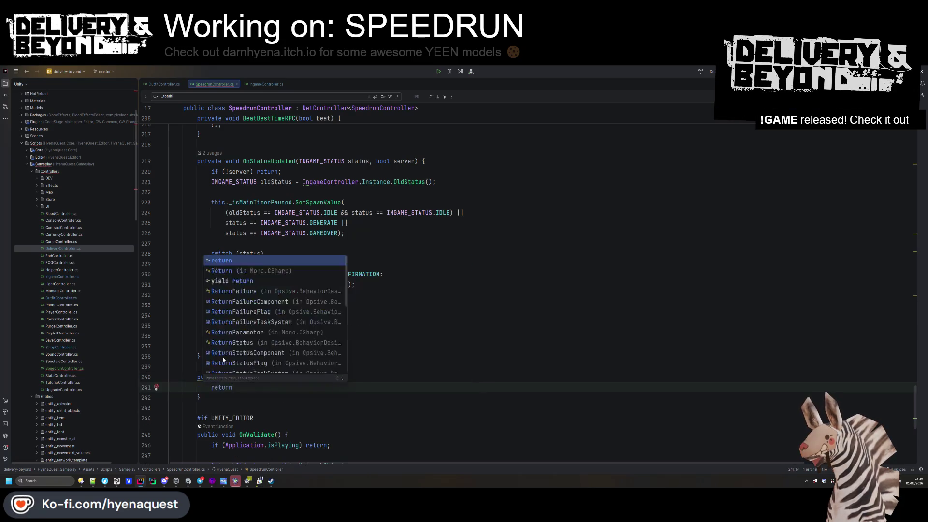
{"action": "type", "text": " this."}
{"action": "key", "text": "BackSpace"}
{"action": "key", "text": "BackSpace"}
{"action": "key", "text": "BackSpace"}
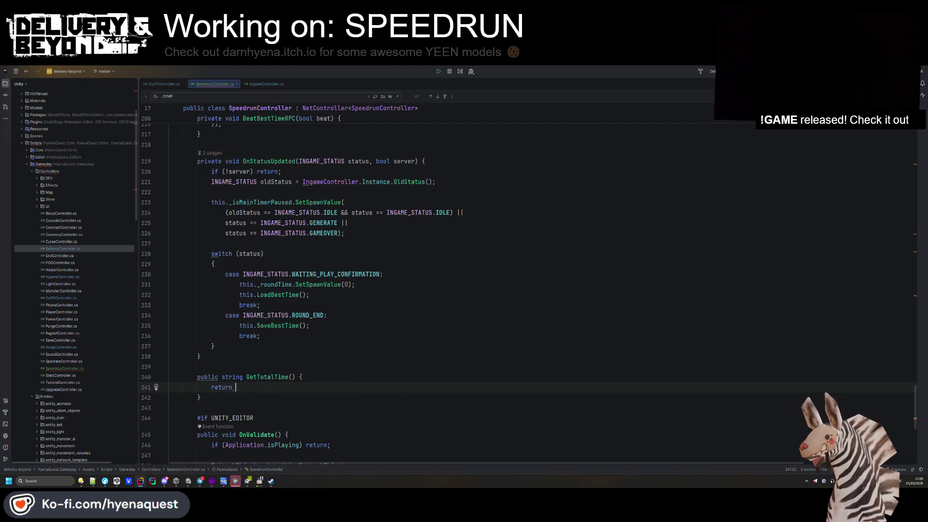
{"action": "type", "text": "StringUtil."}
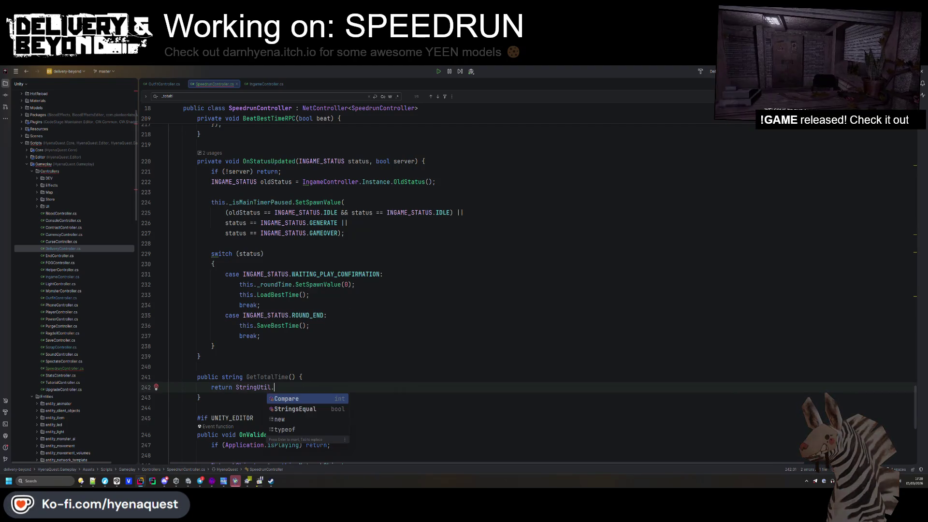
{"action": "scroll", "coordinate": [339, 309], "scroll_direction": "up", "scroll_amount": 15}
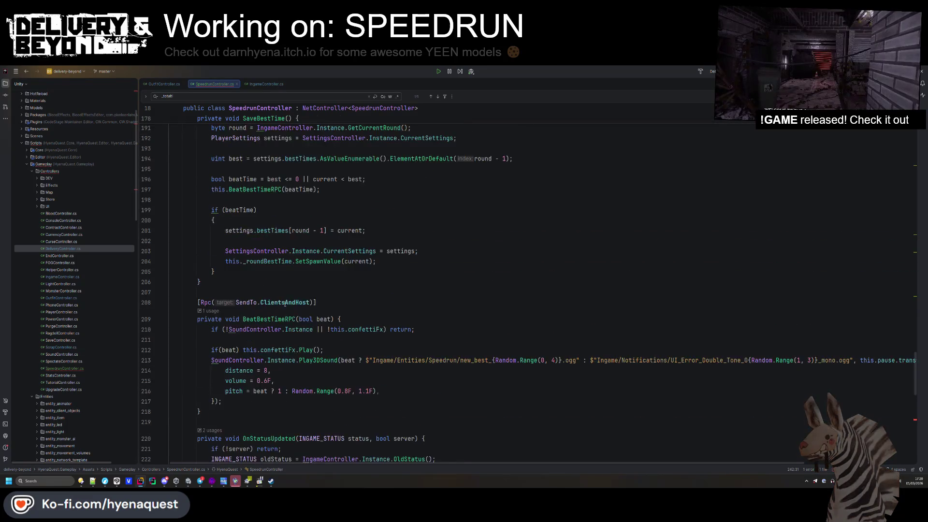
{"action": "scroll", "coordinate": [339, 309], "scroll_direction": "up", "scroll_amount": 10}
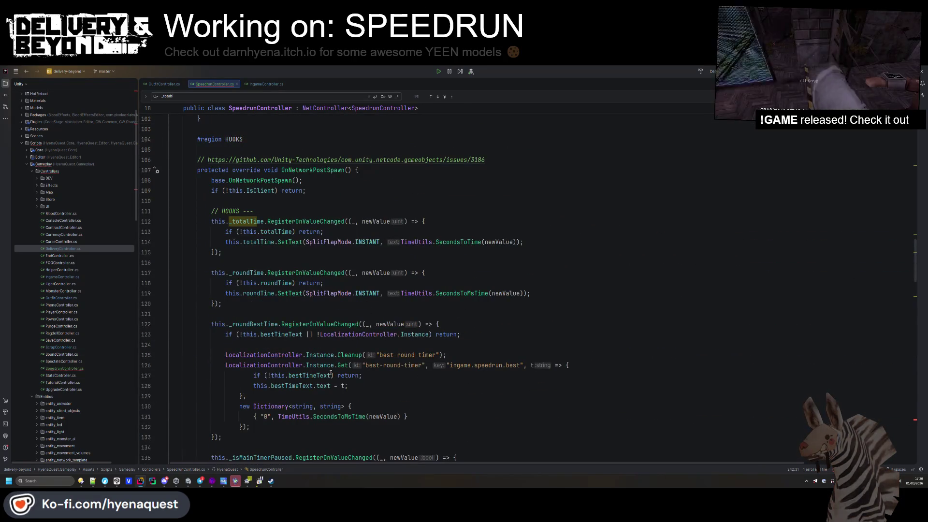
{"action": "scroll", "coordinate": [306, 414], "scroll_direction": "up", "scroll_amount": 4}
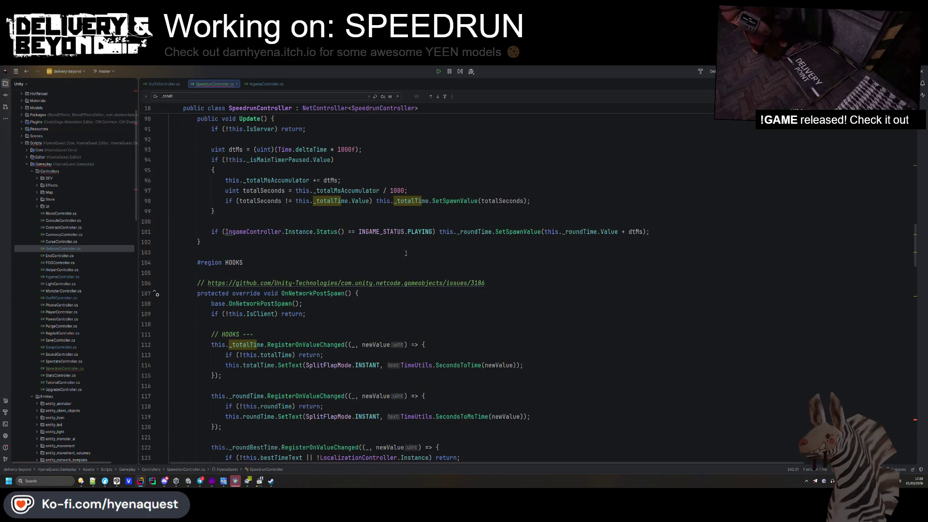
{"action": "scroll", "coordinate": [515, 212], "scroll_direction": "down", "scroll_amount": 6}
- Make GetTotalTime return TimeUtils.SecondsToTime(this._totalTime.Value)
{"action": "left_click_drag", "start_coordinate": [530, 231], "coordinate": [401, 231]}
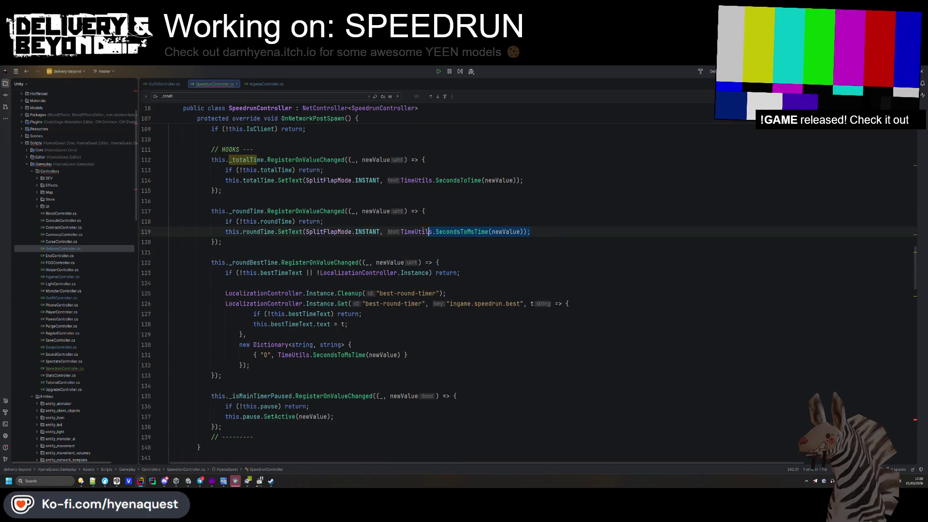
{"action": "left_click_drag", "start_coordinate": [400, 180], "coordinate": [509, 180]}
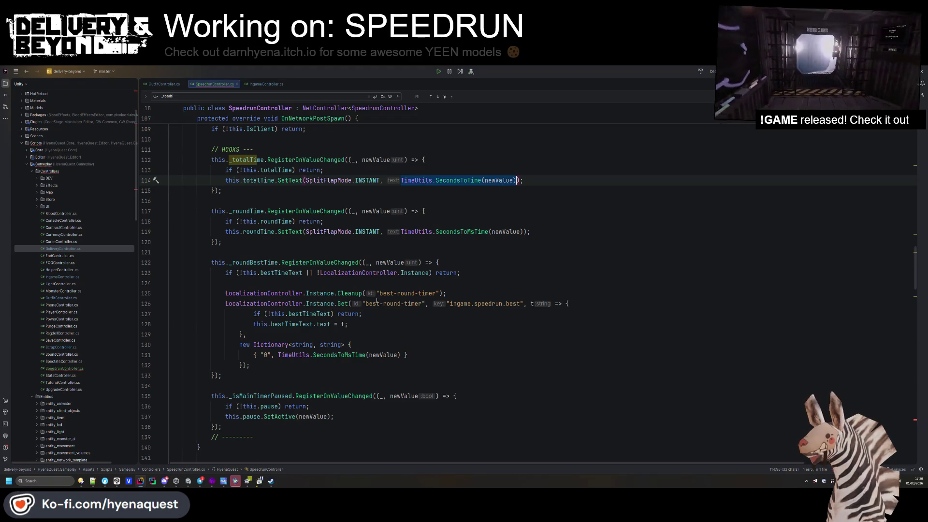
{"action": "scroll", "coordinate": [294, 213], "scroll_direction": "down", "scroll_amount": 20}
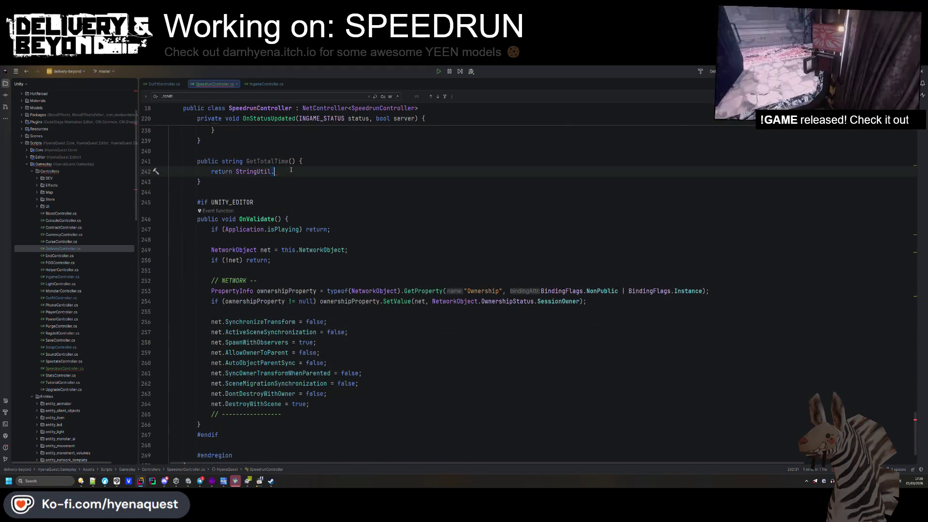
{"action": "left_click_drag", "start_coordinate": [278, 172], "coordinate": [235, 171]}
{"action": "key", "text": "ctrl+v"}
{"action": "double_click", "coordinate": [335, 172]}
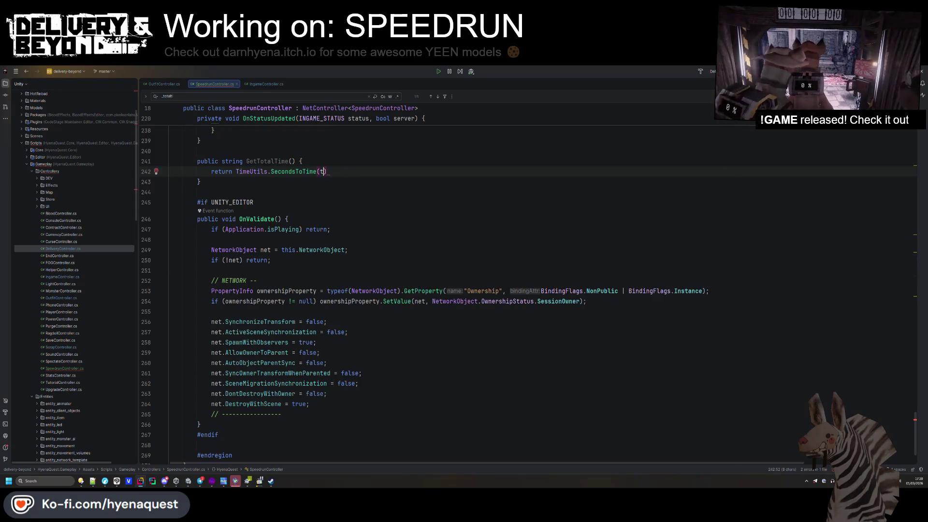
{"action": "type", "text": "this._totalTime.va"}
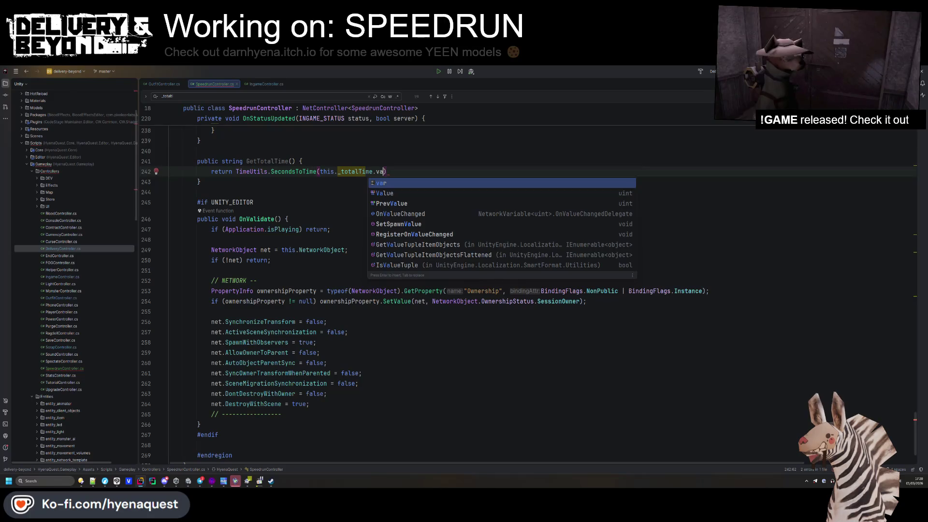
{"action": "key", "text": "Down"}
{"action": "key", "text": "Return"}
{"action": "key", "text": "End"}
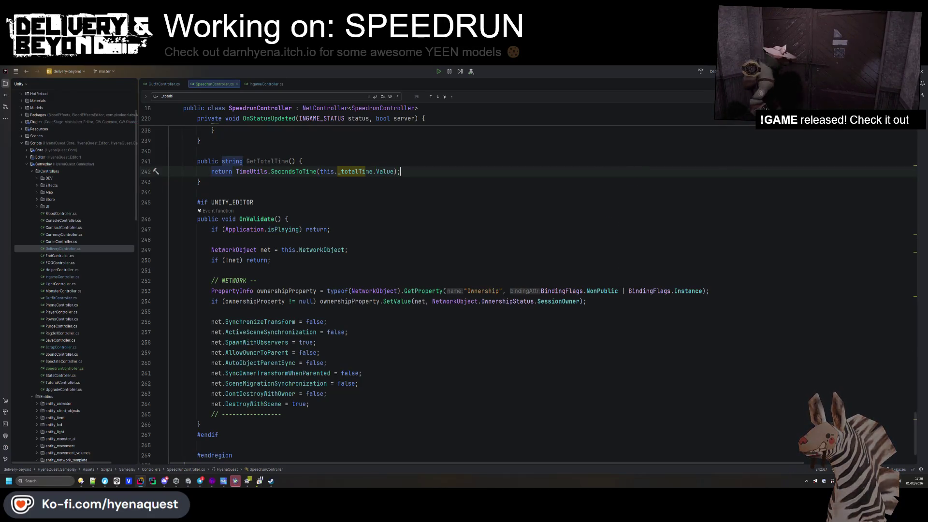
- In IngameController.cs, write SpeedrunController.Instance.GetTotalTime() and drop the redundant ToString()
{"action": "left_click", "coordinate": [263, 84]}
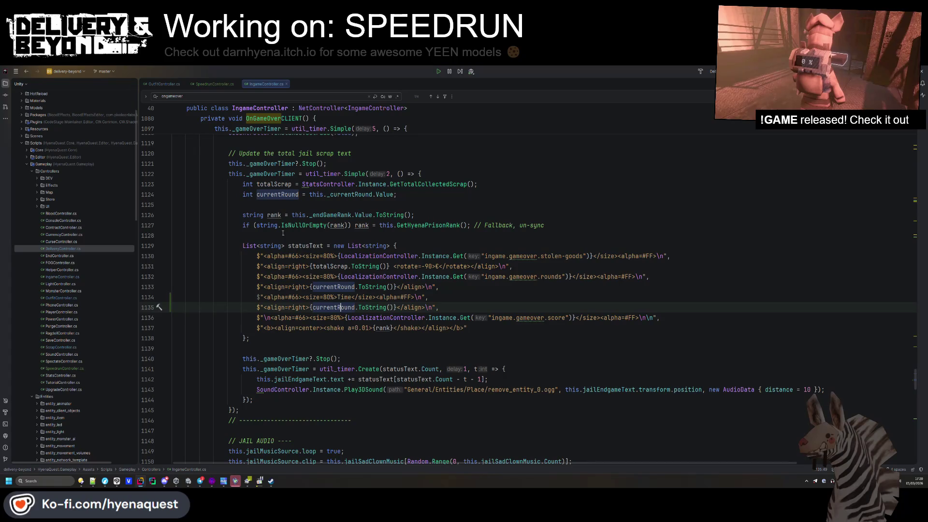
{"action": "type", "text": "peedrunController."}
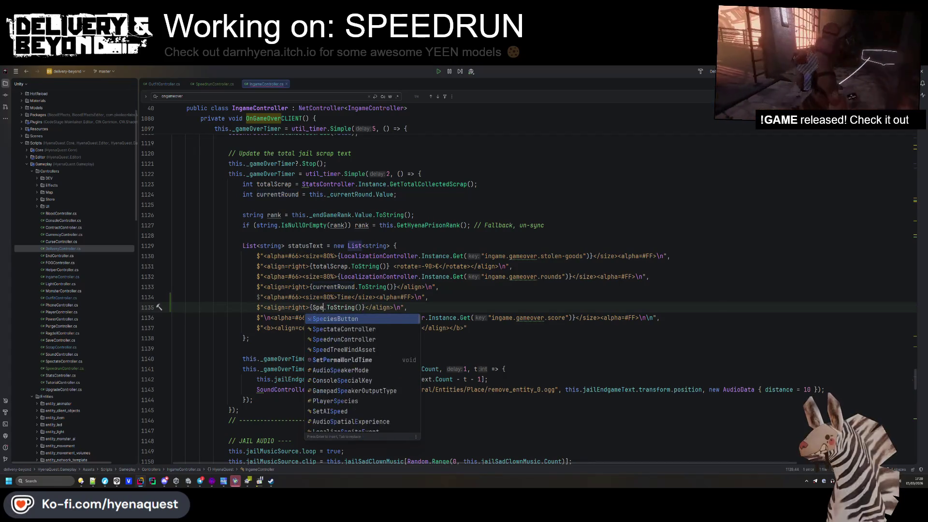
{"action": "type", "text": "Instance.GetTotalTime"}
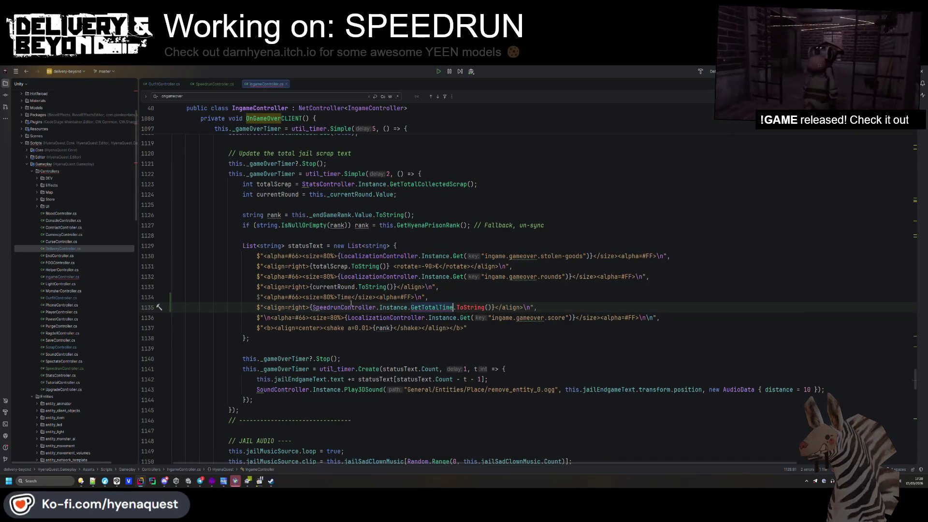
{"action": "type", "text": "()"}
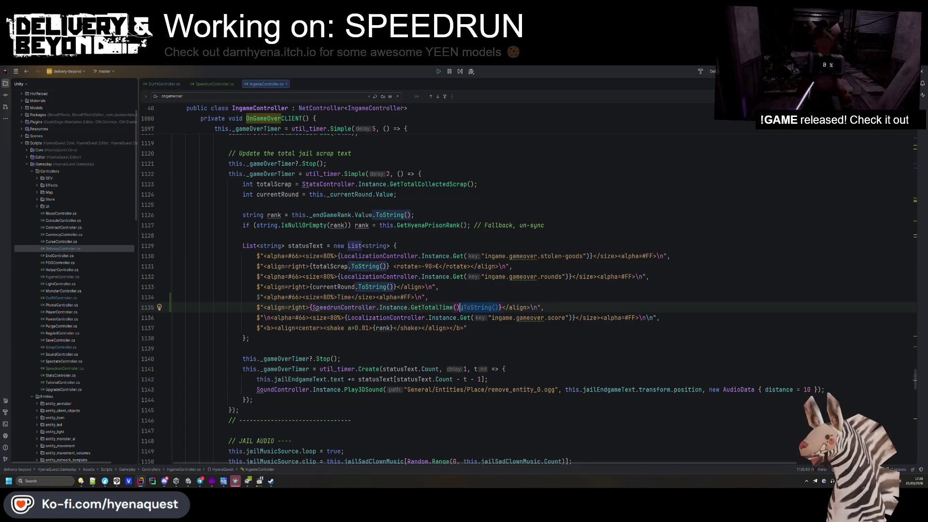
{"action": "key", "text": "alt+Return"}
{"action": "key", "text": "Return"}
{"action": "scroll", "coordinate": [345, 328], "scroll_direction": "up", "scroll_amount": 10}
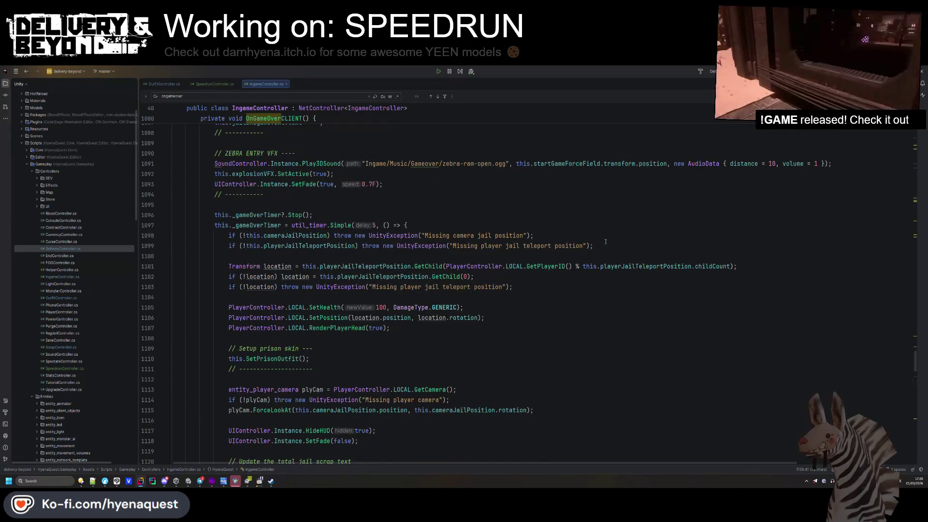
{"action": "scroll", "coordinate": [332, 247], "scroll_direction": "up", "scroll_amount": 6}
- Duplicate the LocalizationController null check as a SpeedrunController null check
{"action": "left_click", "coordinate": [560, 267]}
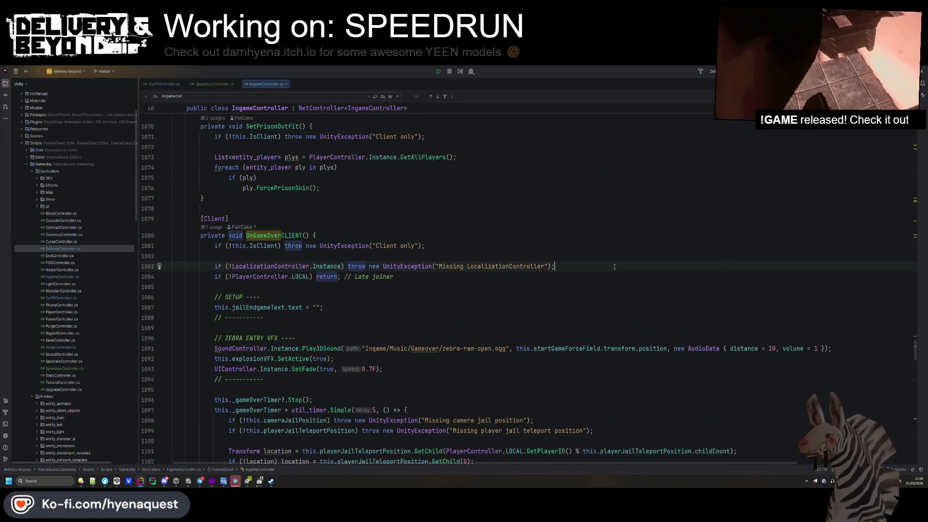
{"action": "key", "text": "Return"}
{"action": "key", "text": "Return"}
{"action": "left_click", "coordinate": [600, 266]}
{"action": "key", "text": "ctrl+d"}
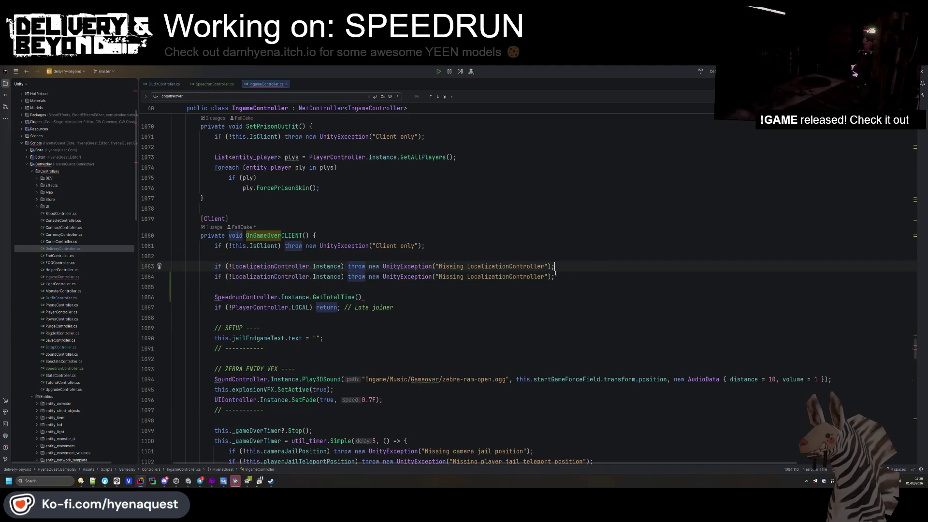
{"action": "key", "text": "Left"}
{"action": "key", "text": "Left"}
{"action": "key", "text": "Left"}
{"action": "key", "text": "ctrl+shift+Left"}
{"action": "type", "text": "Speedru"}
{"action": "key", "text": "BackSpace"}
{"action": "key", "text": "BackSpace"}
{"action": "key", "text": "BackSpace"}
{"action": "key", "text": "BackSpace"}
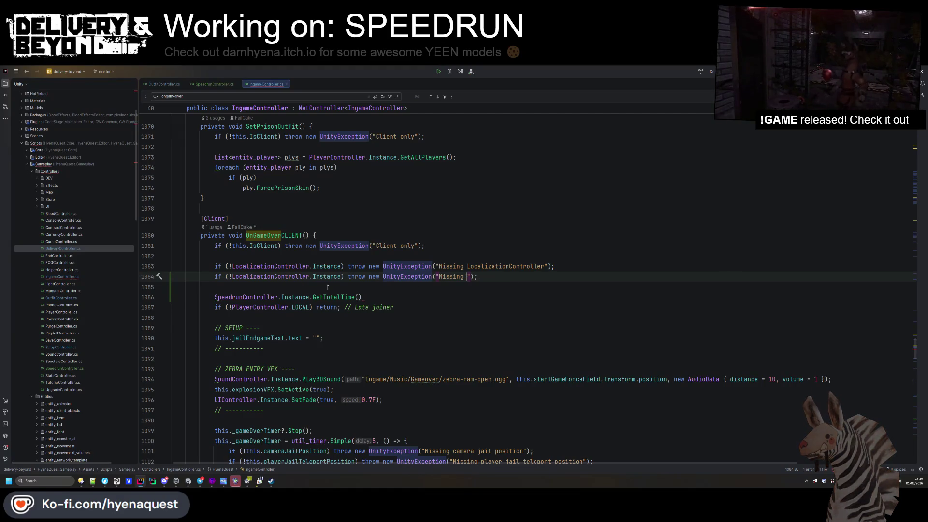
{"action": "double_click", "coordinate": [270, 277]}
{"action": "type", "text": "SpeedrunController"}
{"action": "left_click", "coordinate": [453, 276]}
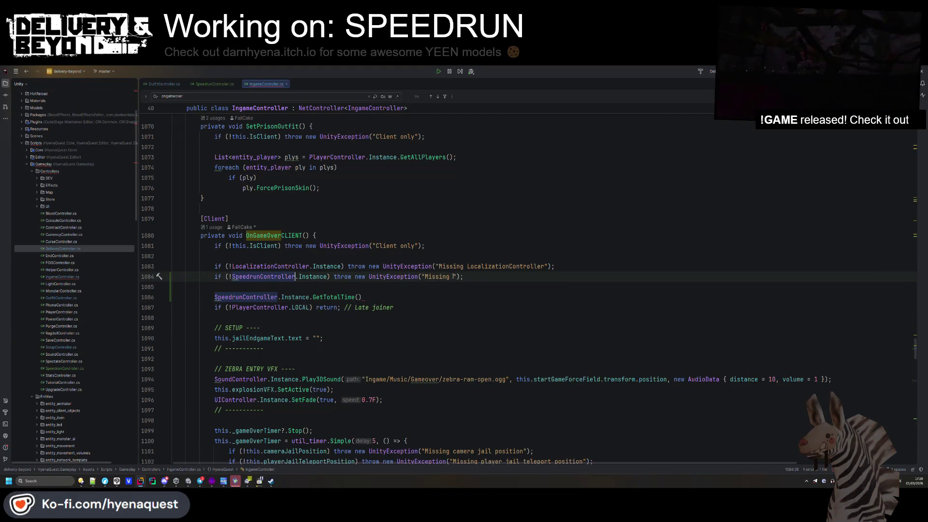
{"action": "type", "text": "SpeedrunController"}
- Delete the stray GetTotalTime() line and its leftover blank line
{"action": "left_click", "coordinate": [453, 294]}
{"action": "key", "text": "ctrl+y"}
{"action": "key", "text": "Up"}
{"action": "key", "text": "ctrl+y"}
{"action": "scroll", "coordinate": [337, 244], "scroll_direction": "down", "scroll_amount": 3}
- Declare string totalTime = SpeedrunController.Instance.GetTotalTime(); and move it above the SETUP block
{"action": "left_click", "coordinate": [336, 244]}
{"action": "key", "text": "Return"}
{"action": "key", "text": "Return"}
{"action": "key", "text": "Up"}
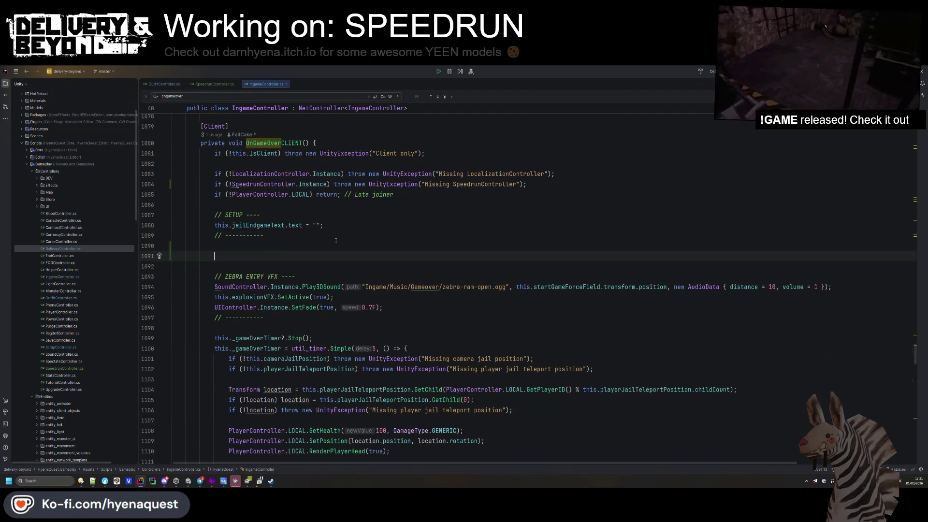
{"action": "type", "text": "string "}
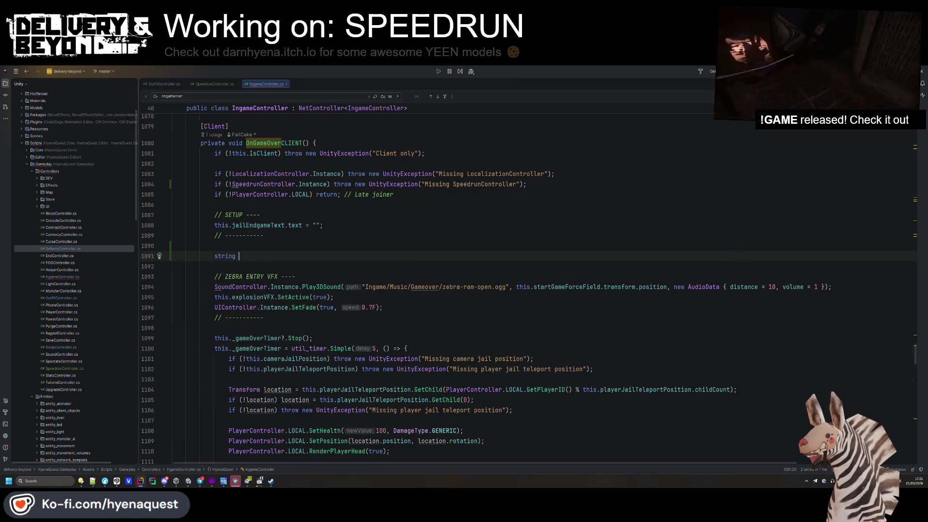
{"action": "type", "text": "totalTime ="}
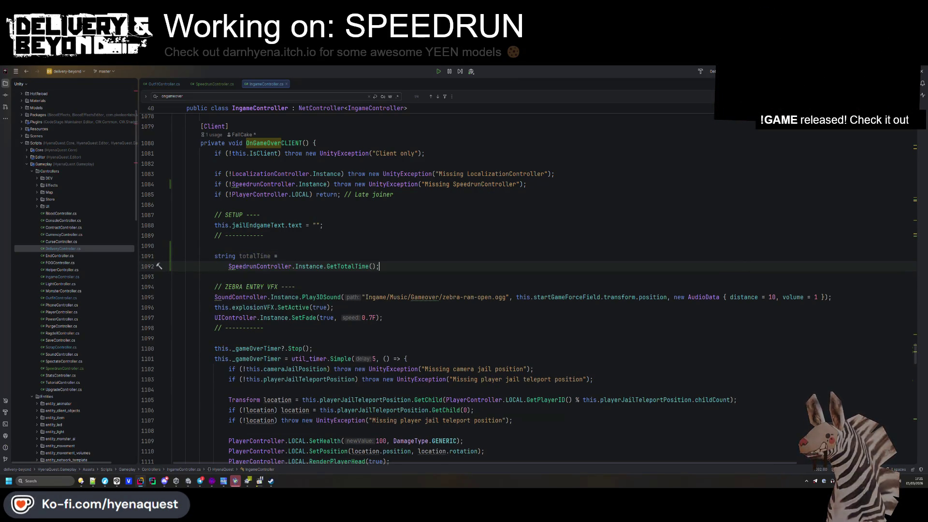
{"action": "key", "text": "BackSpace"}
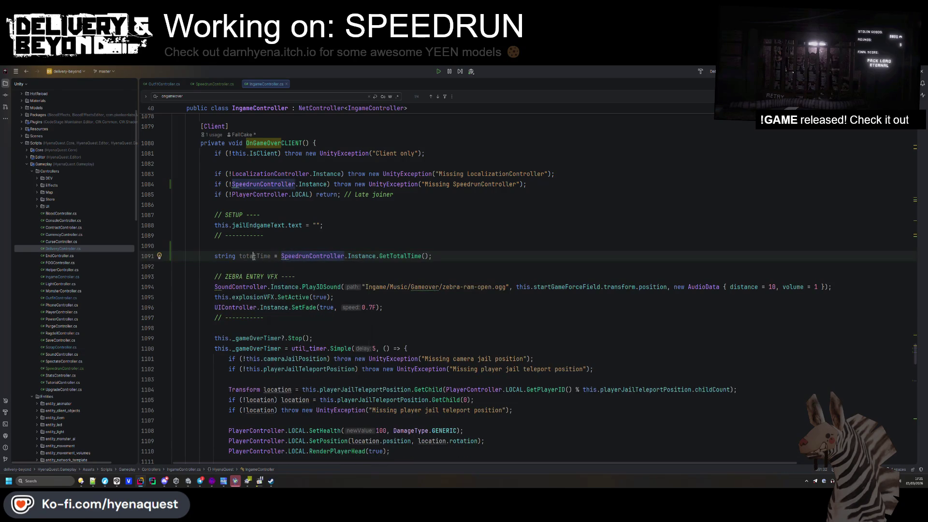
{"action": "scroll", "coordinate": [416, 213], "scroll_direction": "down", "scroll_amount": 5}
{"action": "left_click", "coordinate": [416, 213]}
{"action": "scroll", "coordinate": [416, 213], "scroll_direction": "up", "scroll_amount": 4}
{"action": "left_click", "coordinate": [435, 225]}
{"action": "key", "text": "alt+shift+Up"}
{"action": "key", "text": "alt+shift+Up"}
{"action": "key", "text": "alt+shift+Up"}
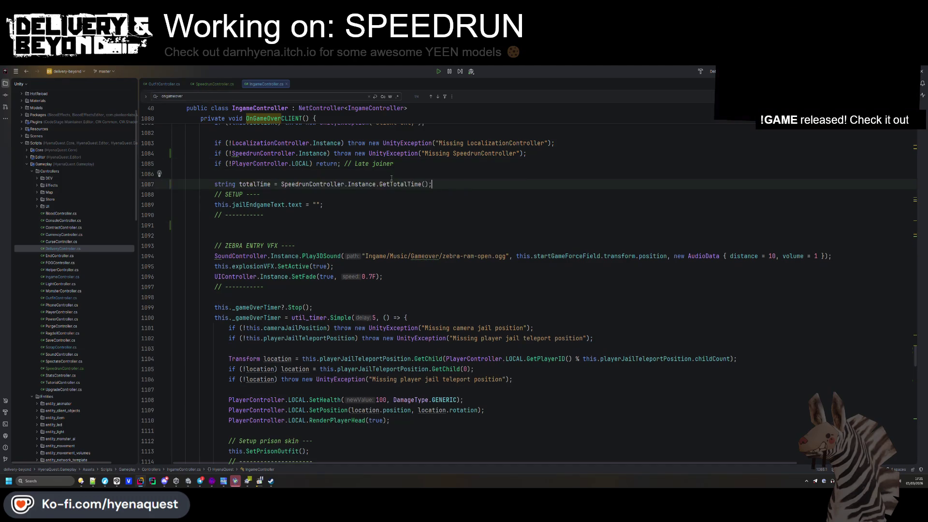
{"action": "scroll", "coordinate": [374, 258], "scroll_direction": "down", "scroll_amount": 10}
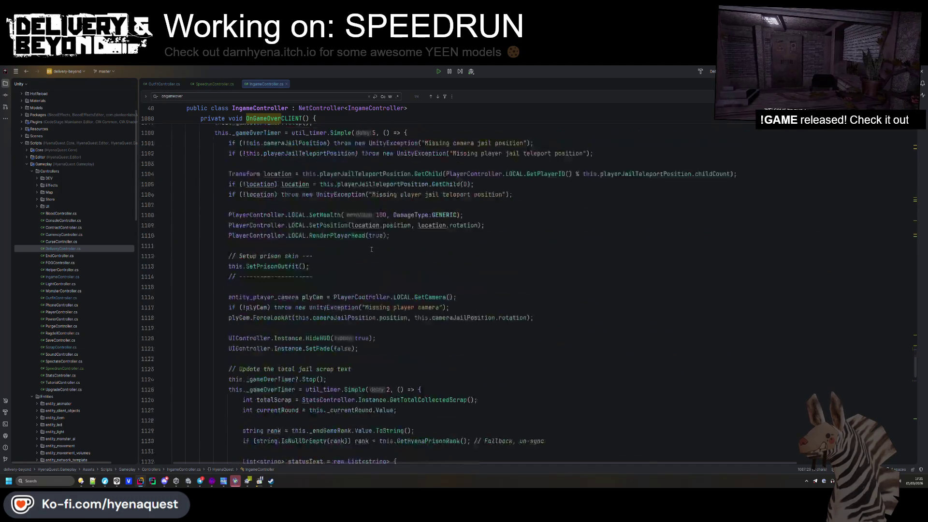
- Use totalTime in the stats list and rename the label line to 'Total Time'
{"action": "left_click", "coordinate": [375, 287]}
{"action": "left_click", "coordinate": [311, 215]}
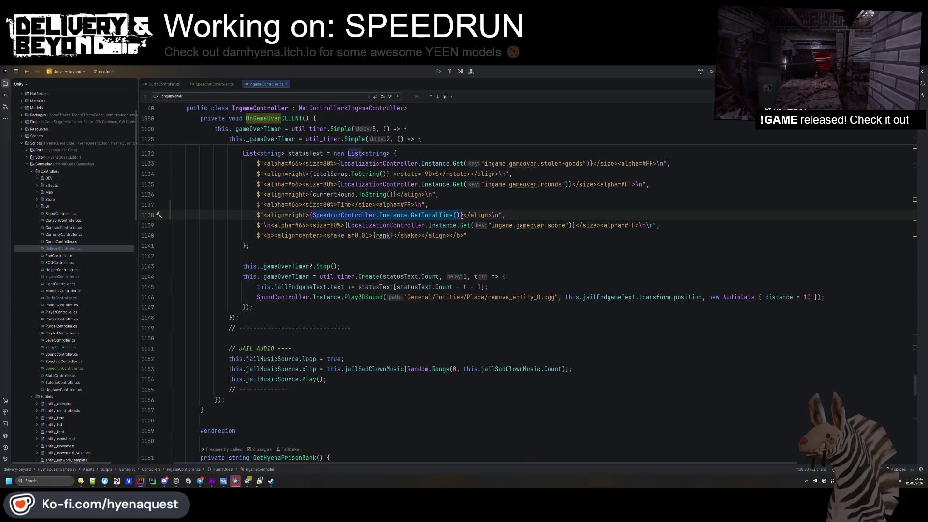
{"action": "type", "text": "totalTime"}
{"action": "left_click", "coordinate": [451, 256]}
{"action": "scroll", "coordinate": [451, 256], "scroll_direction": "up", "scroll_amount": 2}
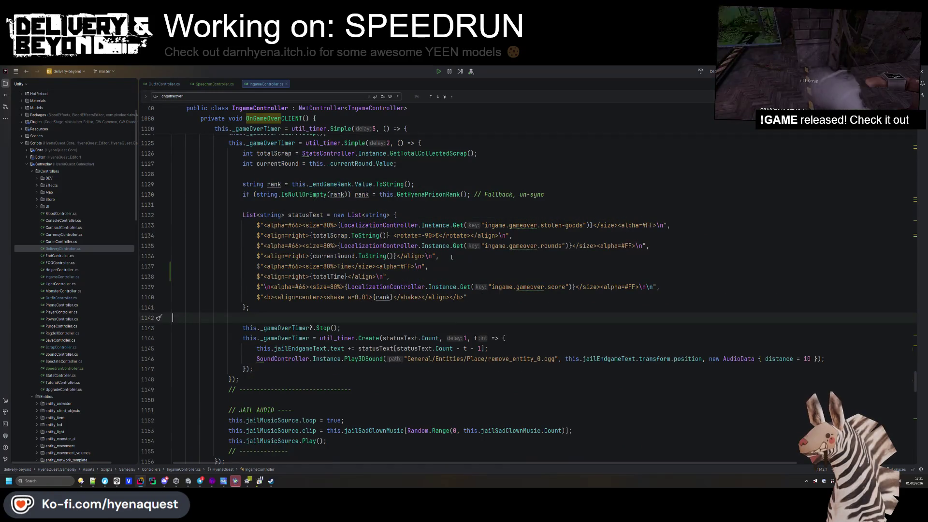
{"action": "left_click", "coordinate": [338, 266]}
{"action": "type", "text": "Total"}
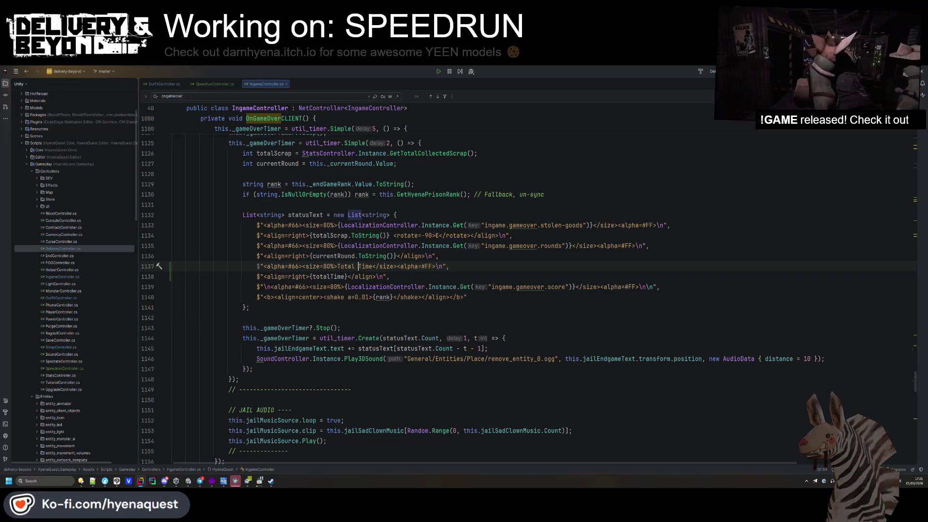
- Paste the LocalizationController.Instance.Get(...) label over 'Total Time', then switch to Unity
{"action": "key", "text": "Down"}
{"action": "key", "text": "Down"}
{"action": "key", "text": "Down"}
{"action": "key", "text": "alt+Tab"}
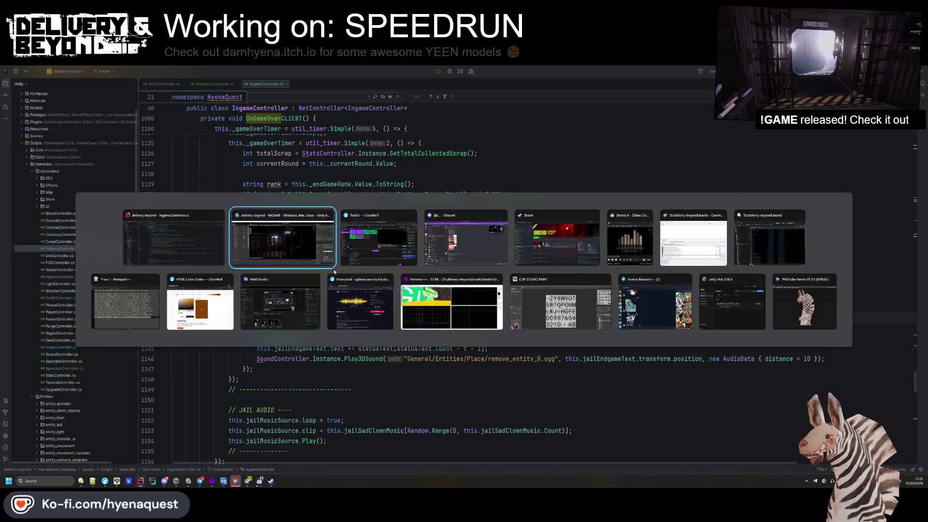
{"action": "left_click", "coordinate": [377, 338]}
{"action": "mouse_move", "coordinate": [570, 246]}
{"action": "left_mouse_down"}
{"action": "mouse_move", "coordinate": [340, 246]}
{"action": "mouse_move", "coordinate": [372, 267]}
{"action": "left_mouse_up"}
{"action": "type", "text": "{LocalizationController.Instance.Get(\"ingame.gameover.rounds\")}"}
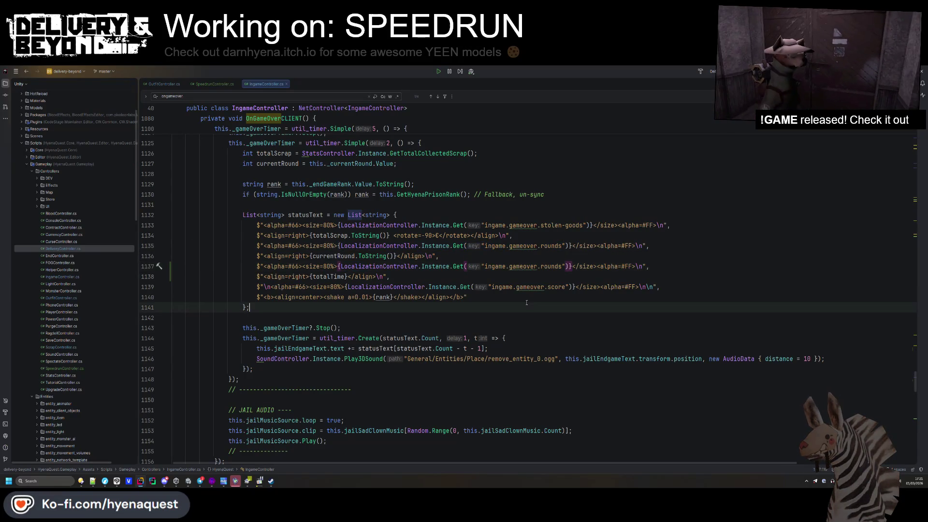
{"action": "key", "text": "alt+Tab"}
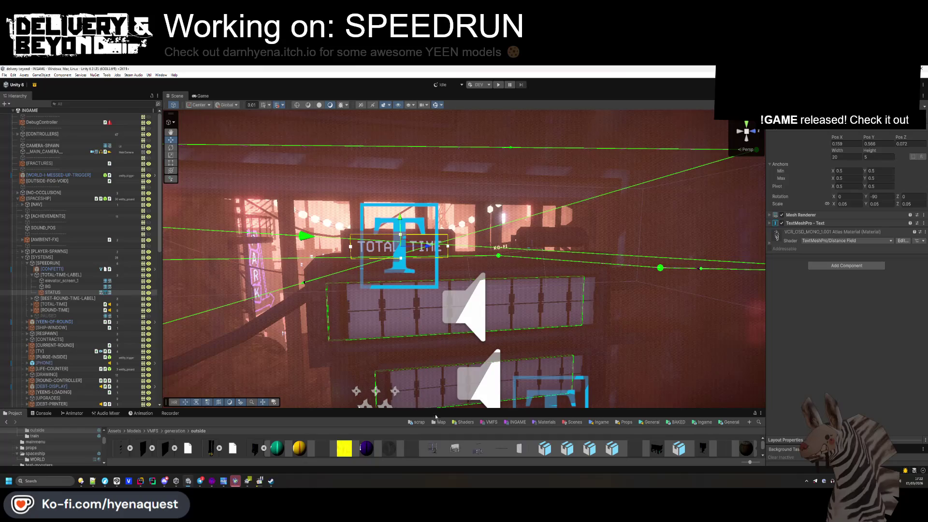
- Enlarge the Project panel and select the LOCALE-STRING collection in Assets/Data/Localization
{"action": "left_click_drag", "start_coordinate": [442, 409], "coordinate": [441, 350]}
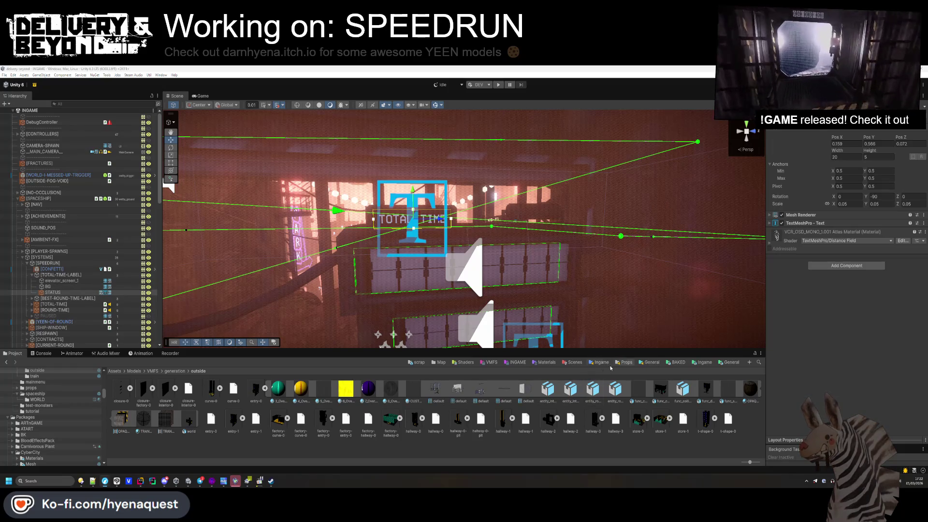
{"action": "left_click", "coordinate": [701, 363]}
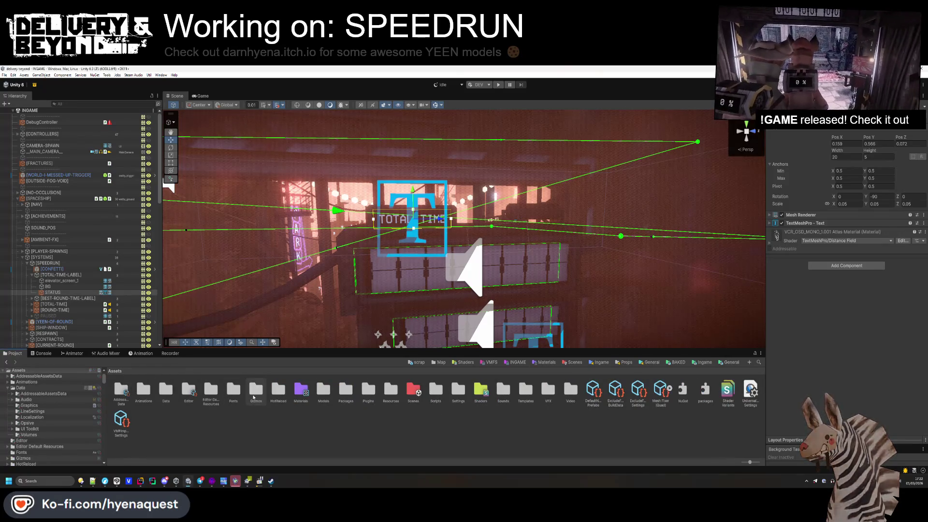
{"action": "double_click", "coordinate": [165, 390]}
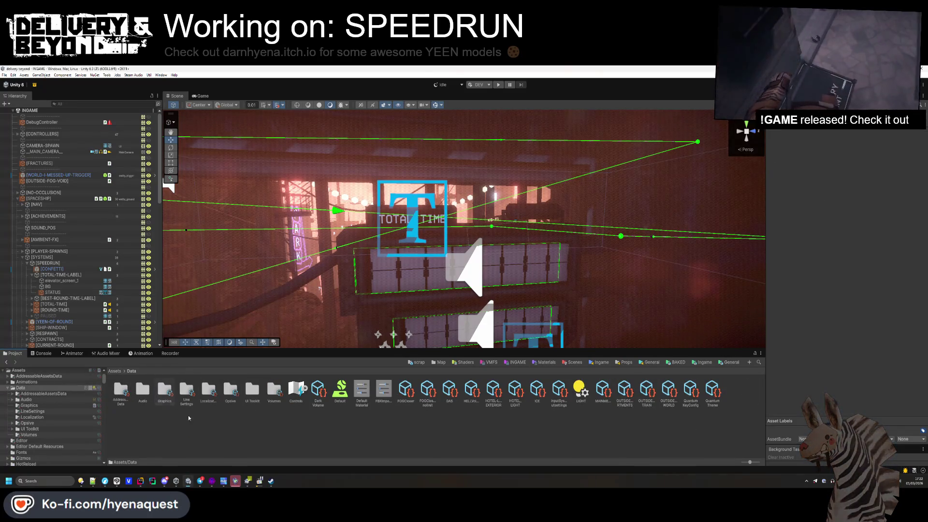
{"action": "double_click", "coordinate": [206, 397]}
{"action": "left_click", "coordinate": [369, 391]}
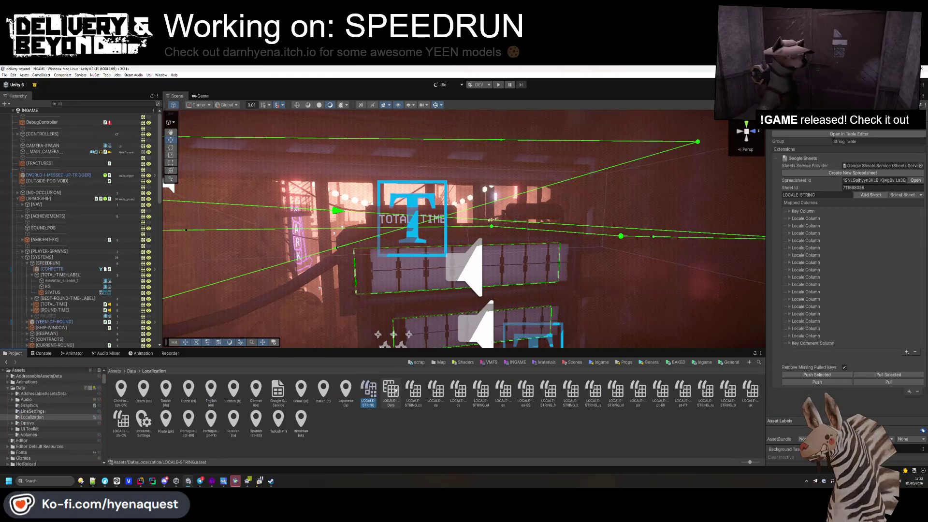
{"action": "left_click", "coordinate": [395, 390]}
{"action": "key", "text": "Right"}
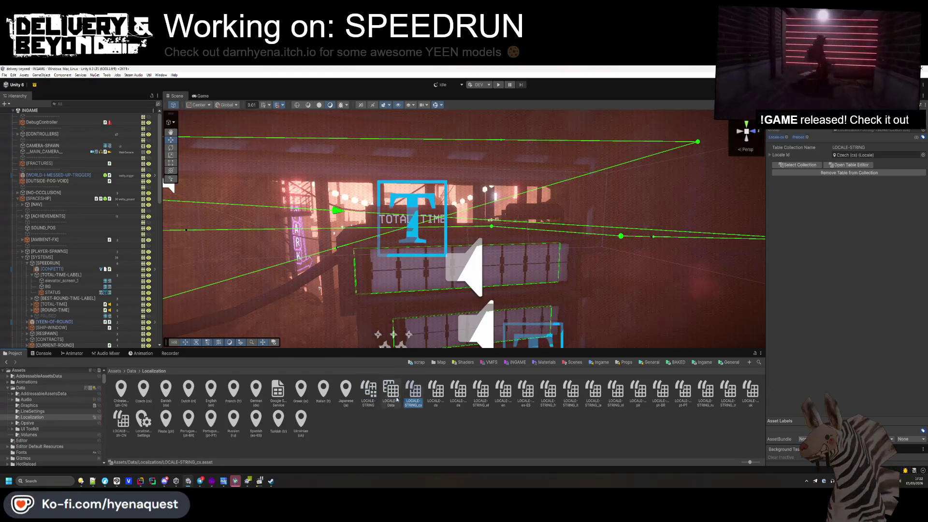
{"action": "left_click", "coordinate": [369, 390]}
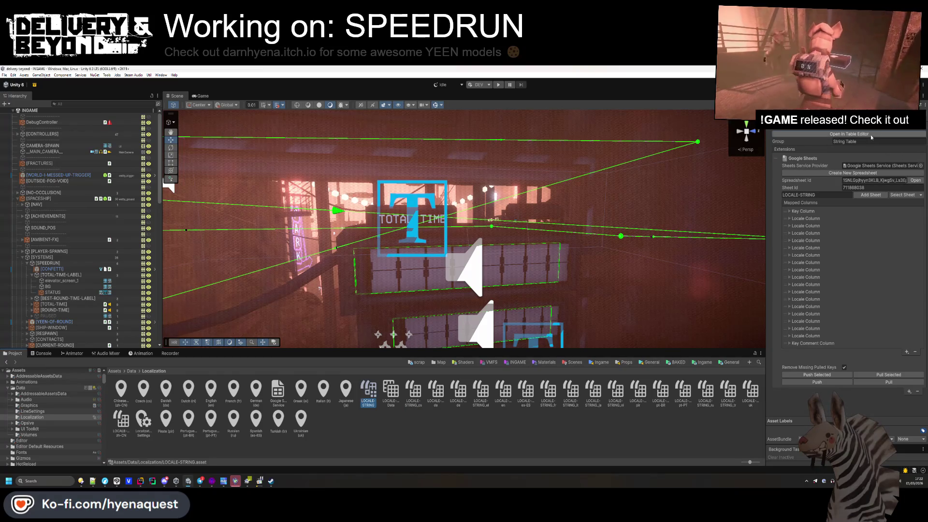
- Open LOCALE-STRING in the Table Editor and add a new speedrun total-time entry at the bottom
{"action": "left_click", "coordinate": [871, 135]}
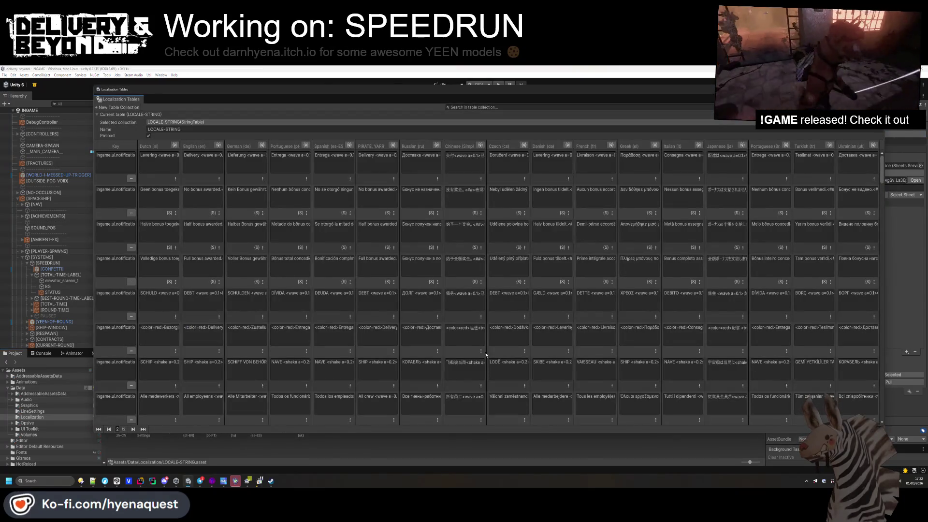
{"action": "scroll", "coordinate": [485, 354], "scroll_direction": "down", "scroll_amount": 10}
{"action": "scroll", "coordinate": [152, 395], "scroll_direction": "down", "scroll_amount": 10}
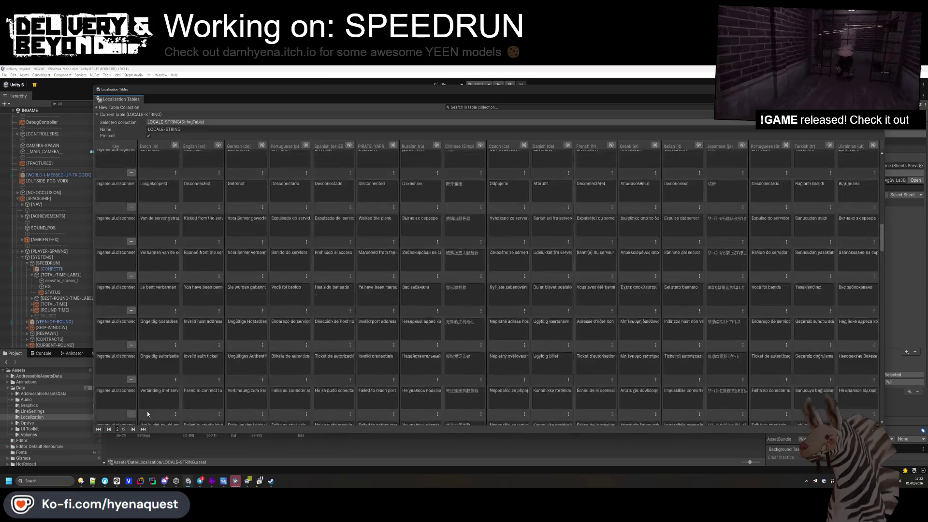
{"action": "scroll", "coordinate": [152, 394], "scroll_direction": "down", "scroll_amount": 10}
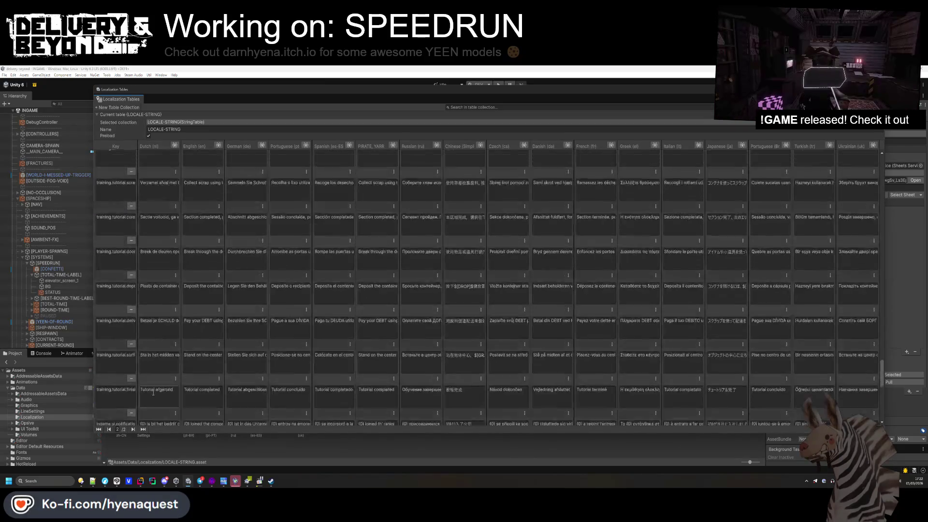
{"action": "left_click", "coordinate": [129, 387]}
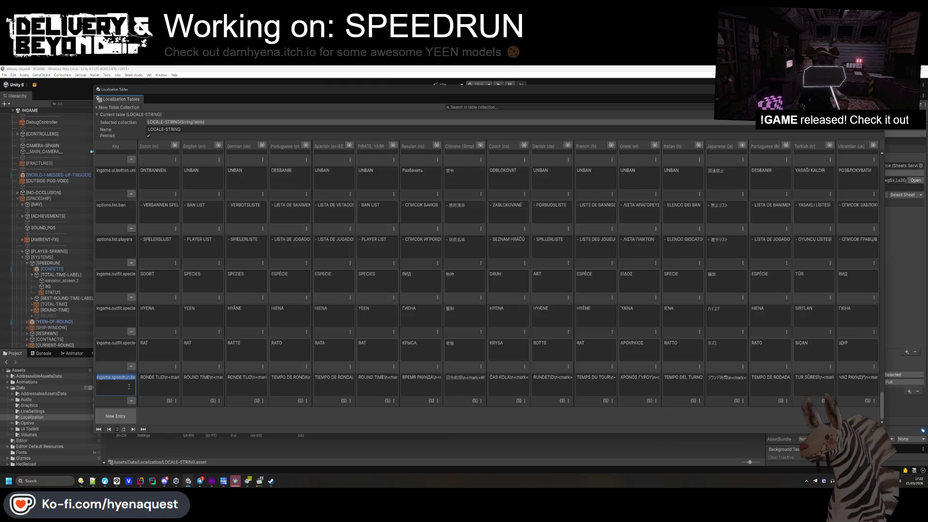
{"action": "left_click", "coordinate": [129, 415]}
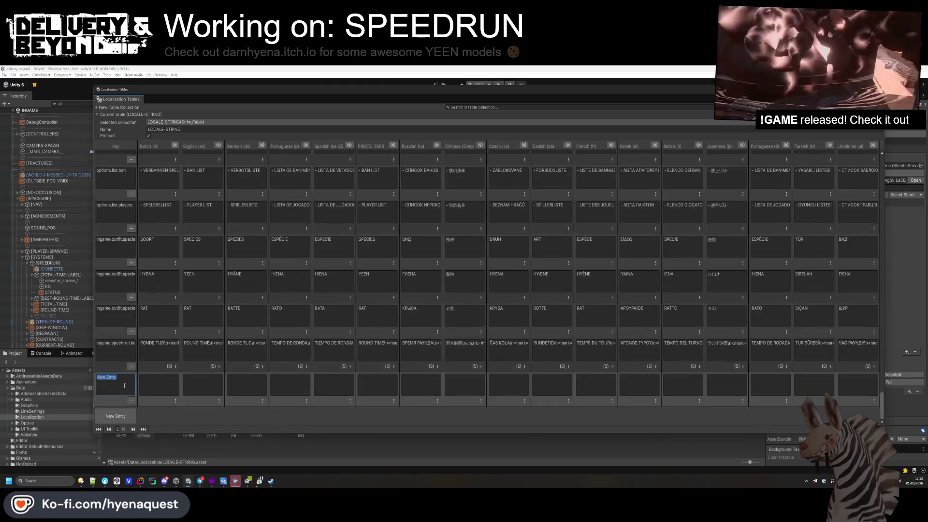
{"action": "left_click", "coordinate": [151, 390]}
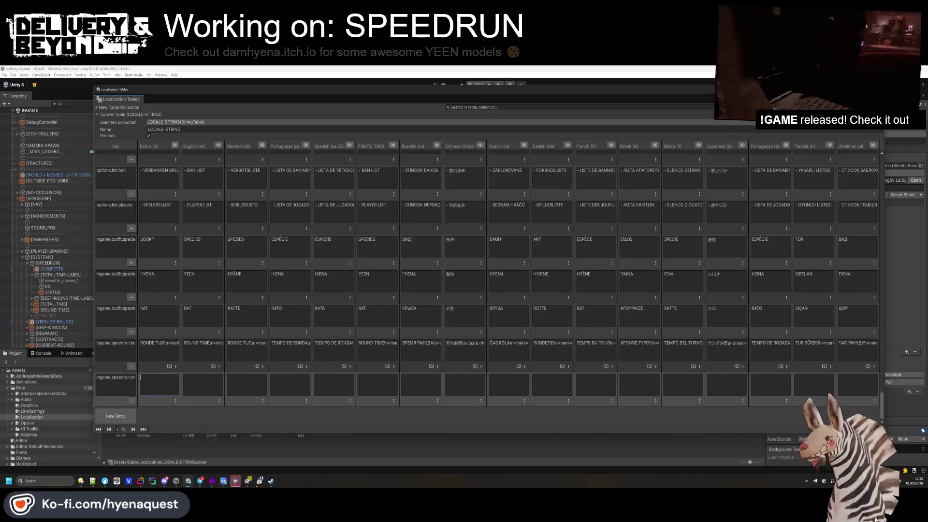
- Fill English, PIRATE, Dutch TOTALE TIJD, German GESAMTZEIT, Portuguese TEMPO TOTAL and Spanish TIEMPO TOTAL
{"action": "left_click", "coordinate": [216, 385]}
{"action": "type", "text": "TOTAL TIME"}
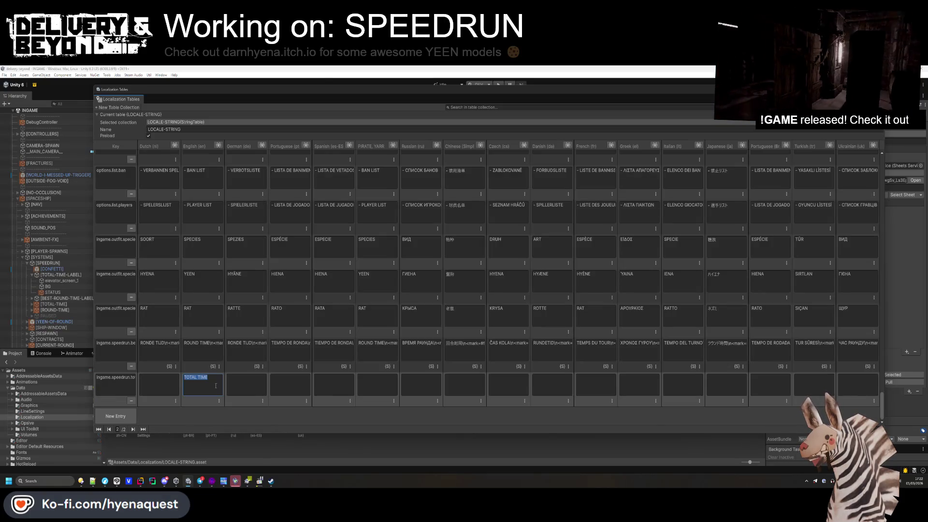
{"action": "left_click", "coordinate": [329, 382]}
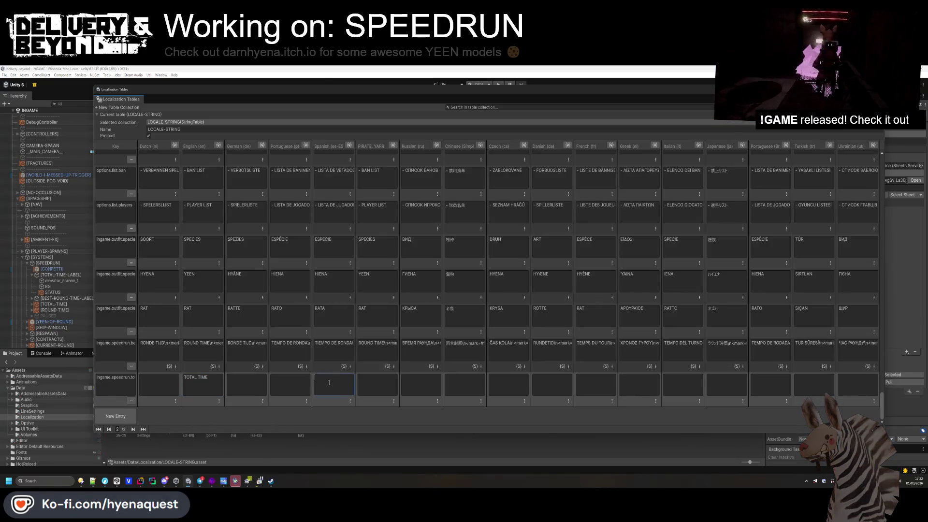
{"action": "left_click", "coordinate": [367, 383]}
{"action": "type", "text": "TOTAL TIME"}
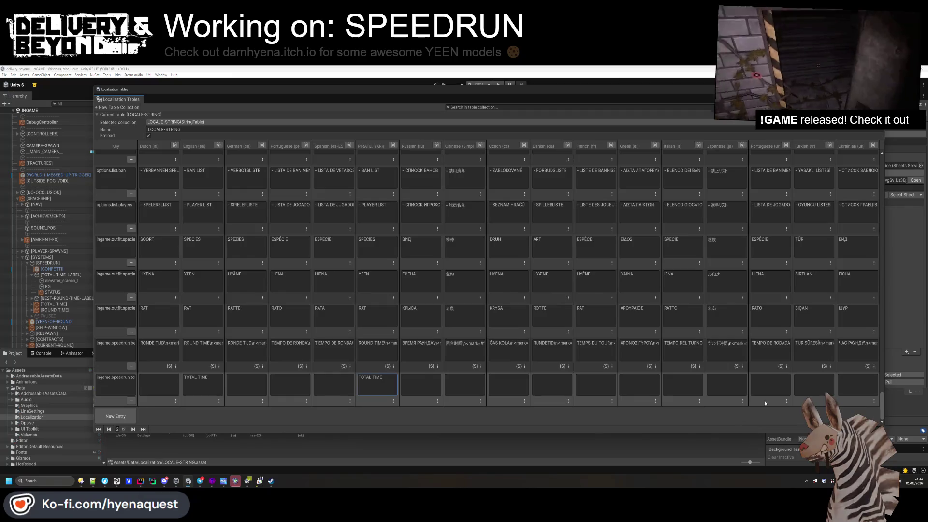
{"action": "key", "text": "Return"}
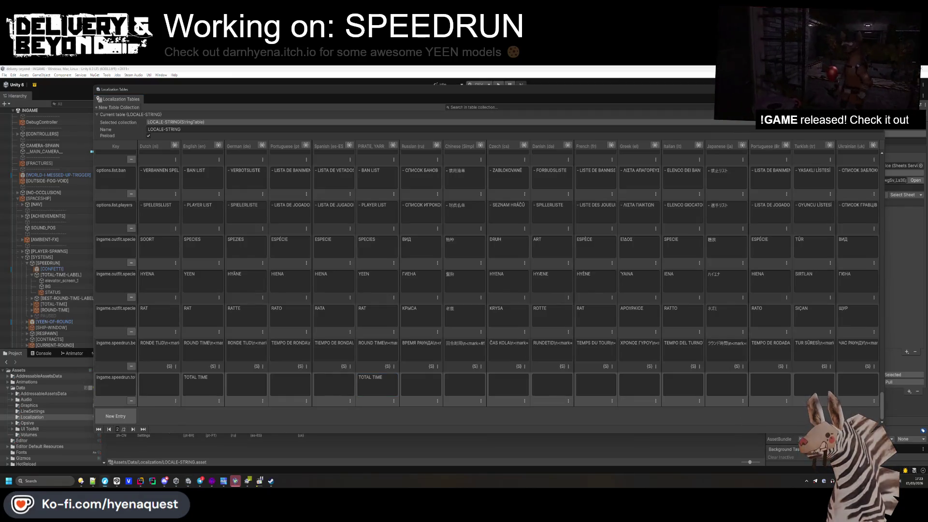
{"action": "left_click", "coordinate": [159, 384]}
{"action": "type", "text": "TOTALE TIJD"}
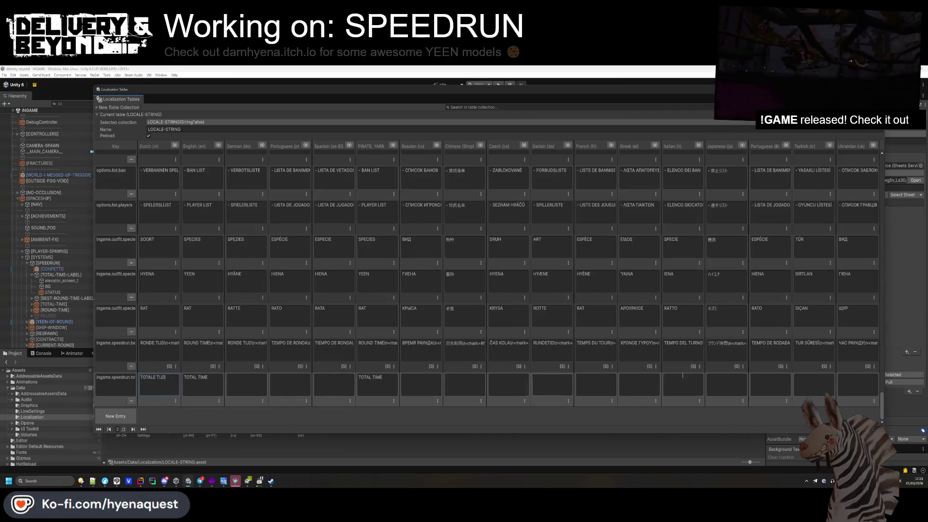
{"action": "key", "text": "Tab"}
{"action": "key", "text": "Tab"}
{"action": "type", "text": "GESAMTZEIT"}
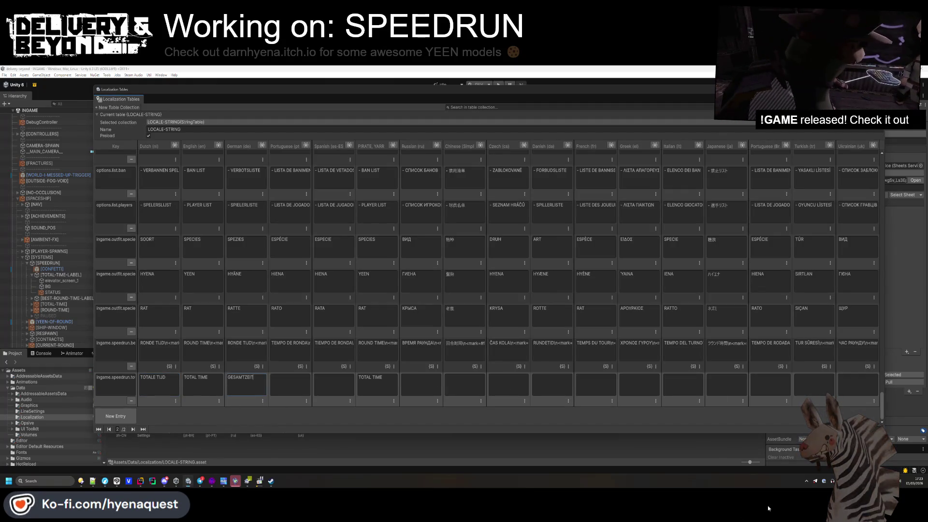
{"action": "key", "text": "Tab"}
{"action": "type", "text": "TEMPO TOTAL"}
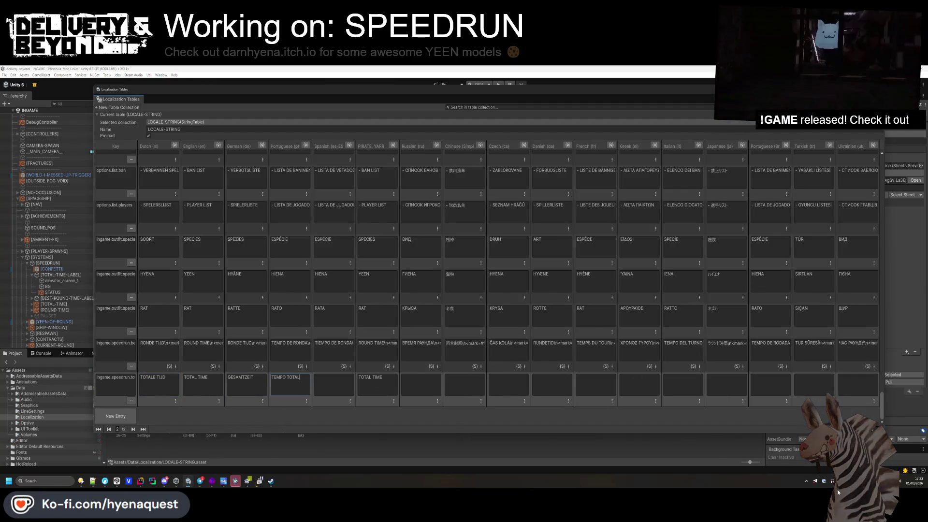
{"action": "key", "text": "Tab"}
{"action": "type", "text": "TIEMPO TOTAL"}
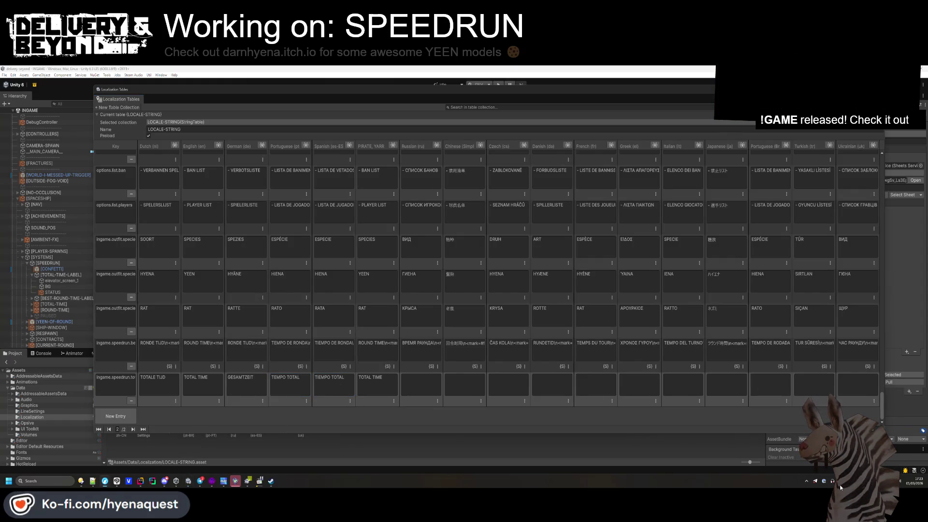
- Fill Russian ОБЩЕЕ ВРЕМЯ, Czech, Danish, Greek, Italian, Japanese, Turkish TOPLAM SÜRE and Ukrainian ЗАГАЛЬНИЙ ЧАС
{"action": "left_click", "coordinate": [441, 383]}
{"action": "type", "text": "ОБЩЕЕ ВРЕМЯ"}
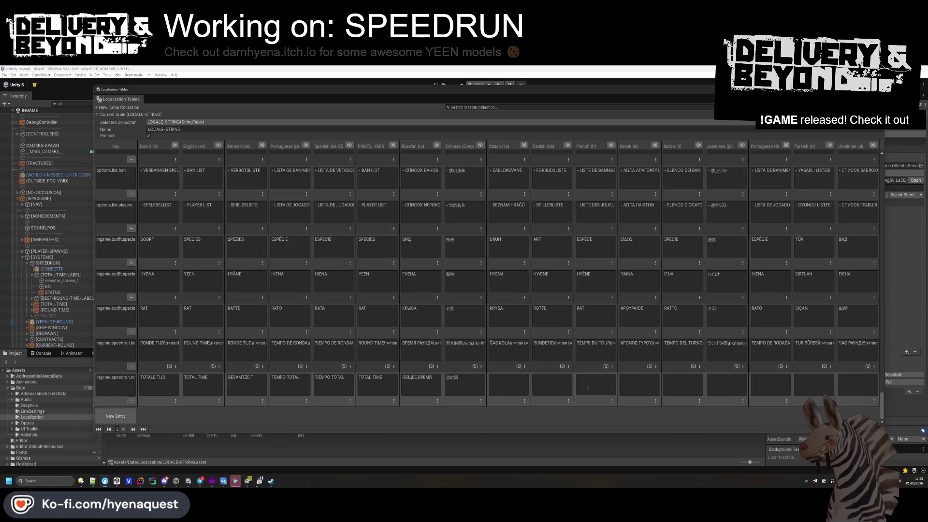
{"action": "key", "text": "Tab"}
{"action": "type", "text": "SAMLET TID"}
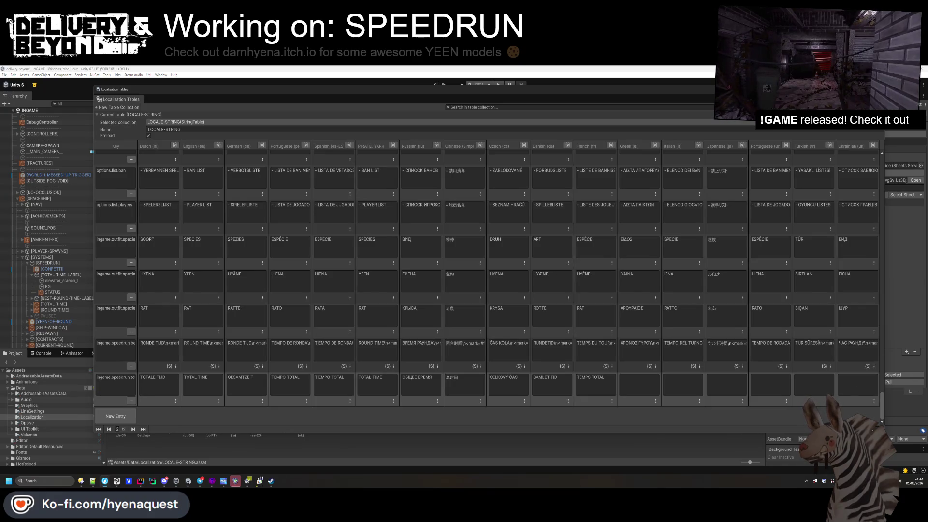
{"action": "key", "text": "Tab"}
{"action": "key", "text": "ctrl+v"}
{"action": "key", "text": "Tab"}
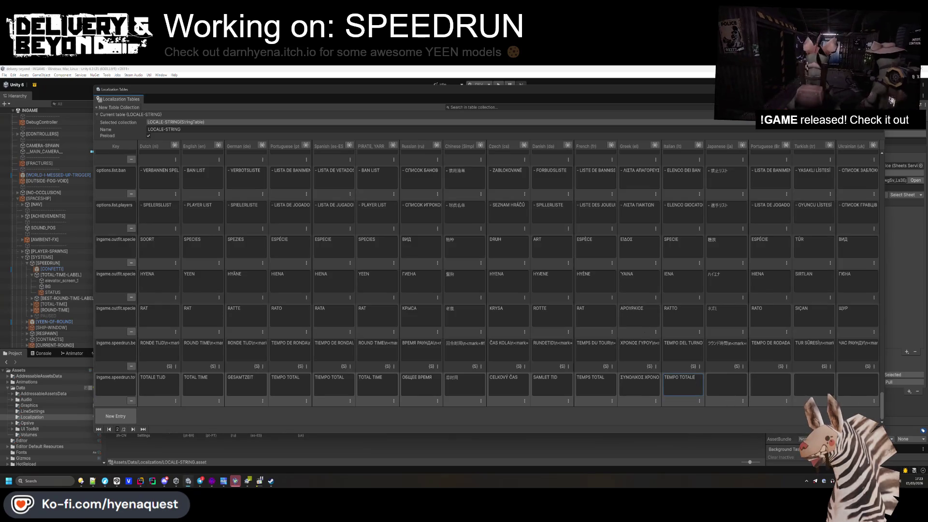
{"action": "key", "text": "Tab"}
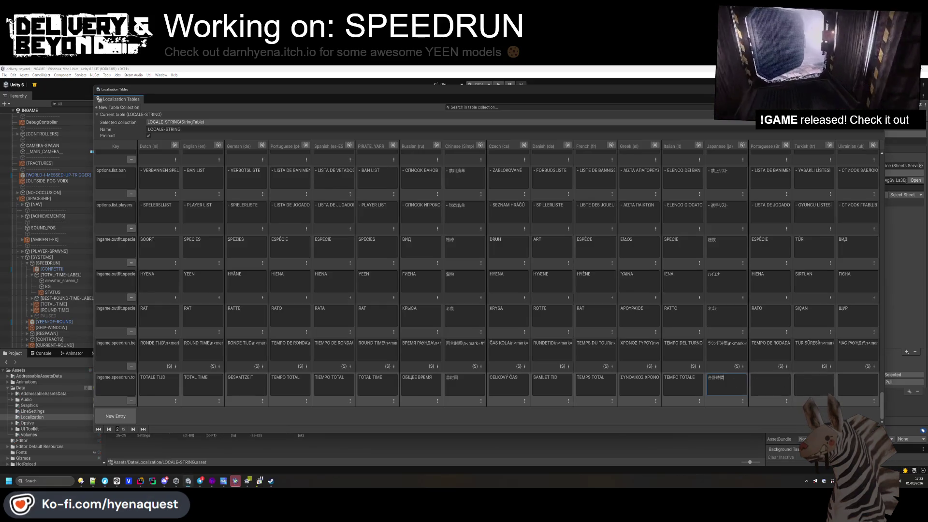
{"action": "key", "text": "Tab"}
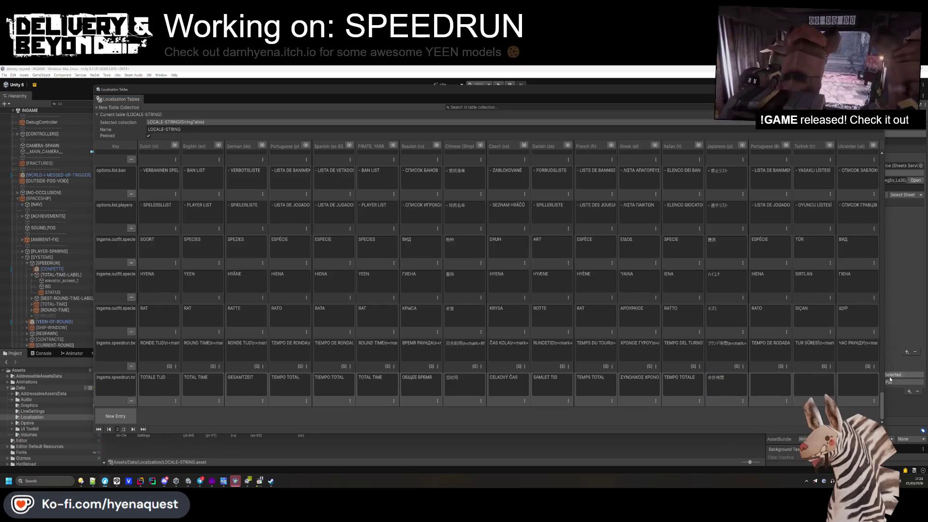
{"action": "type", "text": "TEMPO TOTAL"}
{"action": "key", "text": "Tab"}
{"action": "type", "text": "TOPLAM SÜRE"}
{"action": "key", "text": "Tab"}
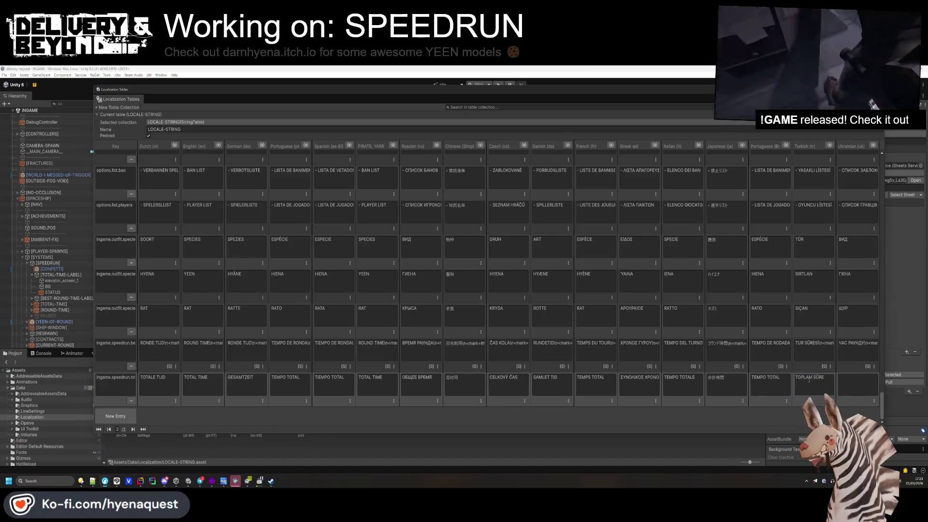
{"action": "type", "text": "ЗАГАЛЬНИЙ ЧАС"}
{"action": "left_click", "coordinate": [120, 388]}
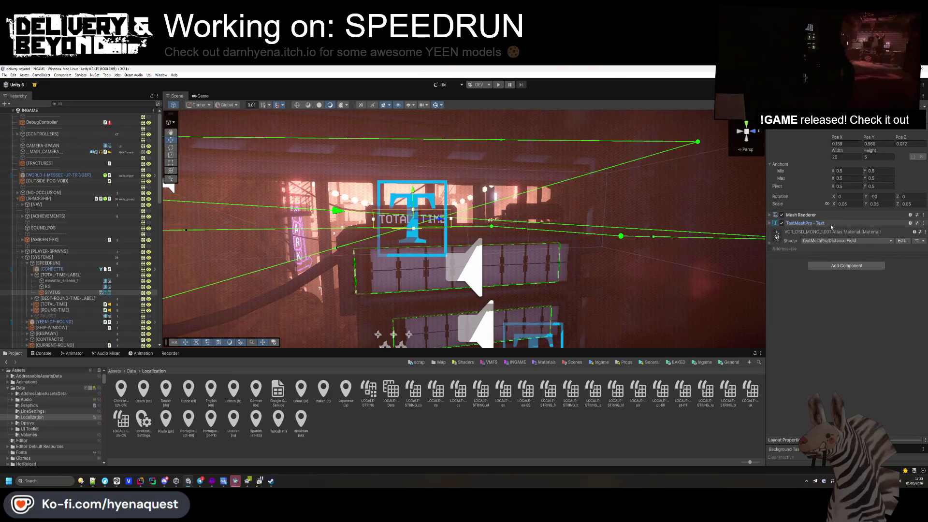
- Add a Localize String Event component to the text object and expand its settings
{"action": "left_click", "coordinate": [831, 266]}
{"action": "type", "text": "localiza"}
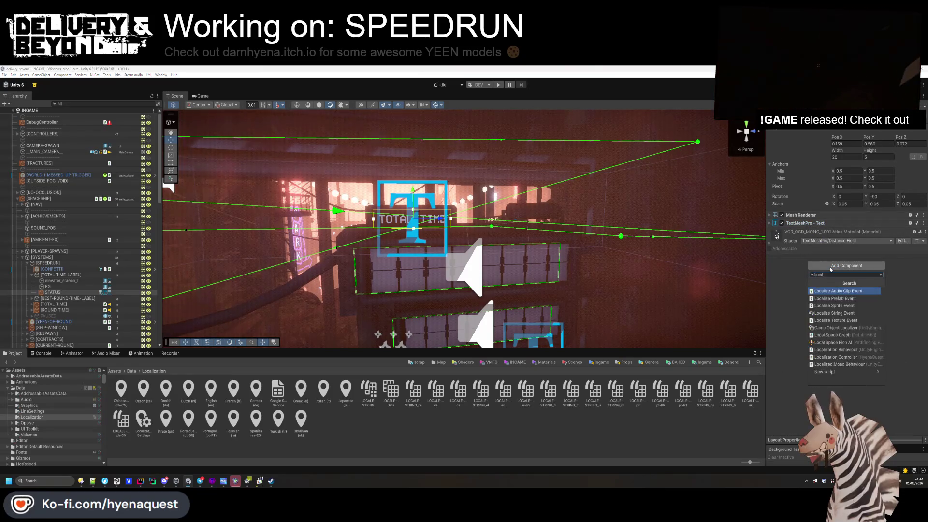
{"action": "key", "text": "BackSpace"}
{"action": "type", "text": "e string"}
{"action": "key", "text": "Return"}
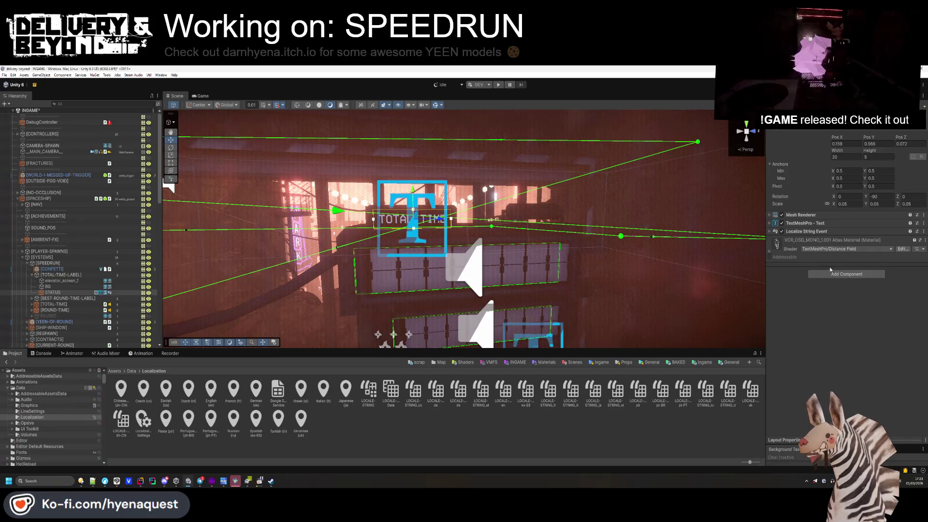
{"action": "left_click", "coordinate": [820, 232]}
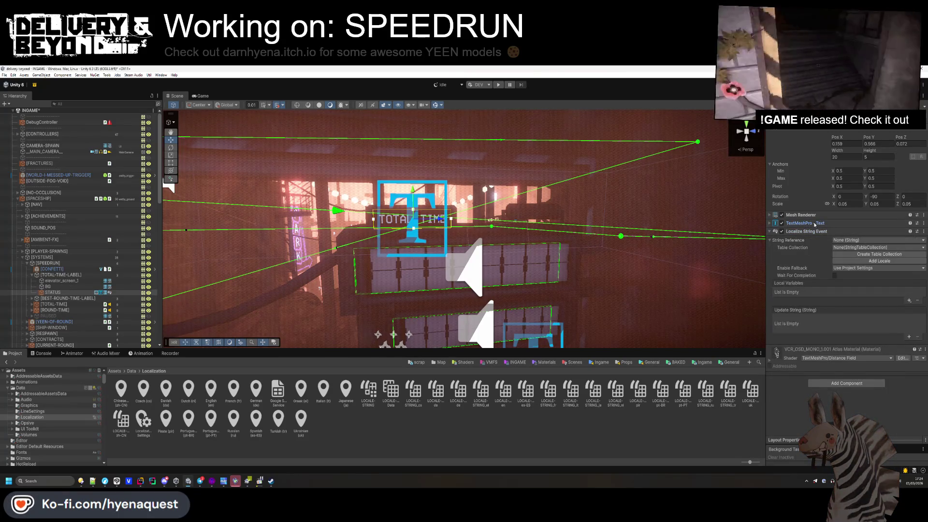
- Point the Localize String Event's String Reference at the ingame.speedrun.total entry
{"action": "left_click", "coordinate": [847, 240]}
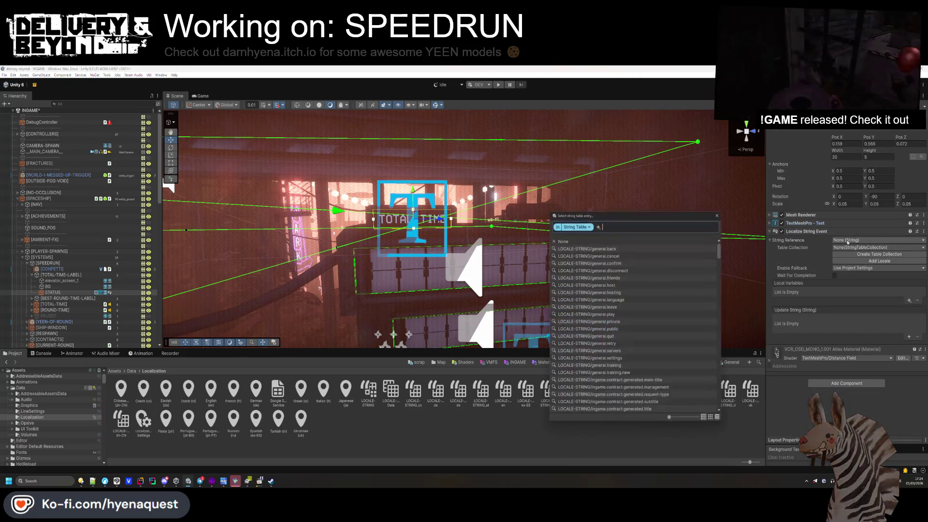
{"action": "type", "text": "total"}
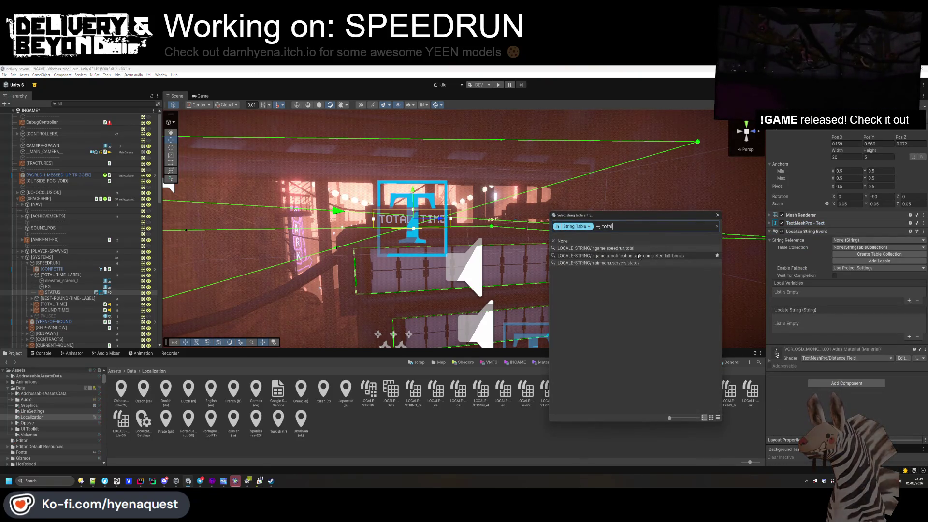
{"action": "left_click", "coordinate": [628, 248]}
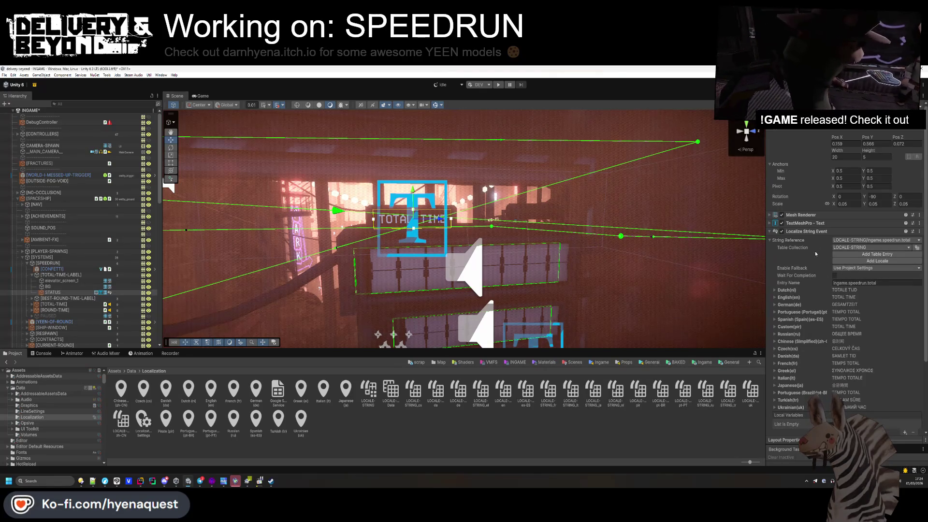
- Wire the Update String callback to the STATUS text's TextMeshPro.SetText
{"action": "scroll", "coordinate": [816, 253], "scroll_direction": "down", "scroll_amount": 3}
{"action": "left_click", "coordinate": [831, 367]}
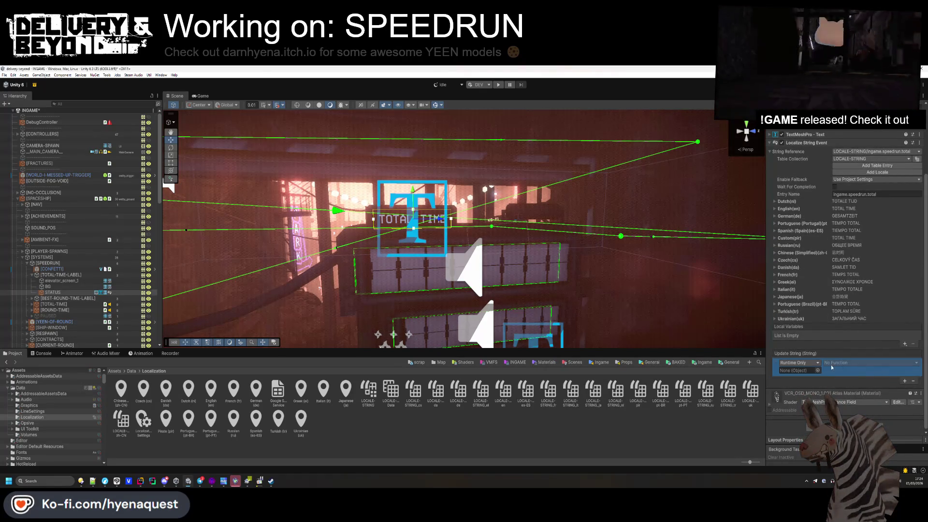
{"action": "left_click", "coordinate": [796, 285]}
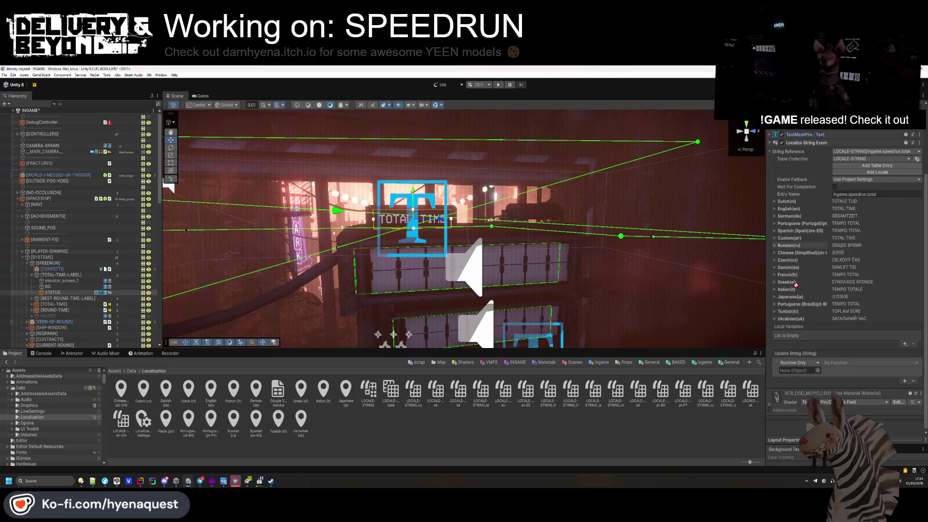
{"action": "left_click_drag", "start_coordinate": [795, 286], "coordinate": [799, 370]}
{"action": "mouse_move", "coordinate": [847, 399]}
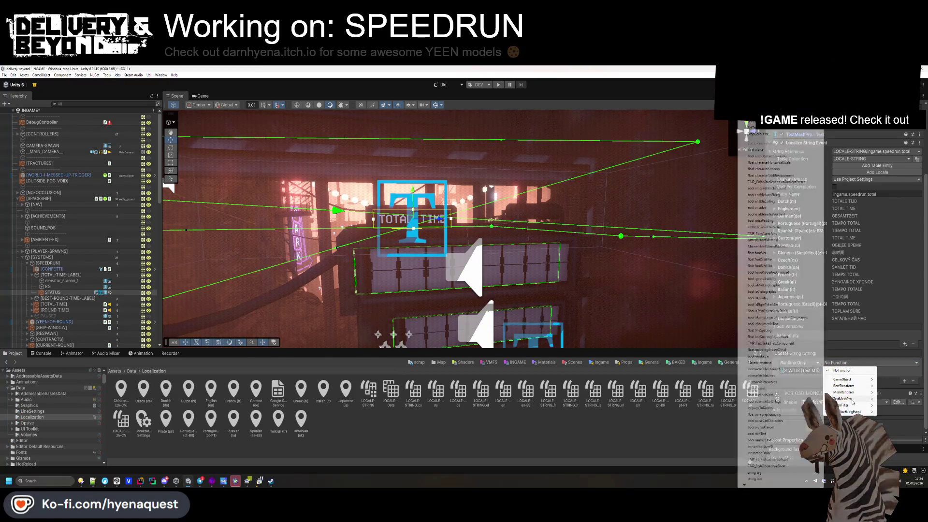
{"action": "left_click", "coordinate": [759, 128]}
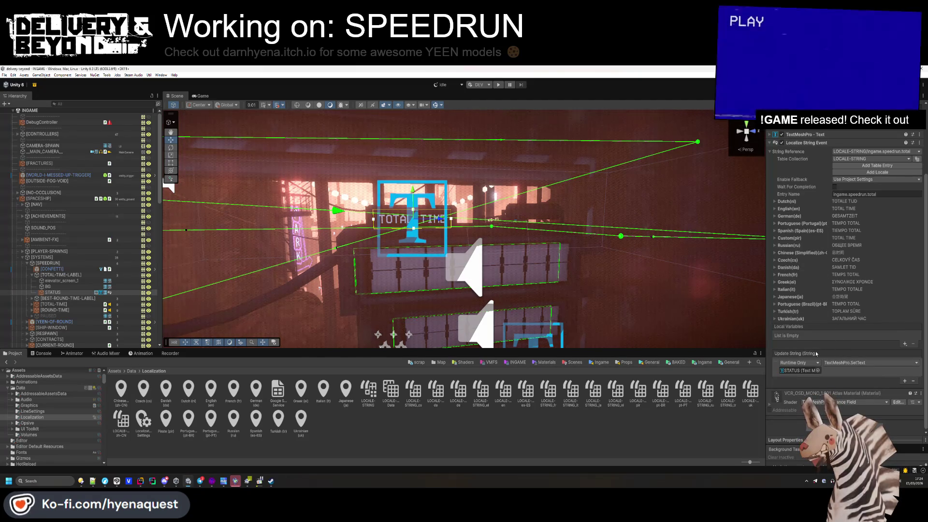
{"action": "left_click", "coordinate": [823, 143]}
{"action": "left_click_drag", "start_coordinate": [520, 299], "coordinate": [521, 316]}
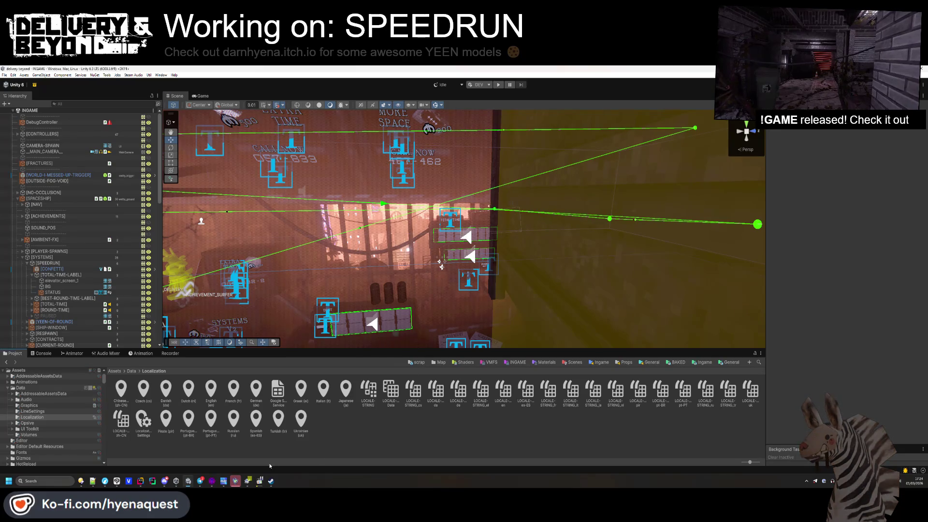
- In IngameController.cs, replace the ingame.gameover.rounds key with ingame.speedrun.total above {totalTime}
{"action": "left_click", "coordinate": [140, 481]}
{"action": "left_click", "coordinate": [315, 314]}
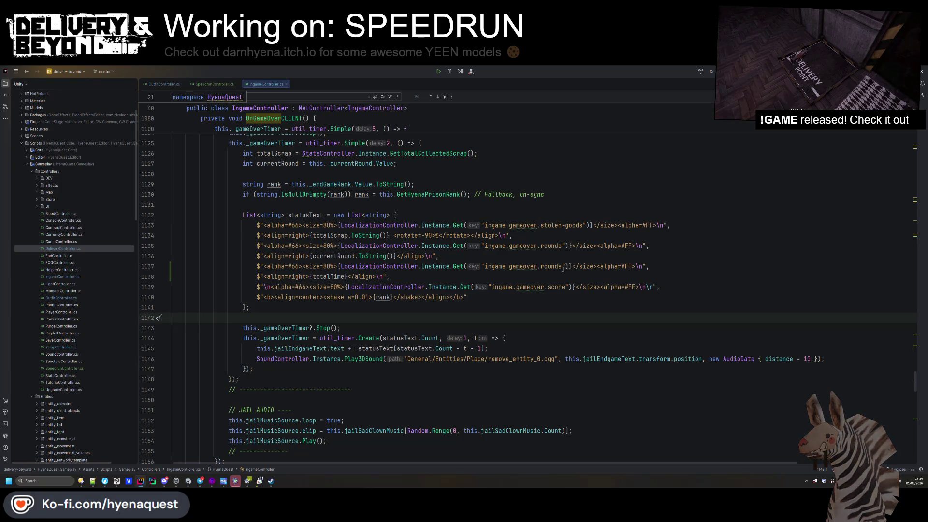
{"action": "left_click_drag", "start_coordinate": [562, 269], "coordinate": [484, 266]}
{"action": "type", "text": "ingame.speedrun.total"}
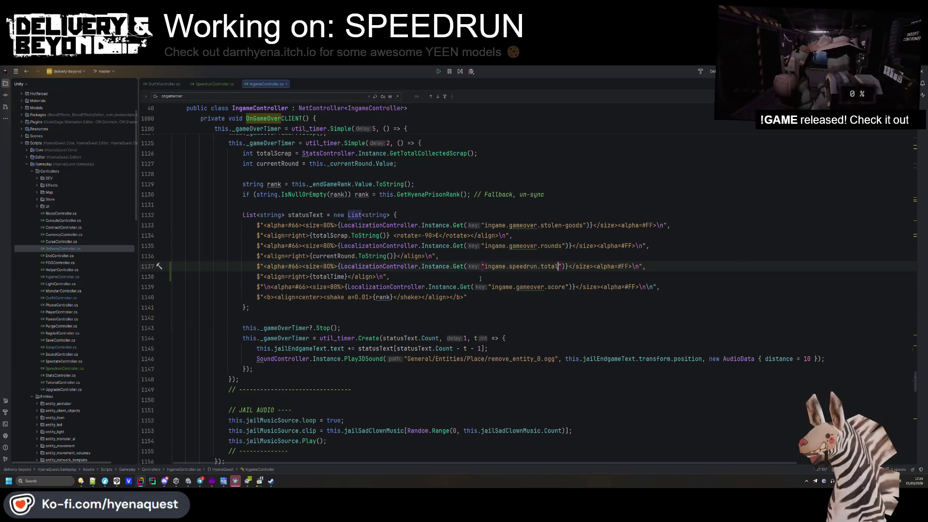
{"action": "left_click", "coordinate": [479, 279]}
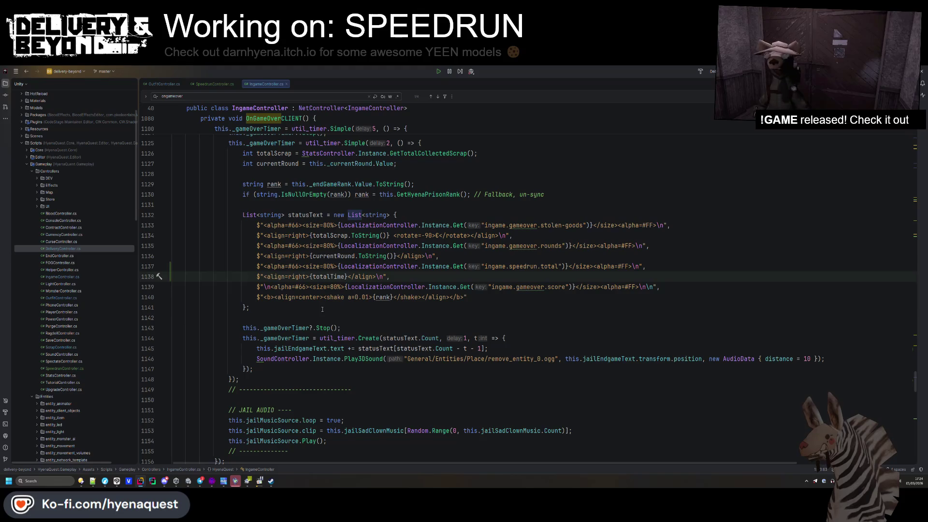
{"action": "key", "text": "alt+Tab"}
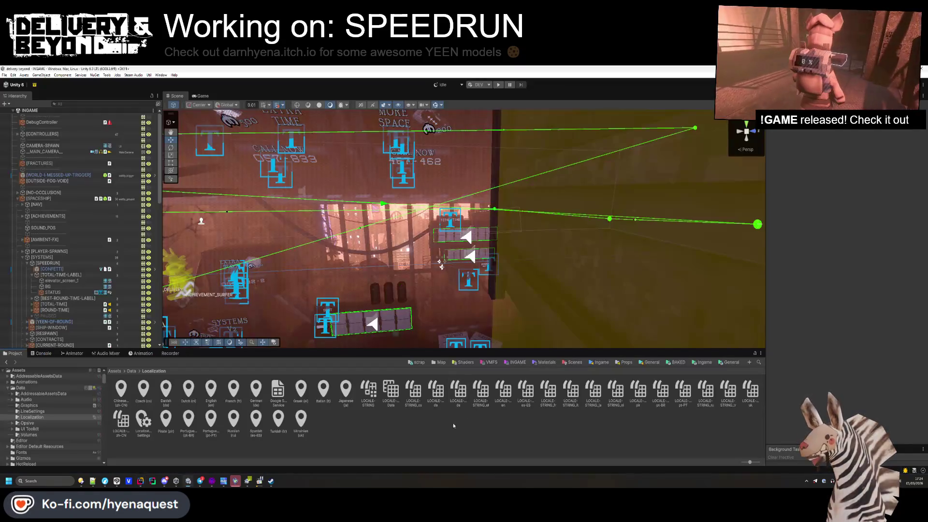
- Return to Unity and adjust the Scene view showing the speedrun labels
{"action": "mouse_move", "coordinate": [309, 241]}
{"action": "left_mouse_down"}
{"action": "mouse_move", "coordinate": [350, 233]}
{"action": "mouse_move", "coordinate": [338, 235]}
{"action": "left_mouse_up"}
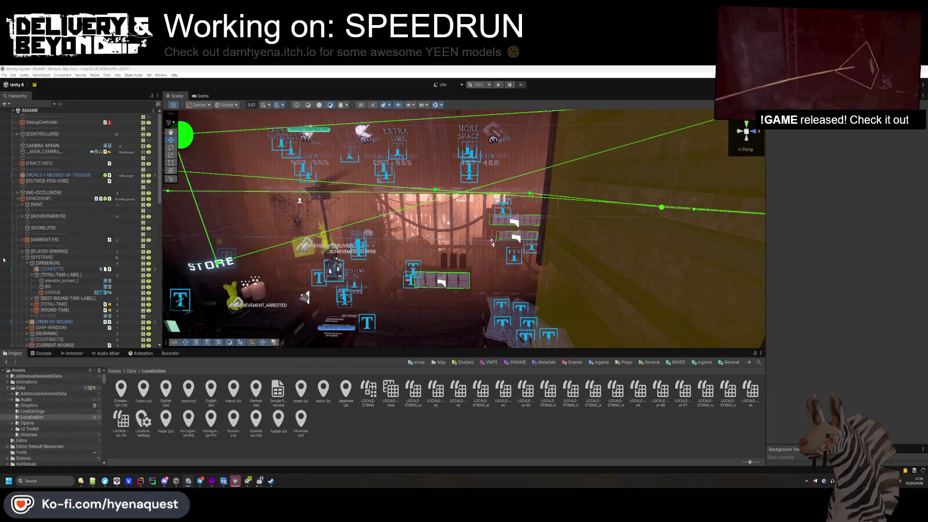
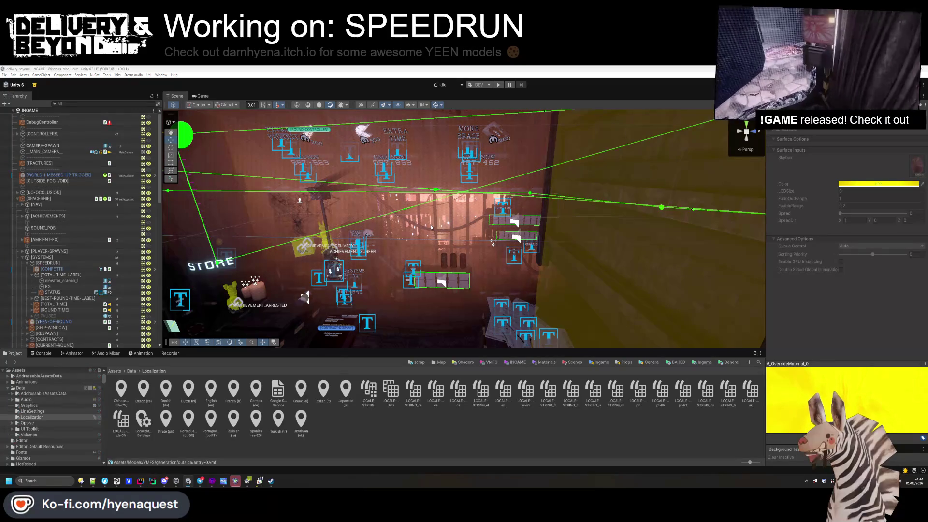
- Zoom the Scene view in on the timer board's total-time and round-time text objects
{"action": "left_click", "coordinate": [400, 433]}
{"action": "scroll", "coordinate": [435, 242], "scroll_direction": "up", "scroll_amount": 5}
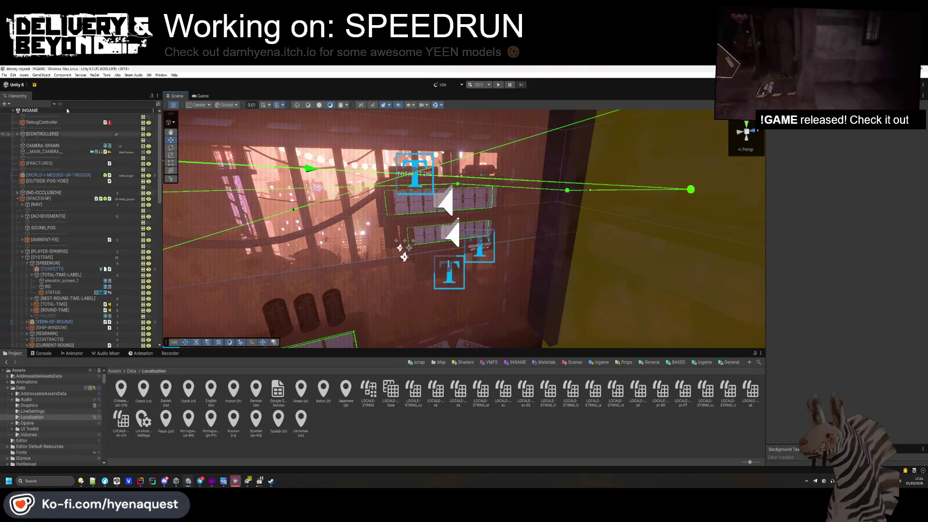
- Start play mode and enlarge the Game view by lowering the Project panel splitter
{"action": "left_click", "coordinate": [498, 89]}
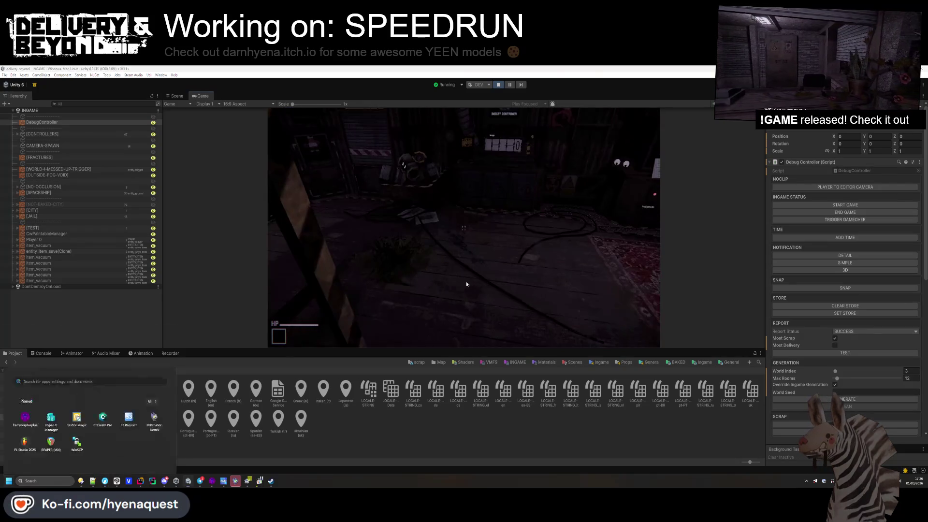
{"action": "left_click_drag", "start_coordinate": [482, 357], "coordinate": [480, 418]}
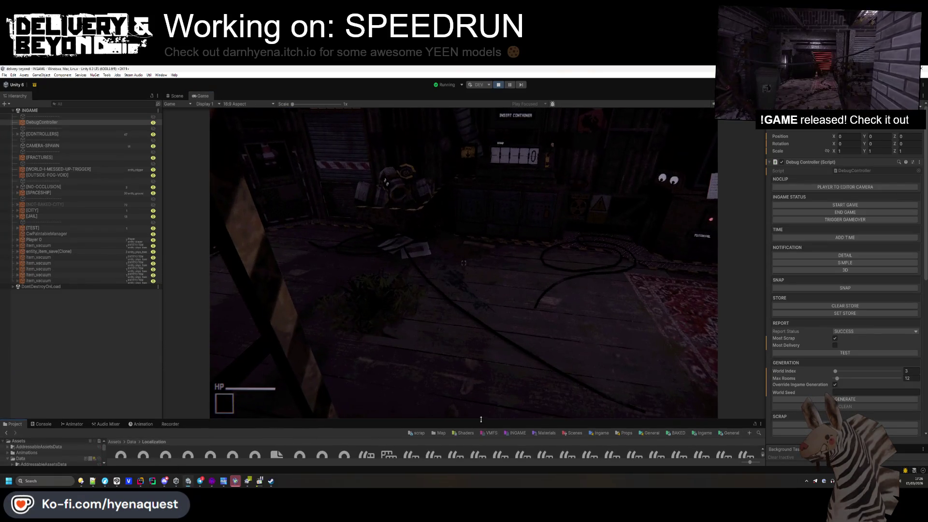
{"action": "left_click", "coordinate": [58, 198]}
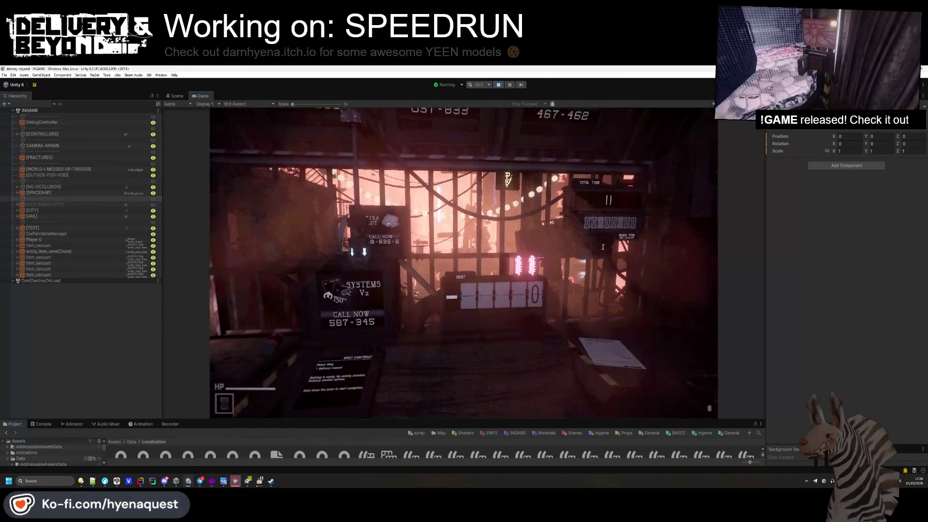
- Start a screen capture and mark the whole Game view as the recording region
{"action": "key", "text": "super"}
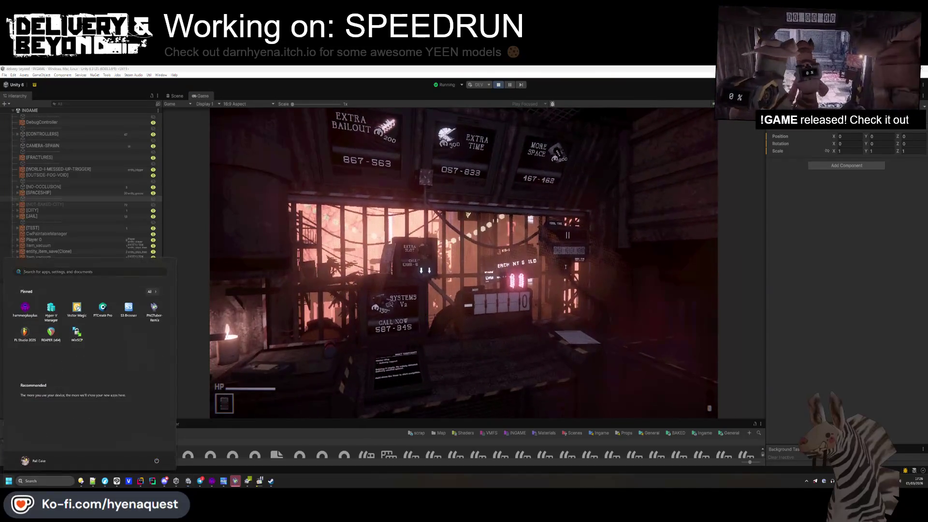
{"action": "key", "text": "super"}
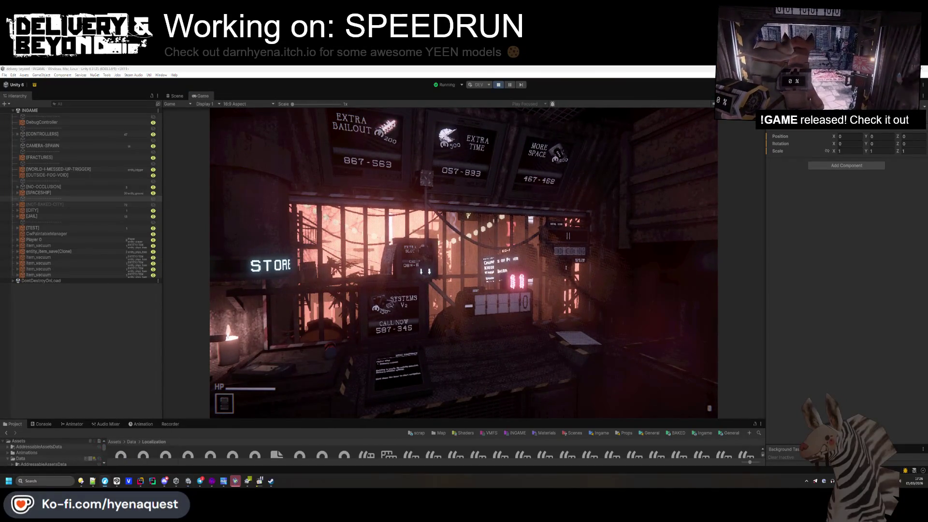
{"action": "key", "text": "Print"}
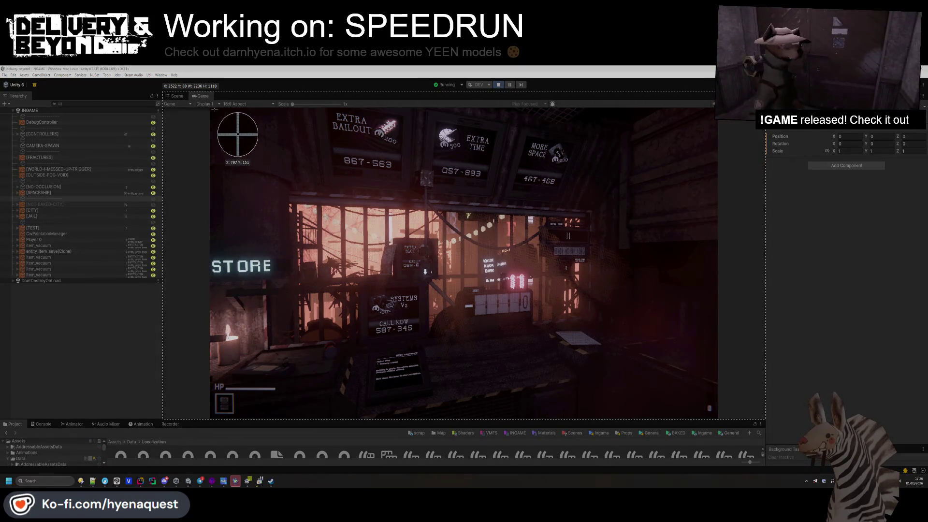
{"action": "mouse_move", "coordinate": [226, 121]}
{"action": "left_mouse_down"}
{"action": "mouse_move", "coordinate": [712, 342]}
{"action": "mouse_move", "coordinate": [718, 417]}
{"action": "left_mouse_up"}
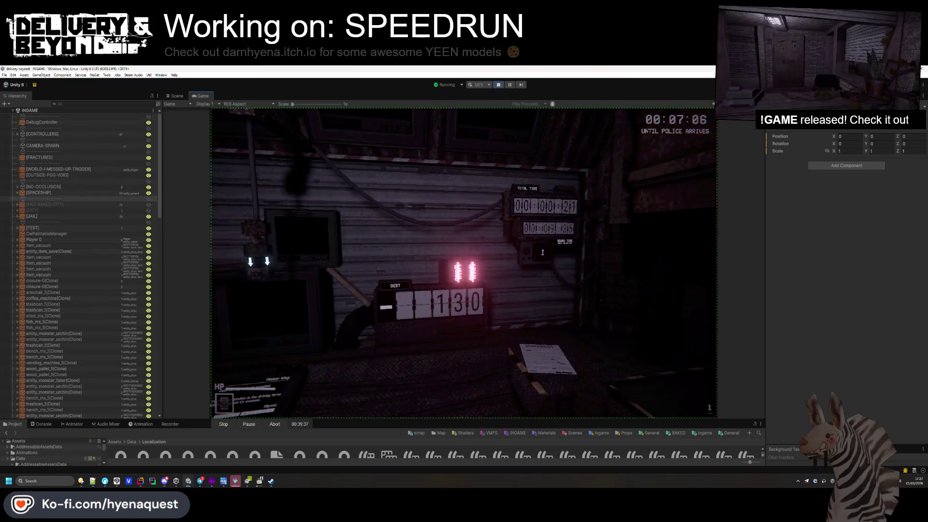
- Open the in-game debug console during the recorded round
{"action": "key", "text": "grave"}
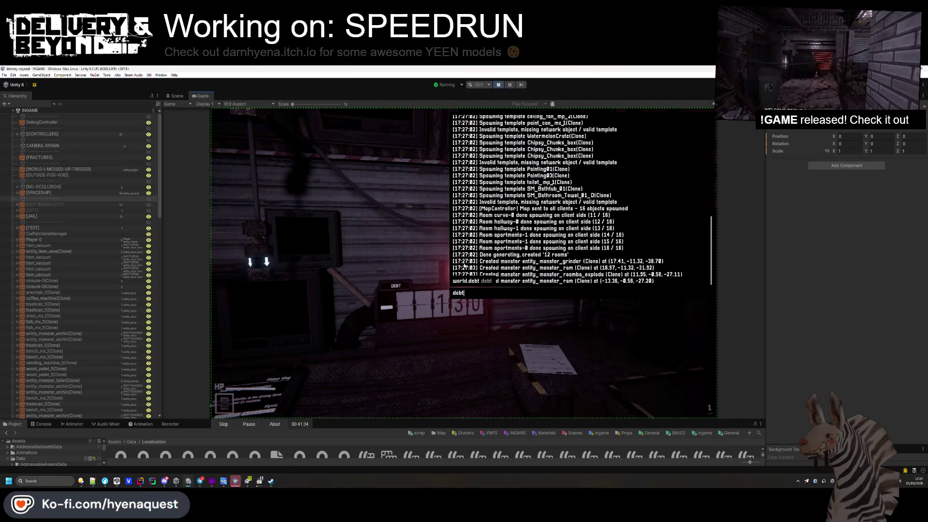
- Reset the debt to 0 with world.debt 0 and walk up to the timer board
{"action": "key", "text": "Return"}
{"action": "key", "text": "grave"}
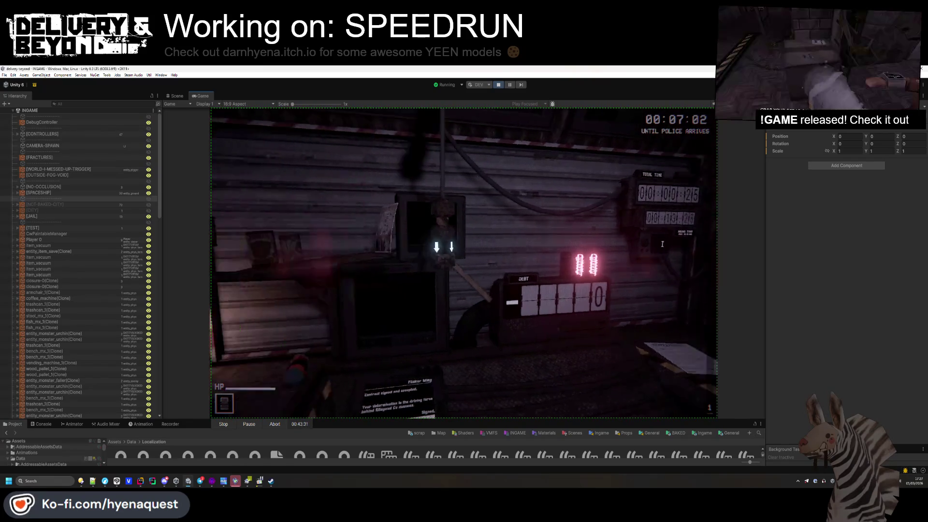
{"action": "key", "text": "s"}
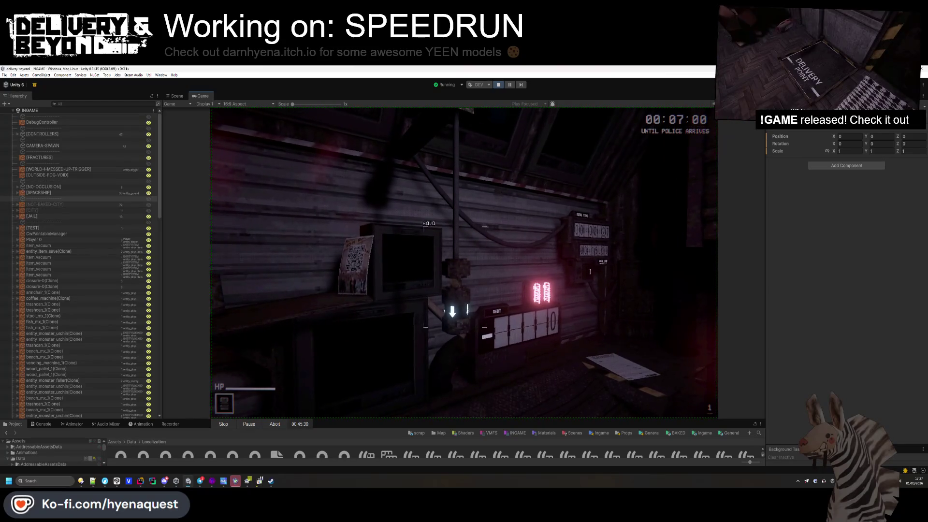
{"action": "key", "text": "w"}
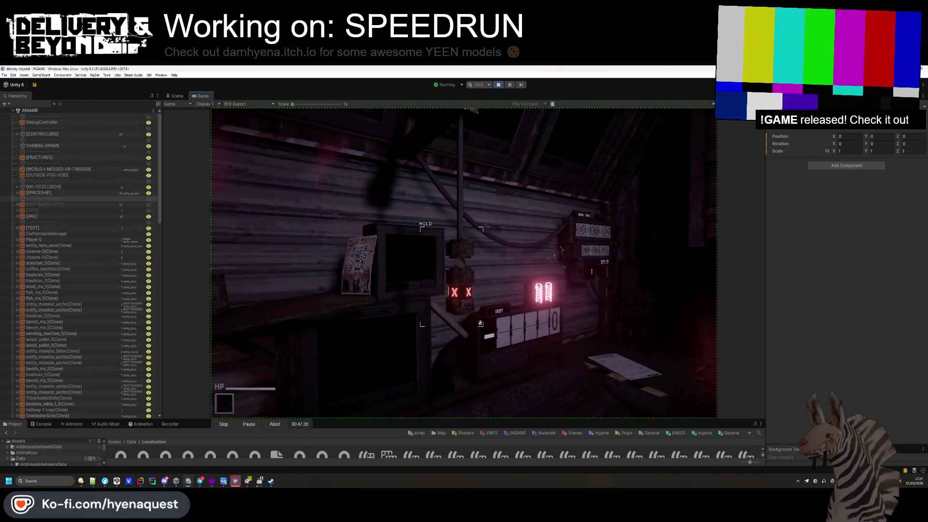
{"action": "key", "text": "w"}
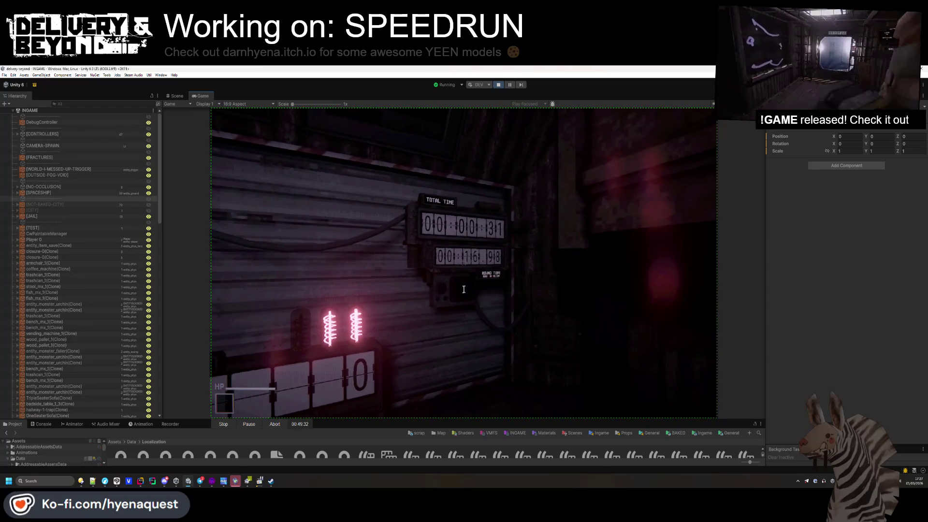
- Step back, open the pause Settings menu, and stop the screen recording
{"action": "key", "text": "s"}
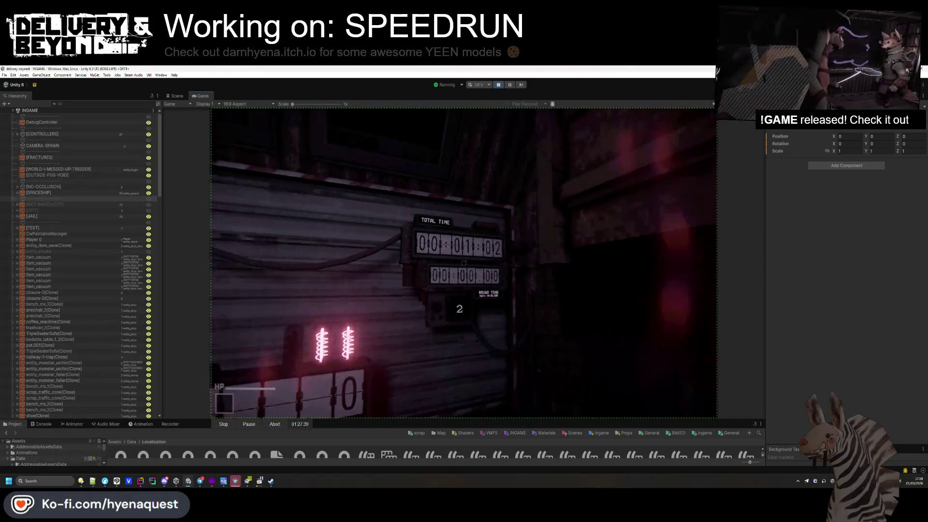
{"action": "key", "text": "Escape"}
{"action": "left_click", "coordinate": [217, 425]}
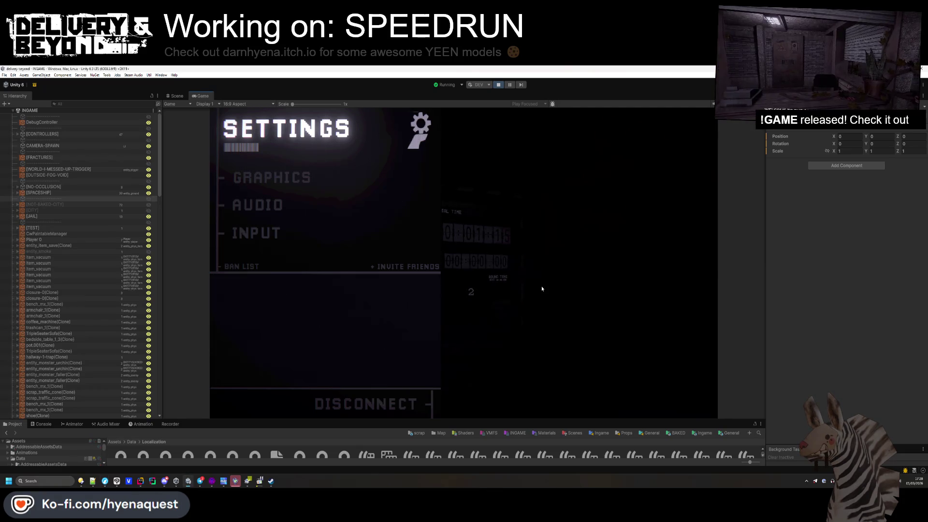
- Resume the game, release the cursor, and switch to the Scene view of the timer board
{"action": "key", "text": "Escape"}
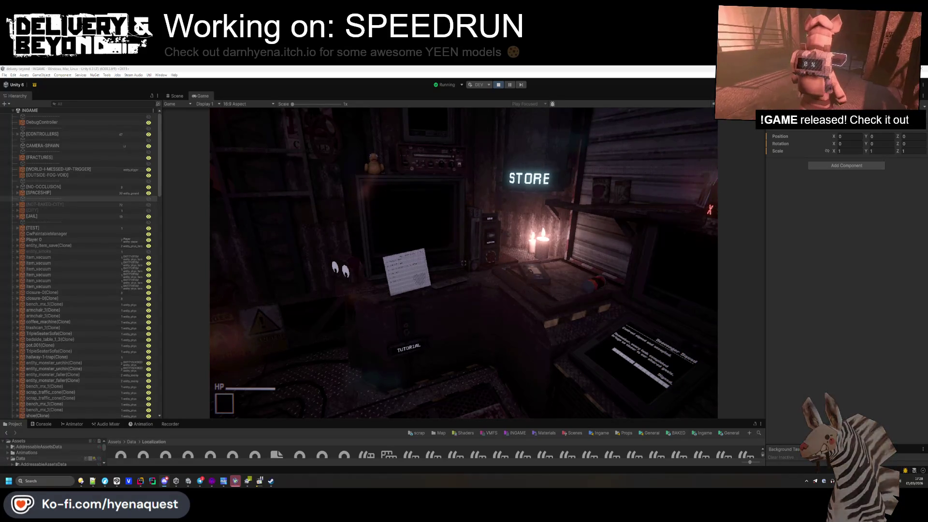
{"action": "key", "text": "super"}
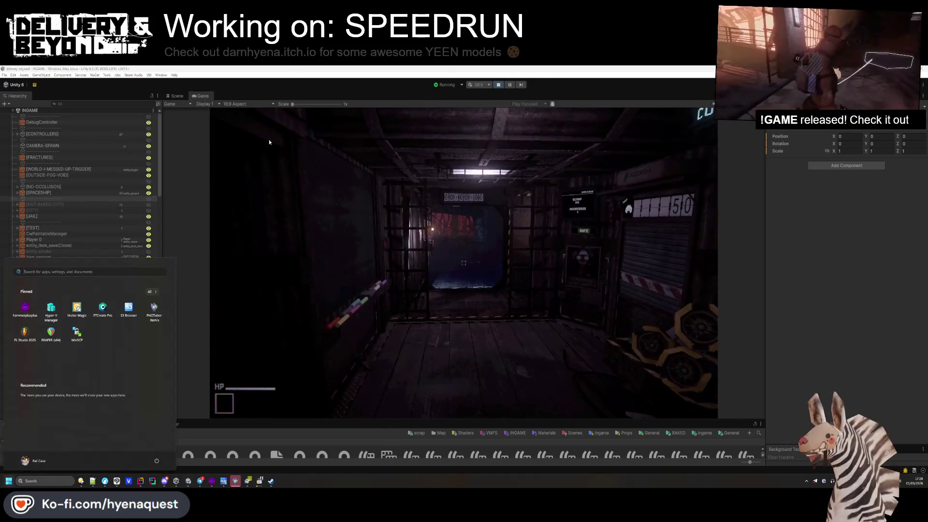
{"action": "left_click", "coordinate": [176, 96]}
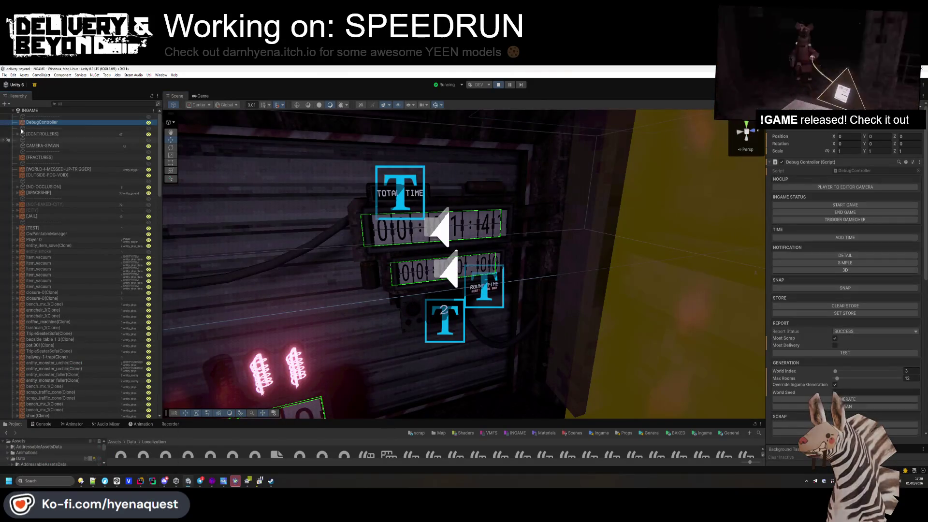
- Play on in the Game view until the jail screen shows 2 rounds, 00:02:42, TAILLESS COWARD
{"action": "left_click", "coordinate": [200, 96]}
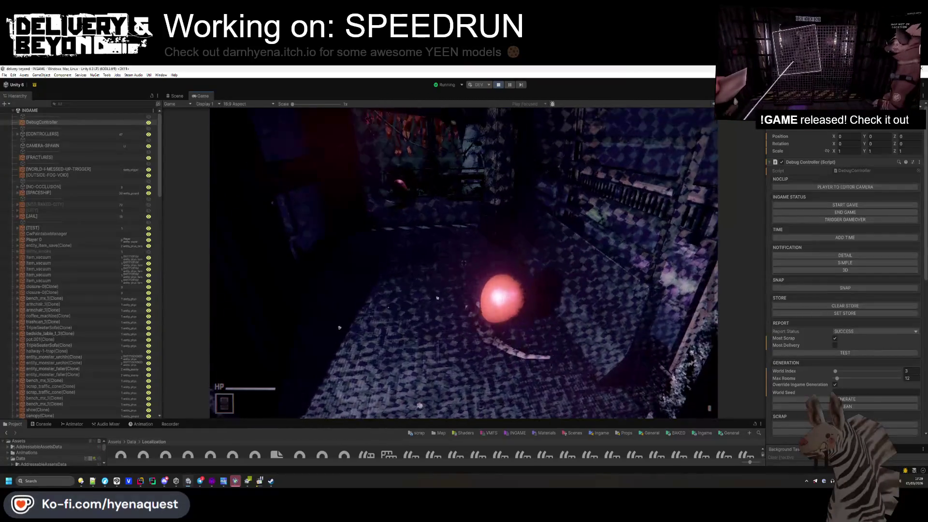
{"action": "key", "text": "super"}
{"action": "left_click", "coordinate": [107, 182]}
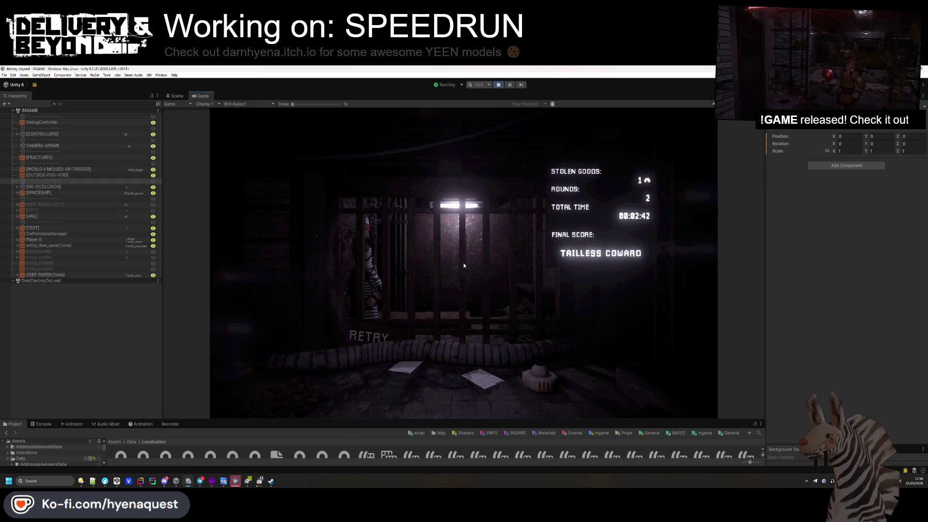
{"action": "key", "text": "super"}
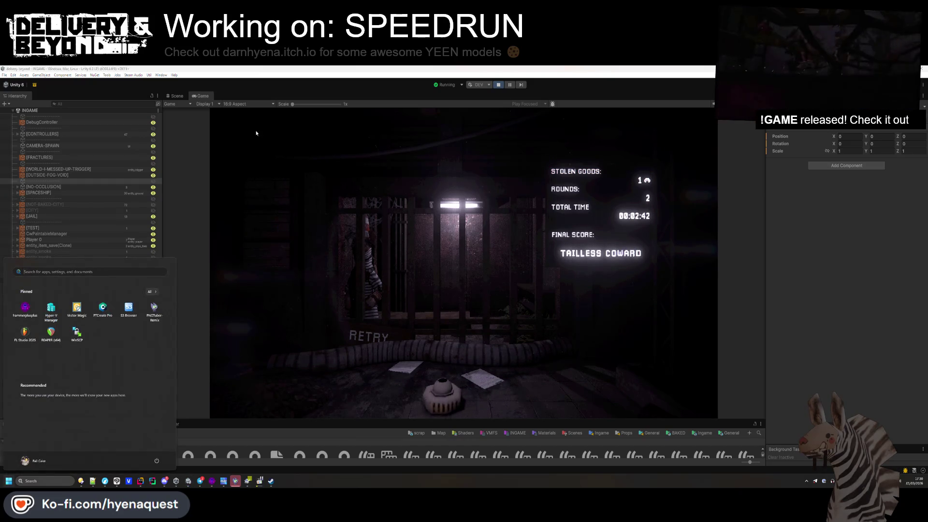
- Frame the jail area in the Scene view and select the scoreboard's TEXT object
{"action": "left_click", "coordinate": [175, 96]}
{"action": "scroll", "coordinate": [463, 262], "scroll_direction": "down", "scroll_amount": 5}
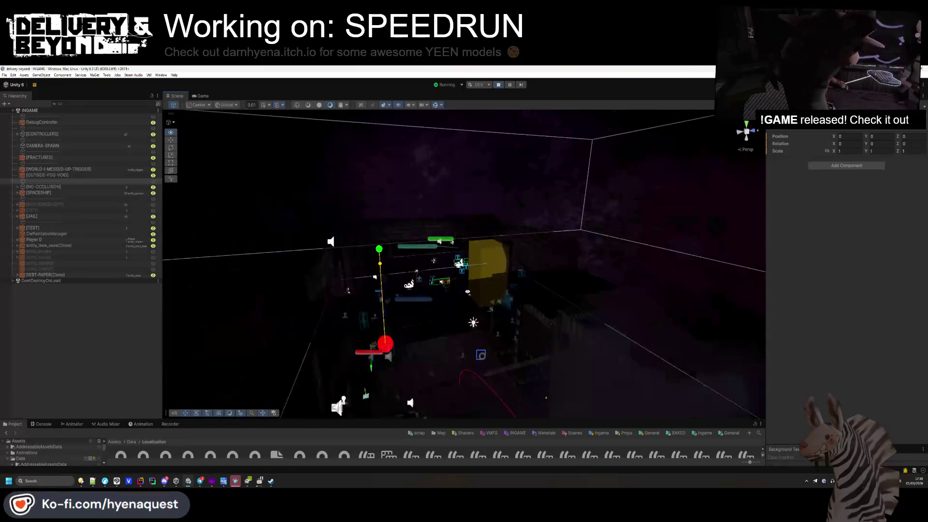
{"action": "scroll", "coordinate": [460, 262], "scroll_direction": "up", "scroll_amount": 5}
{"action": "mouse_move", "coordinate": [475, 259]}
{"action": "left_mouse_down"}
{"action": "mouse_move", "coordinate": [686, 289]}
{"action": "mouse_move", "coordinate": [721, 211]}
{"action": "mouse_move", "coordinate": [433, 232]}
{"action": "left_mouse_up"}
{"action": "scroll", "coordinate": [367, 345], "scroll_direction": "down", "scroll_amount": 10}
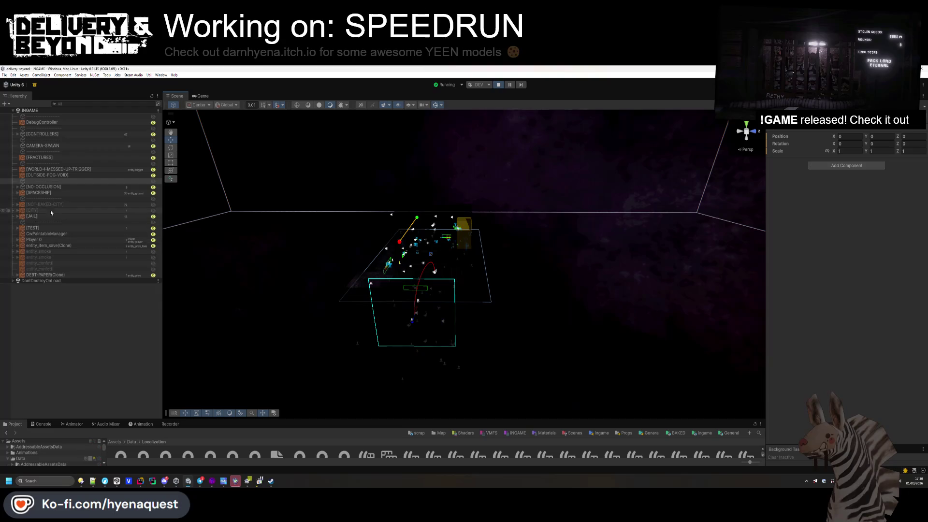
{"action": "double_click", "coordinate": [38, 215]}
{"action": "scroll", "coordinate": [458, 321], "scroll_direction": "up", "scroll_amount": 10}
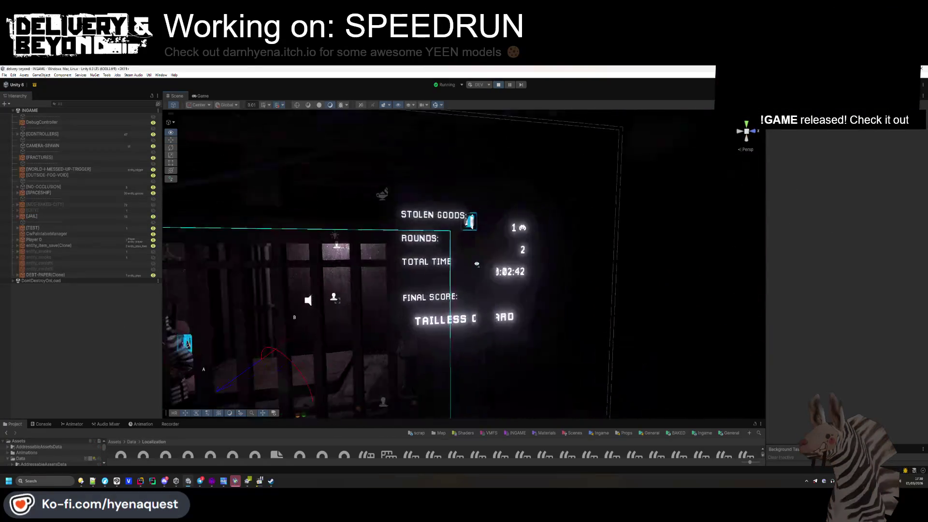
{"action": "scroll", "coordinate": [477, 264], "scroll_direction": "up", "scroll_amount": 5}
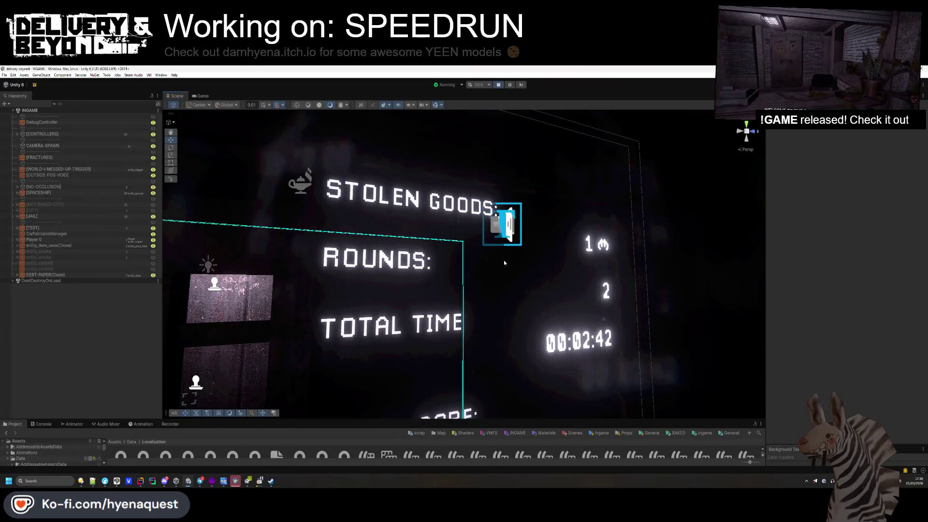
{"action": "left_click", "coordinate": [499, 249]}
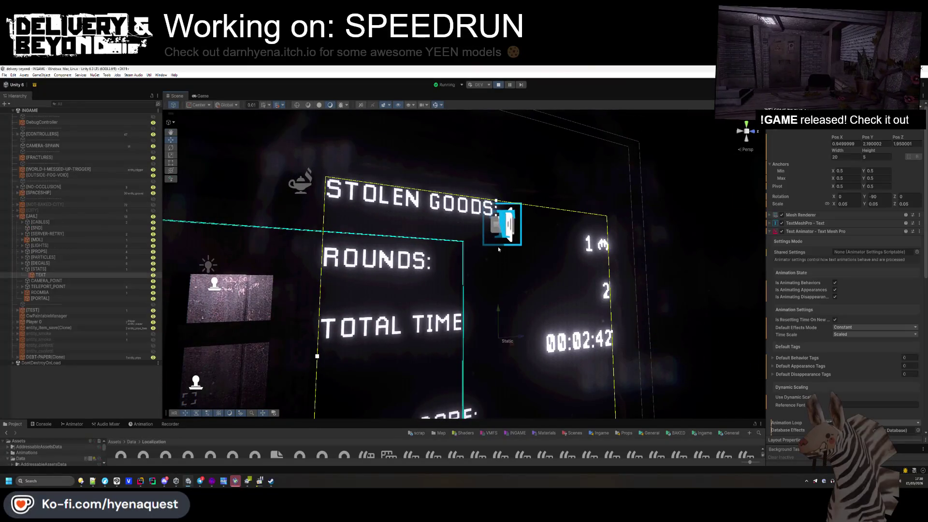
- Replace the blank line above Tailless Coward with a break after FINAL SCORE, then view the game
{"action": "left_click", "coordinate": [803, 223]}
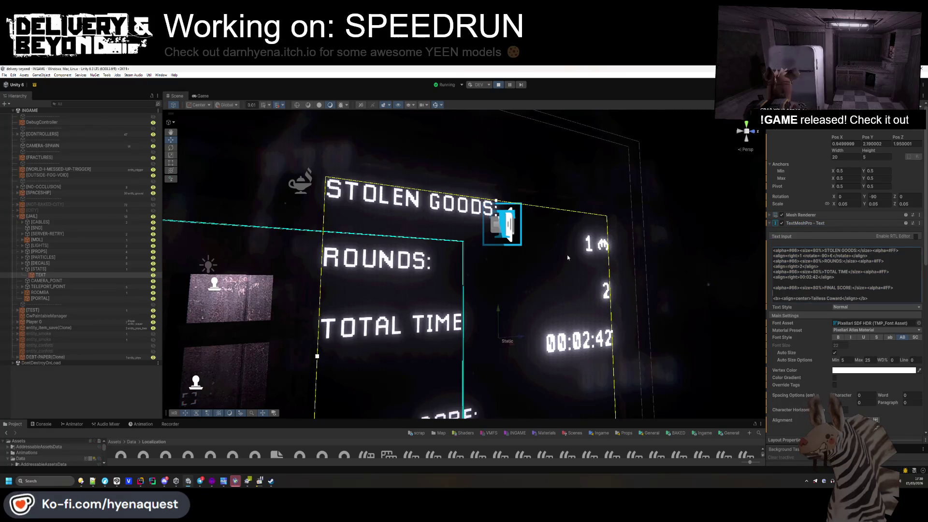
{"action": "left_click", "coordinate": [802, 293]}
{"action": "left_click", "coordinate": [802, 293]}
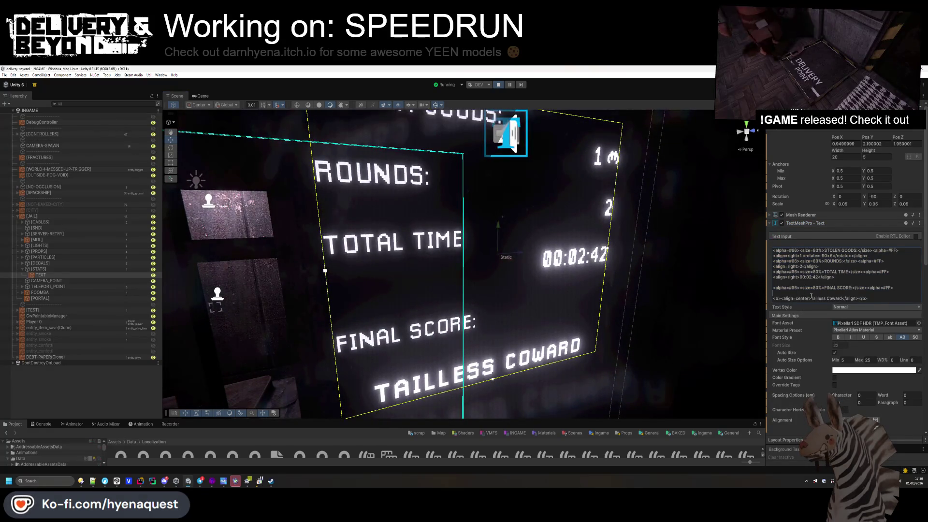
{"action": "key", "text": "BackSpace"}
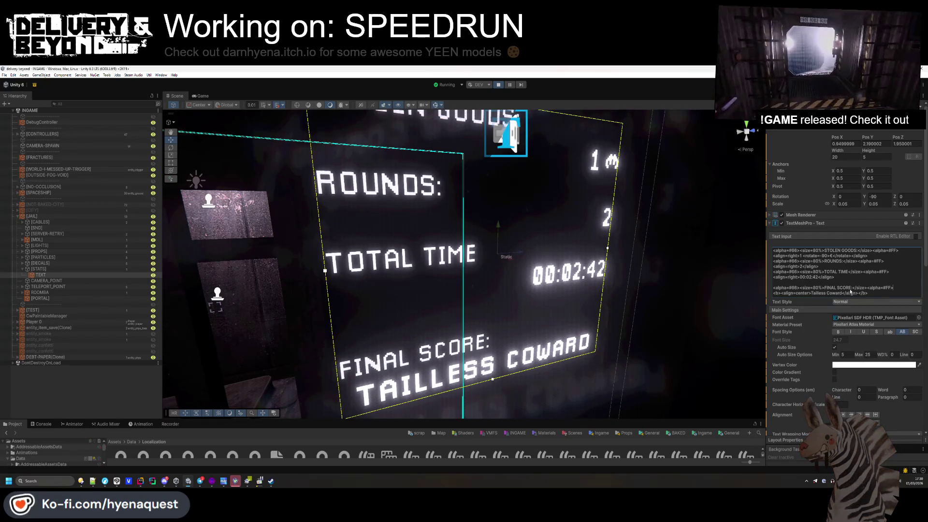
{"action": "key", "text": "Return"}
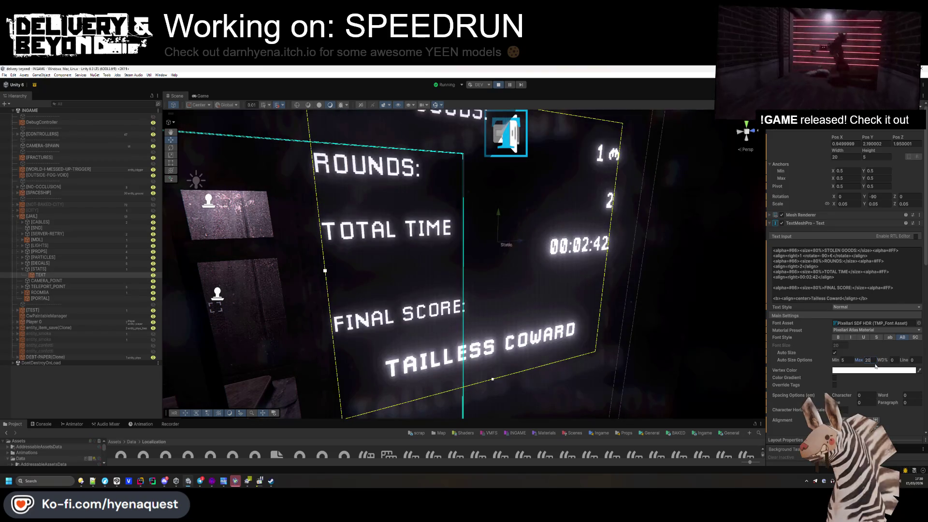
{"action": "left_click_drag", "start_coordinate": [503, 256], "coordinate": [464, 256]}
{"action": "left_click", "coordinate": [199, 95]}
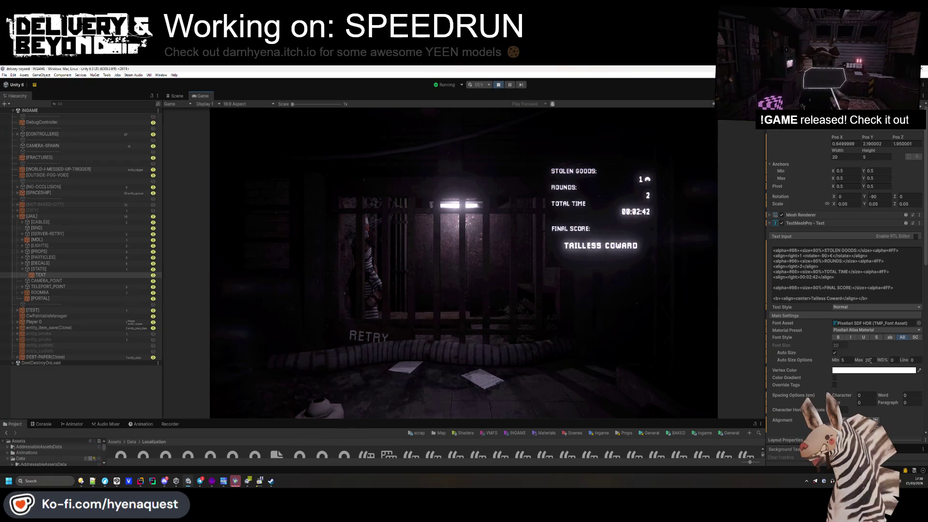
- Set Auto Size Max to 21 and rearrange the blank lines around FINAL SCORE in Text Input
{"action": "left_click", "coordinate": [866, 358]}
{"action": "type", "text": "21"}
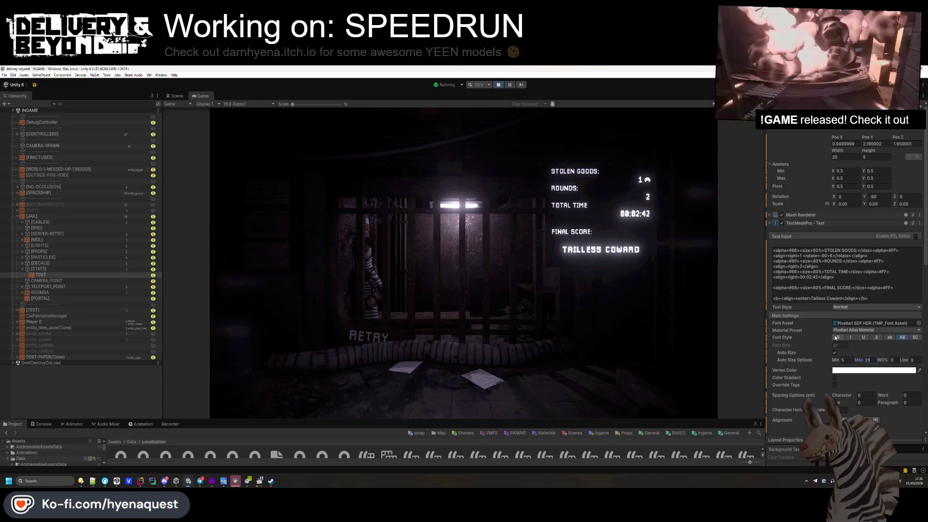
{"action": "left_click", "coordinate": [862, 284]}
{"action": "left_click", "coordinate": [838, 290]}
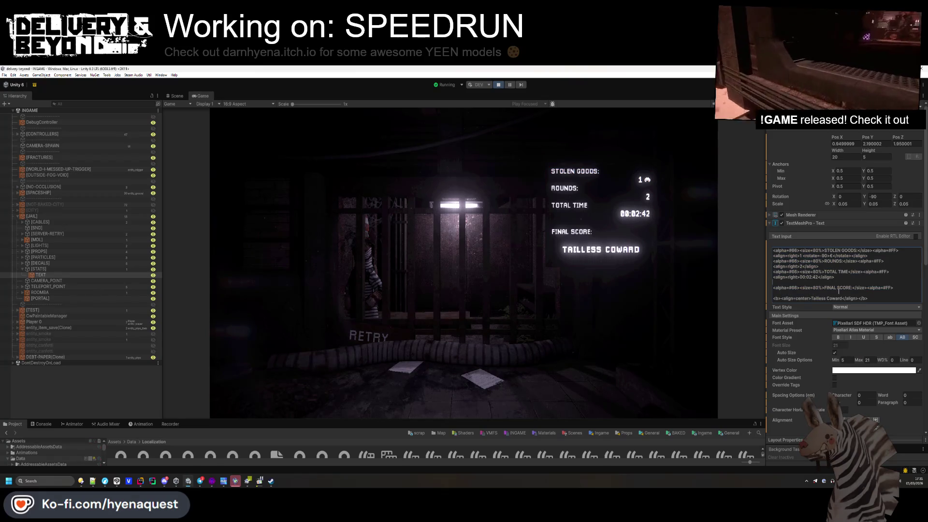
{"action": "key", "text": "BackSpace"}
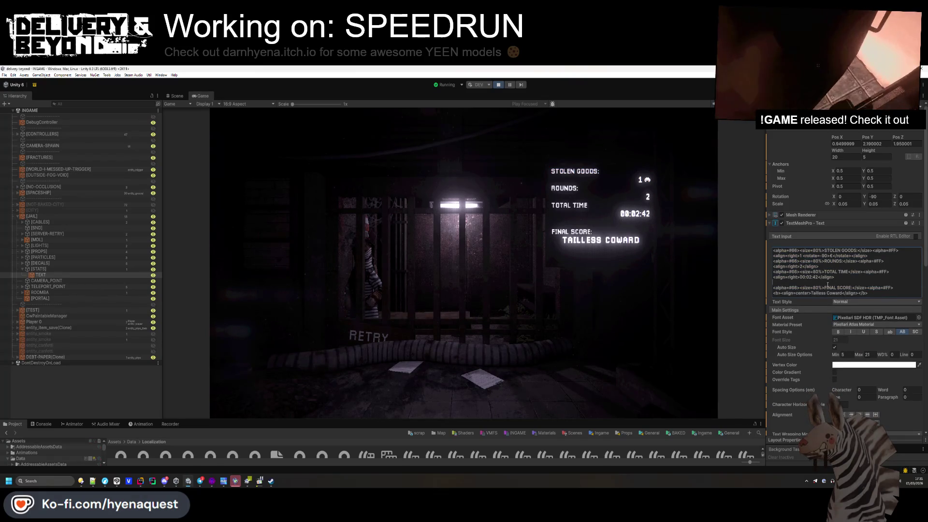
{"action": "key", "text": "Return"}
{"action": "key", "text": "BackSpace"}
{"action": "key", "text": "BackSpace"}
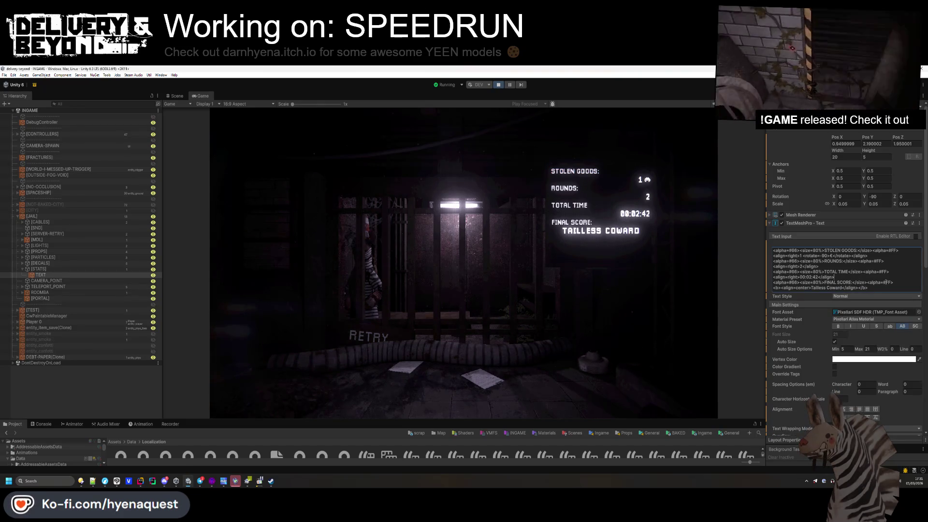
{"action": "key", "text": "Return"}
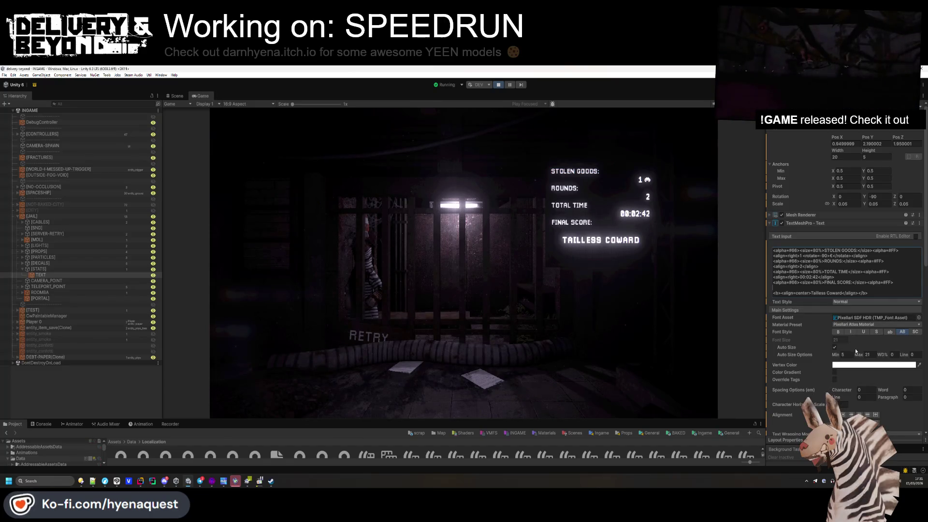
- Raise Auto Size Max to 22 and bring up IngameController.cs in Rider
{"action": "left_click", "coordinate": [869, 354]}
{"action": "type", "text": "22"}
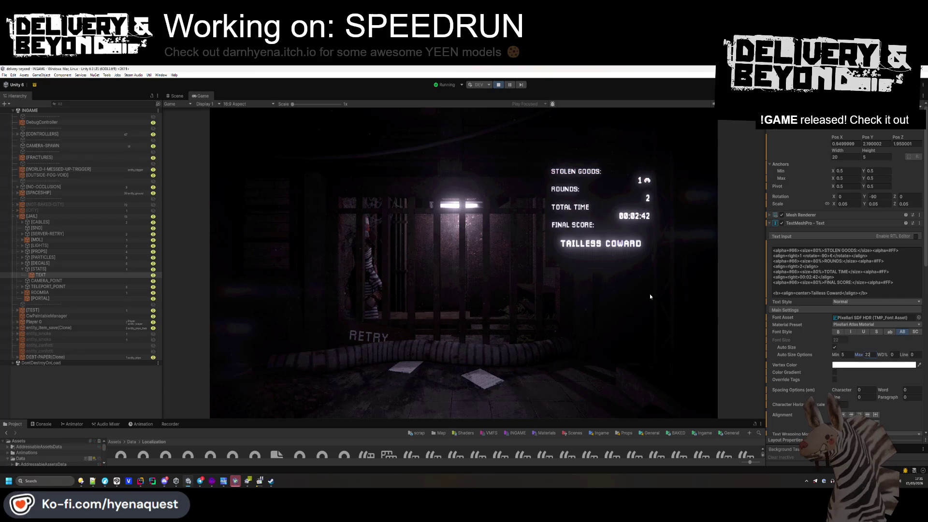
{"action": "scroll", "coordinate": [801, 287], "scroll_direction": "down", "scroll_amount": 1}
{"action": "scroll", "coordinate": [801, 286], "scroll_direction": "down", "scroll_amount": 1}
{"action": "scroll", "coordinate": [804, 289], "scroll_direction": "up", "scroll_amount": 2}
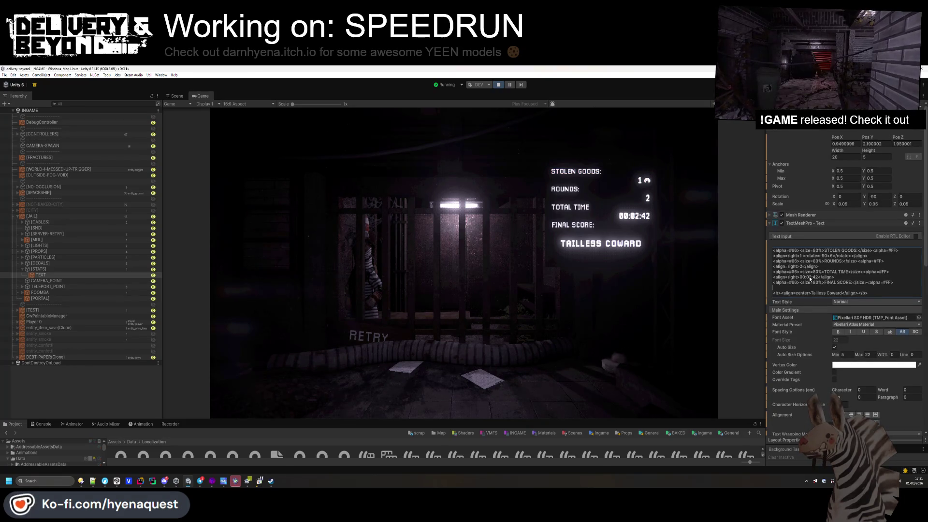
{"action": "left_click", "coordinate": [141, 481]}
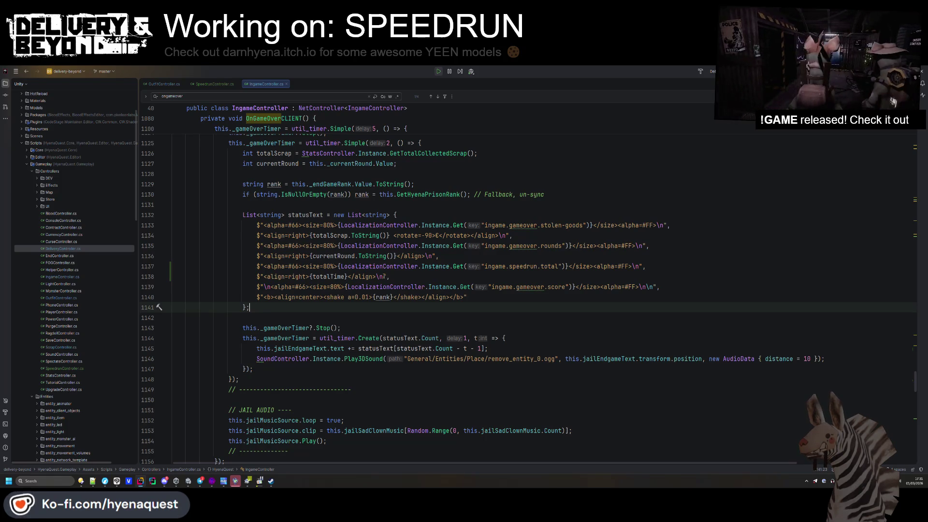
- Locate the total time and final score lines in IngameController.cs and check the hot-reloaded game
{"action": "left_click", "coordinate": [384, 276]}
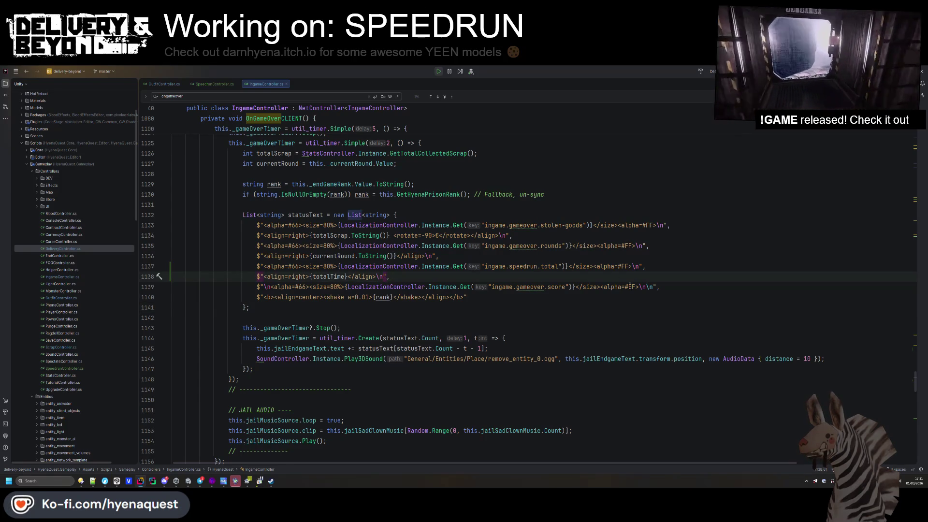
{"action": "left_click", "coordinate": [649, 287]}
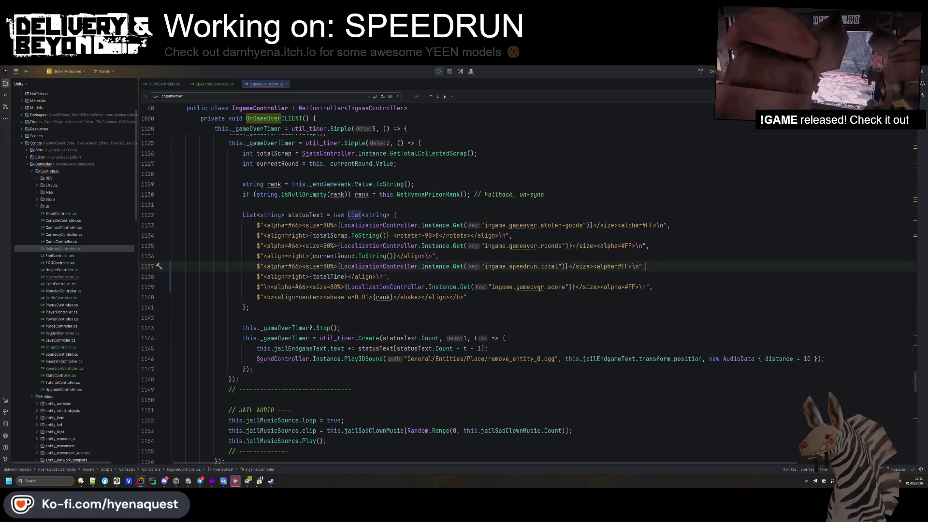
{"action": "key", "text": "alt+Tab"}
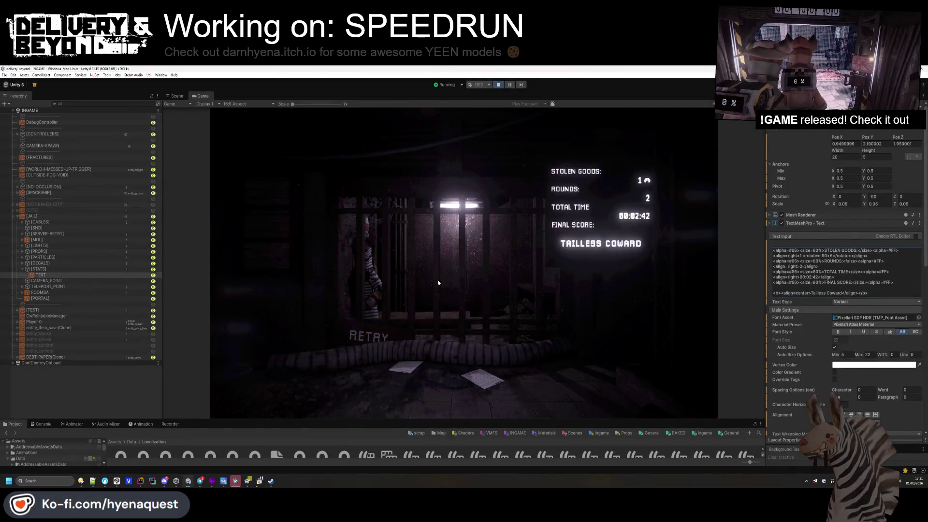
{"action": "key", "text": "alt+Tab"}
{"action": "key", "text": "alt+Tab"}
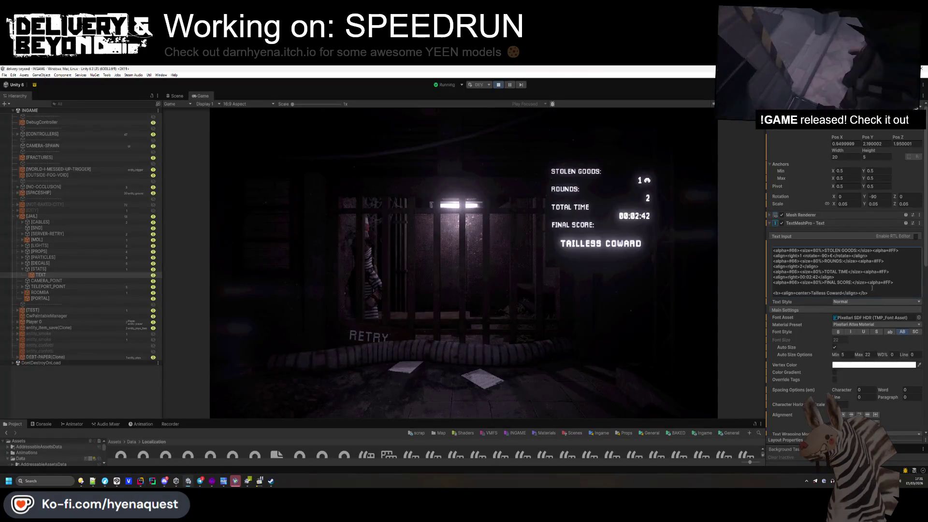
{"action": "key", "text": "alt+Tab"}
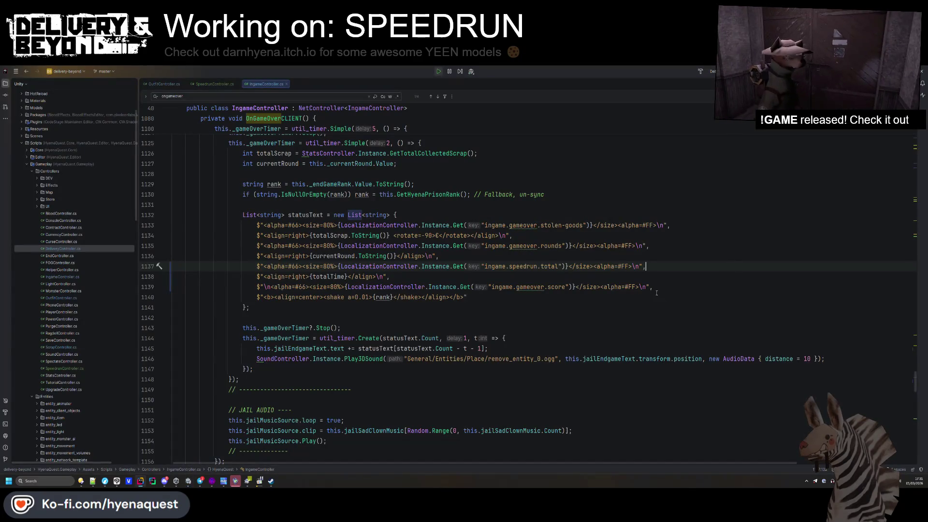
- Delete the line break before the final score label, recheck the game, and stop play mode
{"action": "left_click", "coordinate": [272, 286]}
{"action": "key", "text": "BackSpace"}
{"action": "key", "text": "BackSpace"}
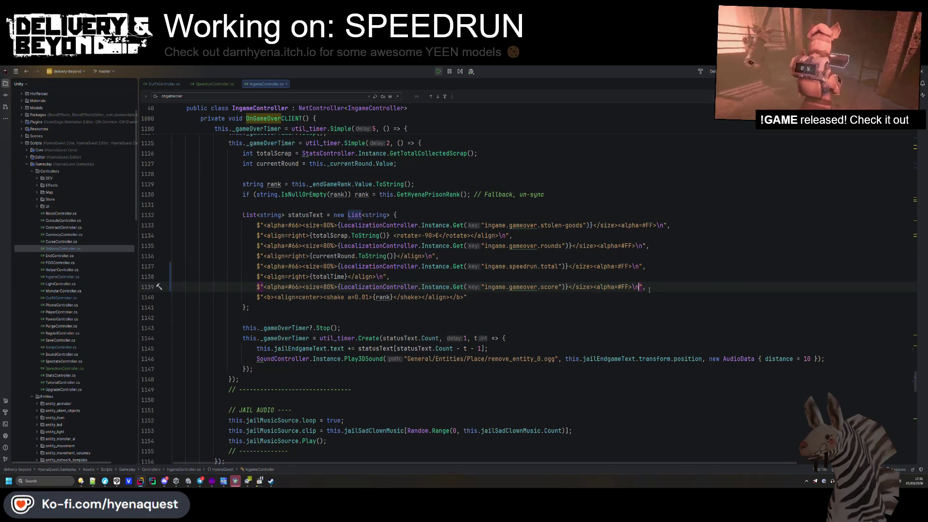
{"action": "type", "text": "\\n"}
{"action": "key", "text": "alt+Tab"}
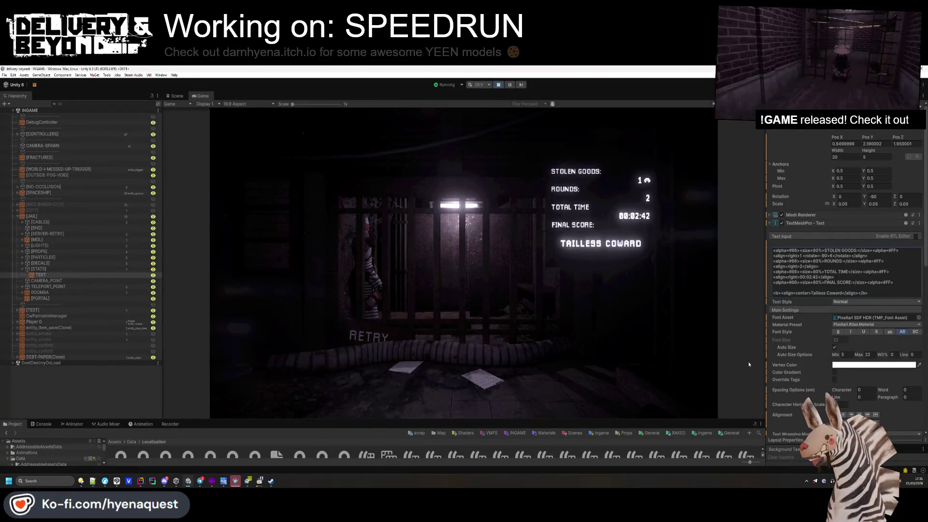
{"action": "key", "text": "ctrl+p"}
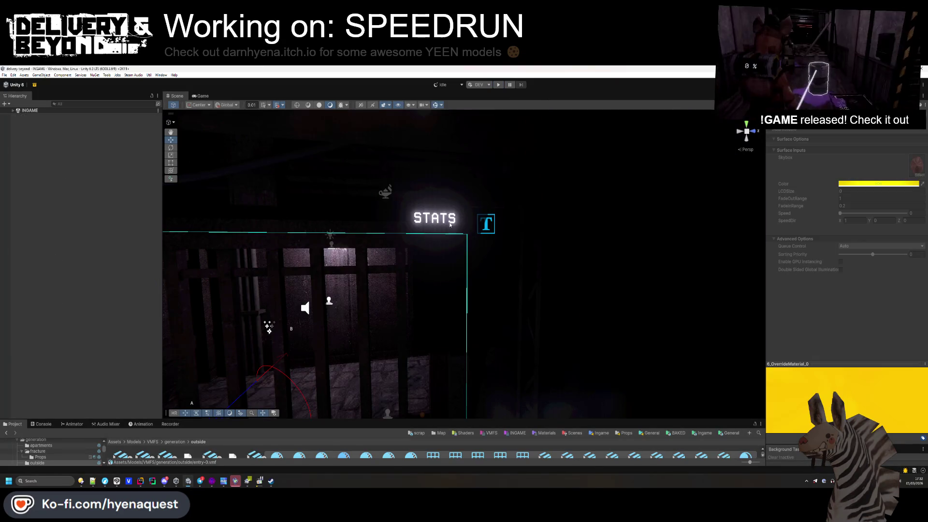
{"action": "left_click", "coordinate": [480, 219]}
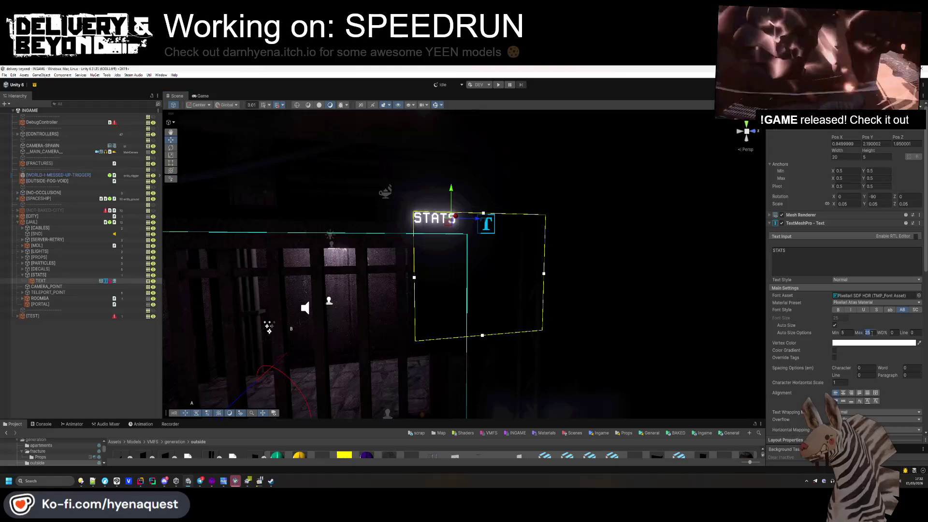
- Enter 22 as the STATS text's TextMeshPro Auto Size Max, then pull the Scene view back wide
{"action": "type", "text": "2"}
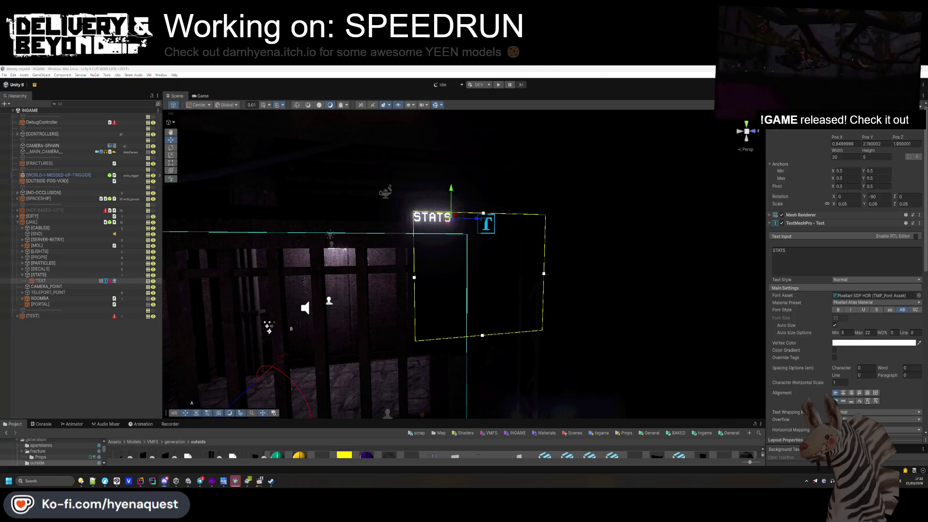
{"action": "mouse_move", "coordinate": [425, 306]}
{"action": "left_mouse_down"}
{"action": "mouse_move", "coordinate": [524, 245]}
{"action": "mouse_move", "coordinate": [442, 422]}
{"action": "left_mouse_up"}
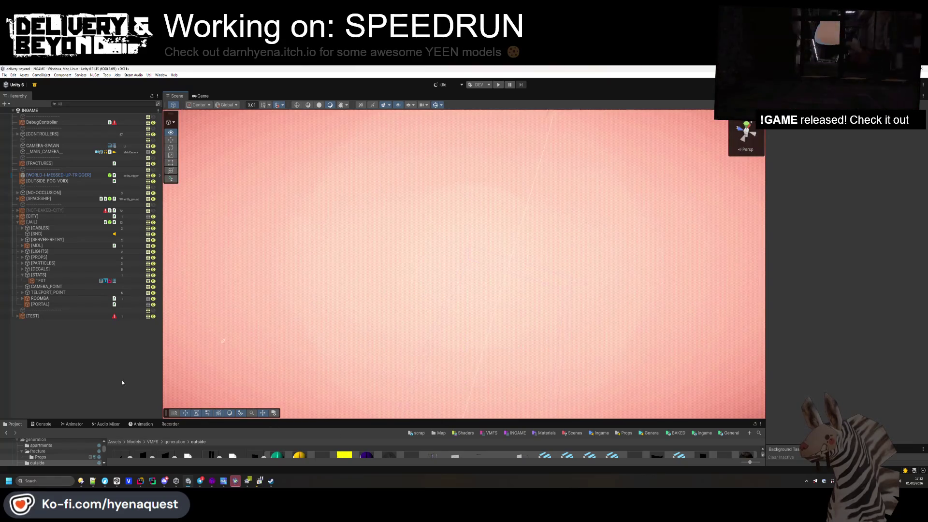
- Collapse the [JAIL] group and frame [SPACESHIP], moving the Scene view into its lit room
{"action": "left_click", "coordinate": [18, 221]}
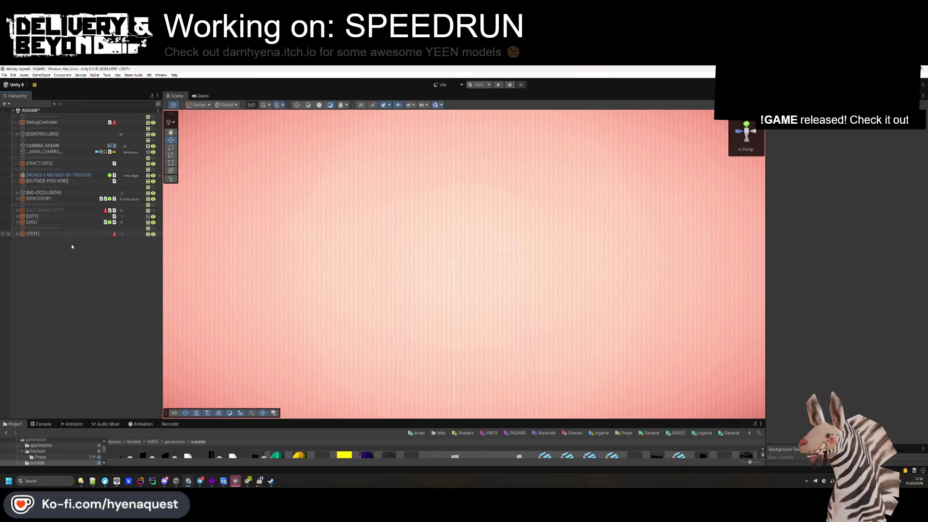
{"action": "double_click", "coordinate": [55, 200]}
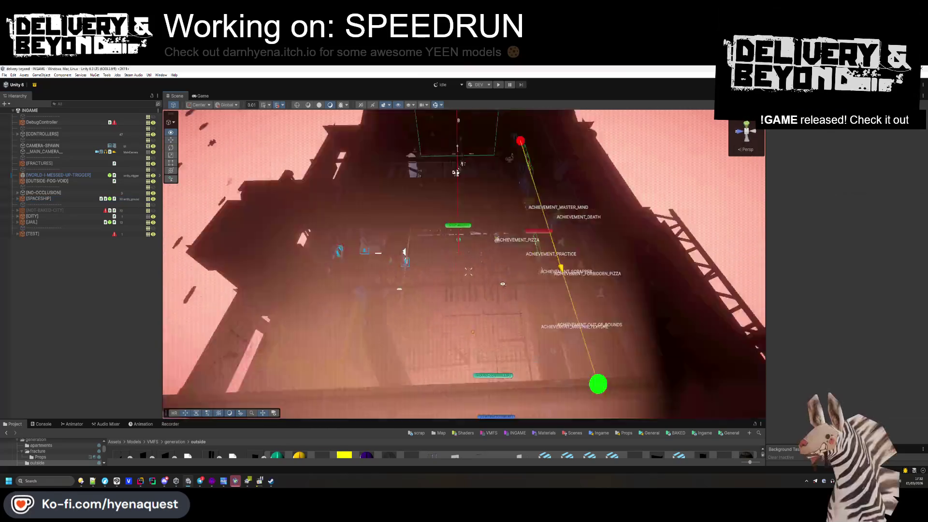
{"action": "left_click_drag", "start_coordinate": [503, 284], "coordinate": [451, 252]}
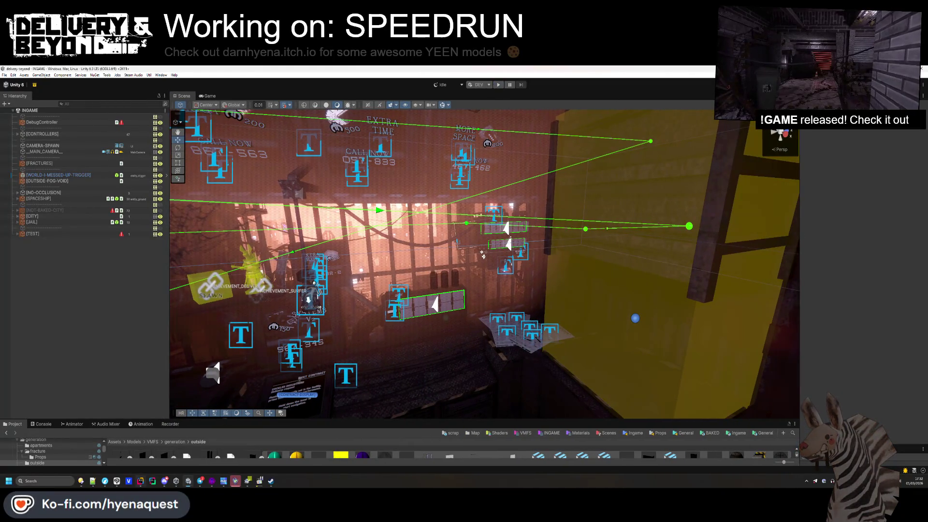
- Close the Notepad++ 'new 1' scratch tab without saving and minimize Notepad++
{"action": "key", "text": "alt+Tab"}
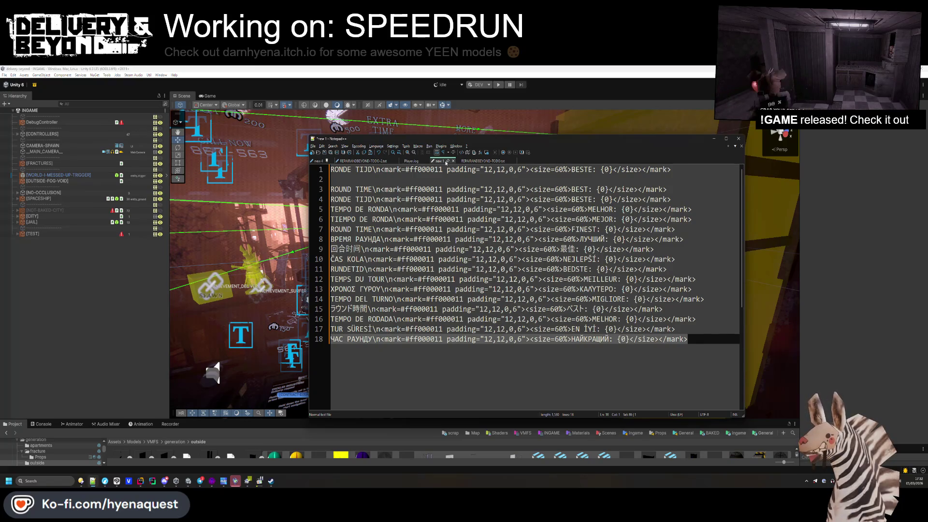
{"action": "left_click", "coordinate": [453, 161]}
{"action": "key", "text": "n"}
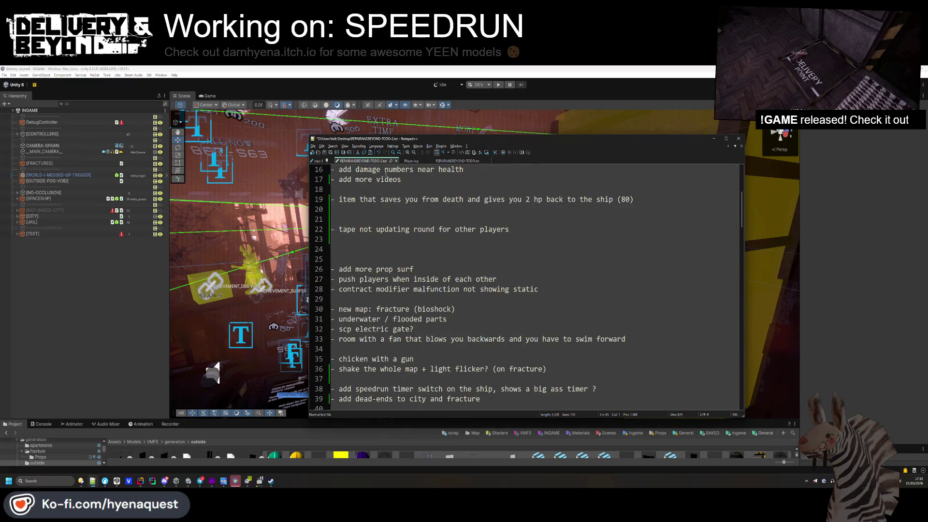
{"action": "left_click", "coordinate": [307, 176]}
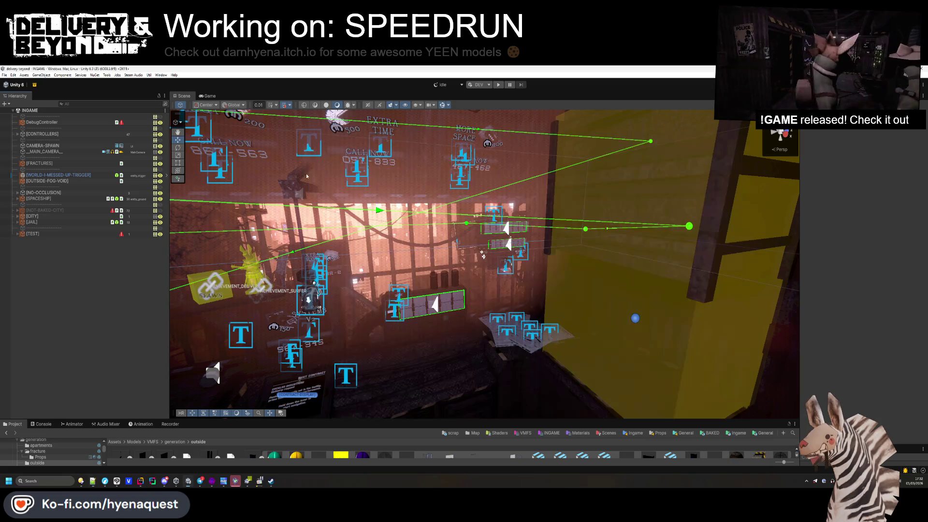
- Enter play mode and dismiss the starting scenario prompt once the game loads
{"action": "left_click", "coordinate": [498, 84]}
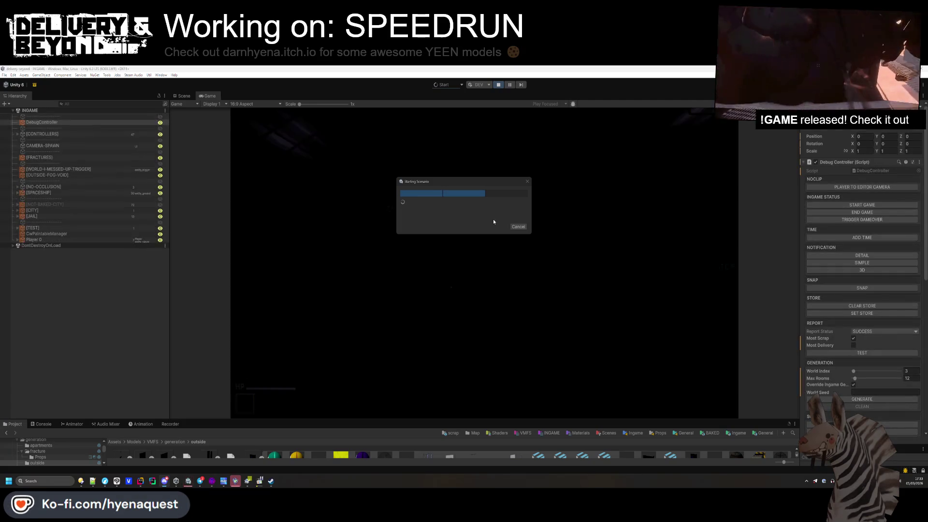
{"action": "left_click", "coordinate": [515, 228]}
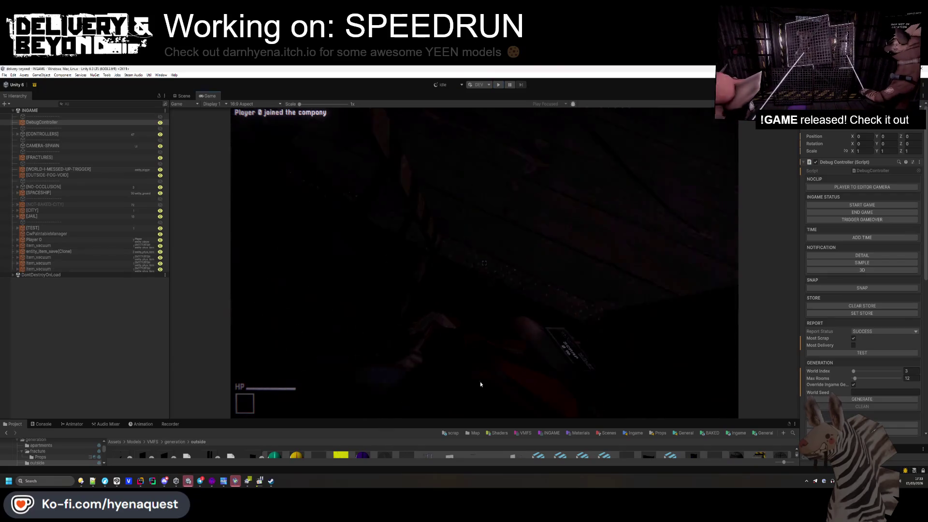
- Check the Console for the task error, then browse the scrap and Map favorite folders
{"action": "left_click_drag", "start_coordinate": [477, 397], "coordinate": [477, 392]}
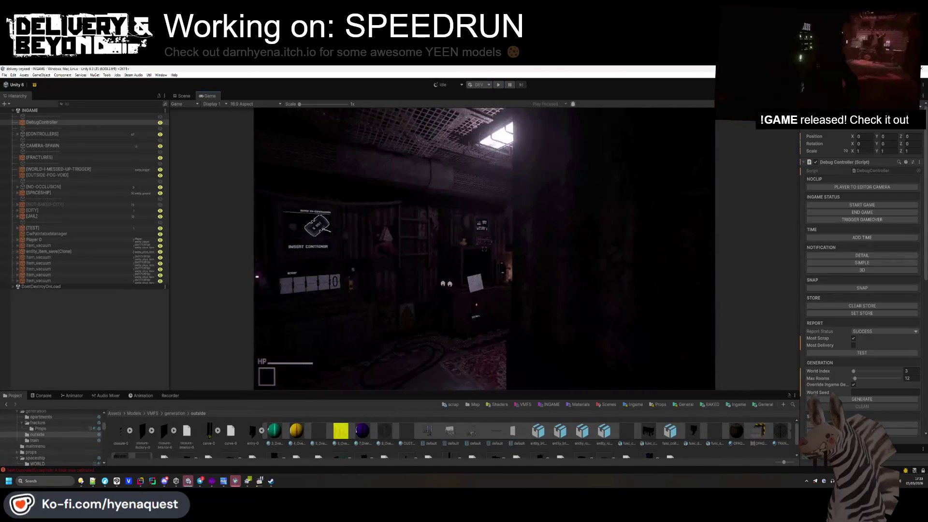
{"action": "key", "text": "super"}
{"action": "key", "text": "Escape"}
{"action": "left_click", "coordinate": [44, 395]}
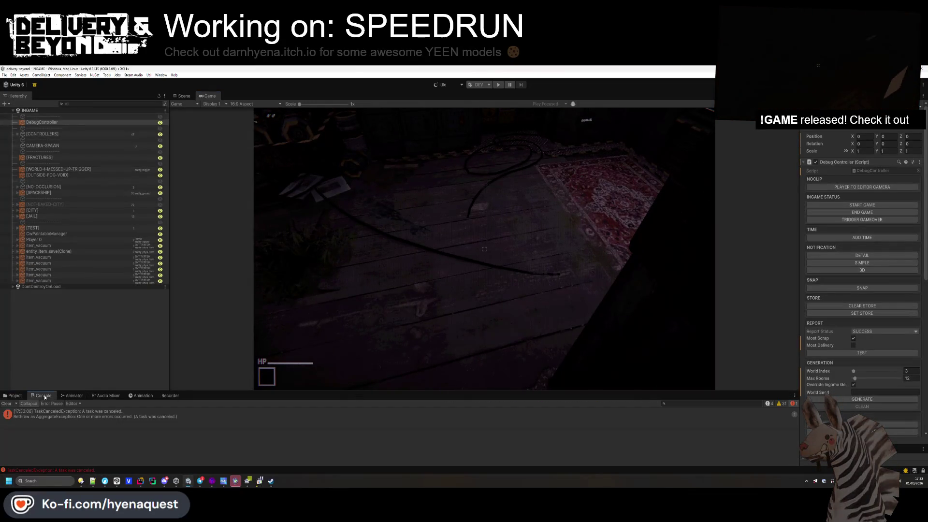
{"action": "left_click", "coordinate": [13, 396]}
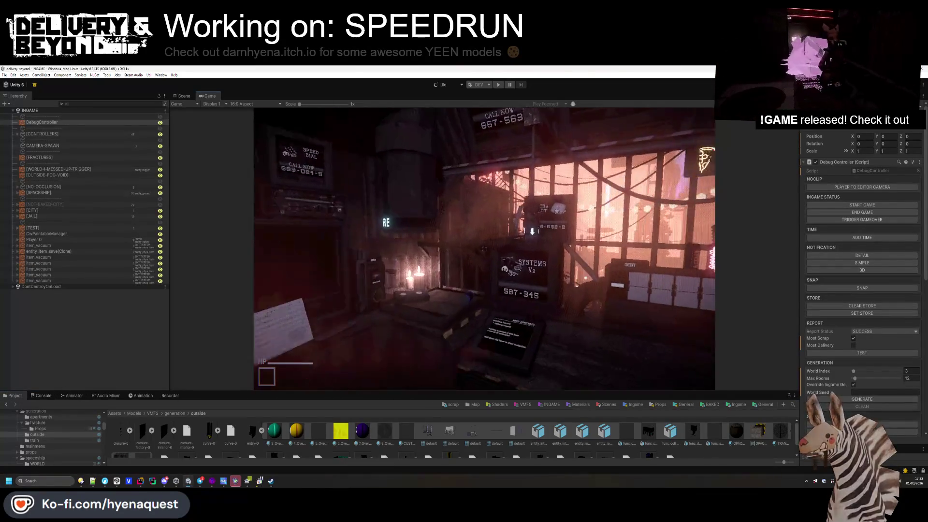
{"action": "key", "text": "super"}
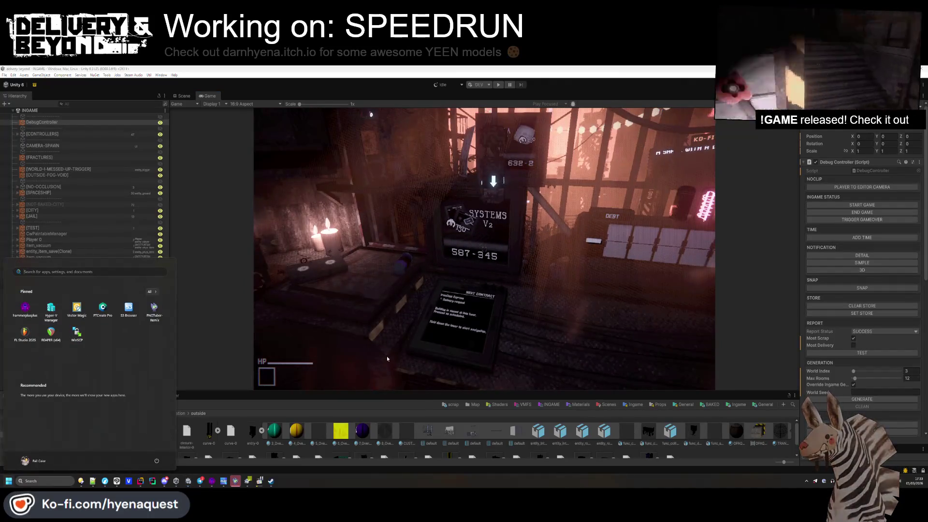
{"action": "key", "text": "Escape"}
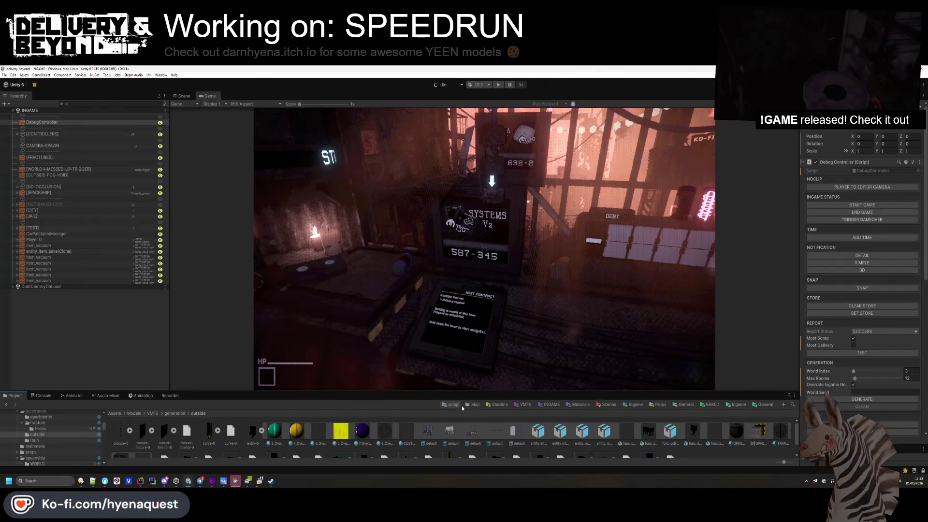
{"action": "left_click", "coordinate": [450, 405]}
{"action": "left_click", "coordinate": [474, 405]}
{"action": "left_click", "coordinate": [43, 222]}
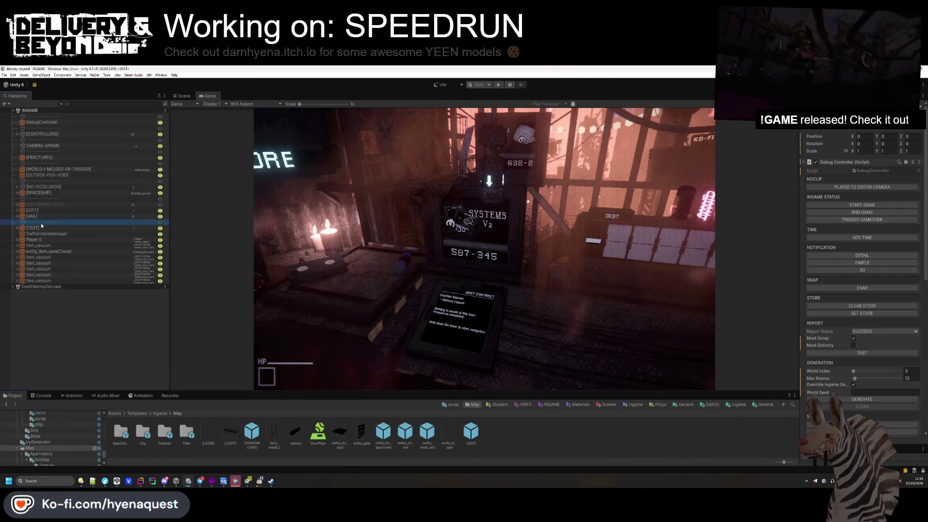
- Walk the player to the phone booth and dial 587345 on the keypad
{"action": "key", "text": "grave"}
{"action": "type", "text": "world.currency 1000"}
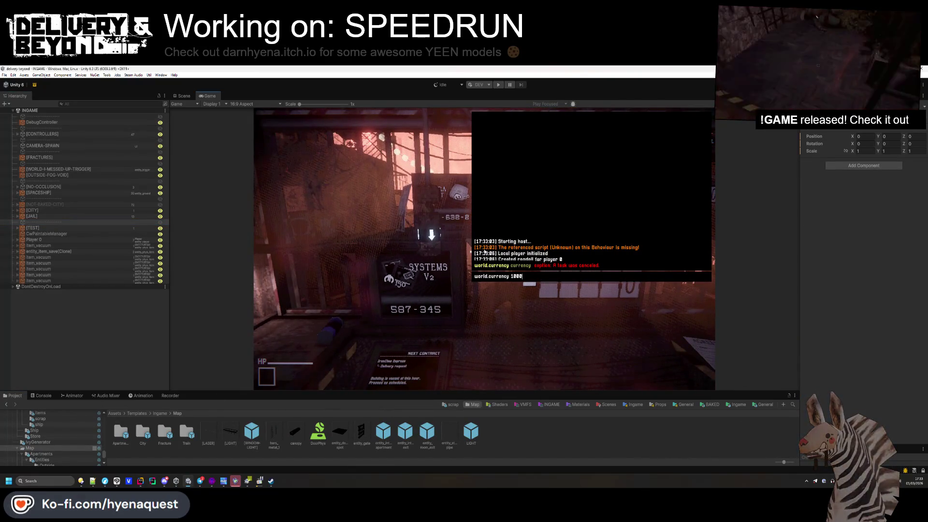
{"action": "key", "text": "grave"}
{"action": "key", "text": "w"}
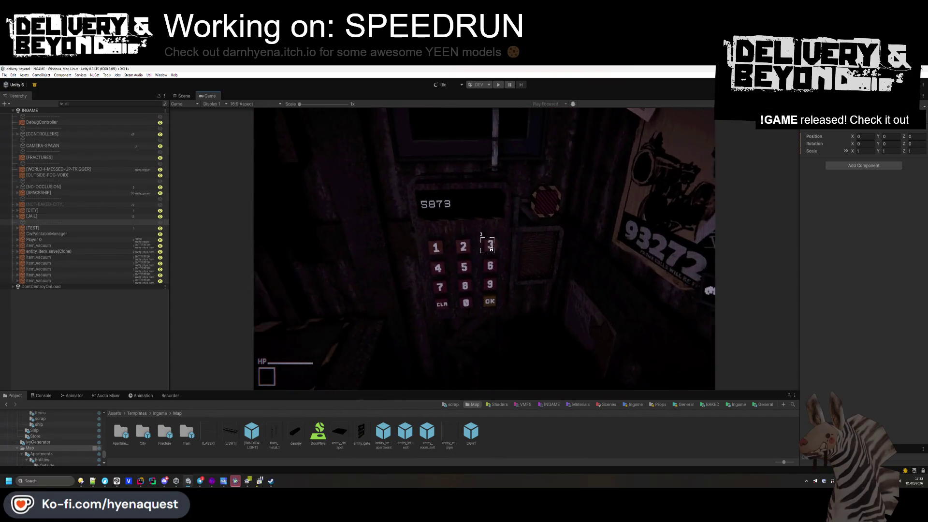
{"action": "left_click", "coordinate": [484, 252]}
{"action": "left_click", "coordinate": [484, 250]}
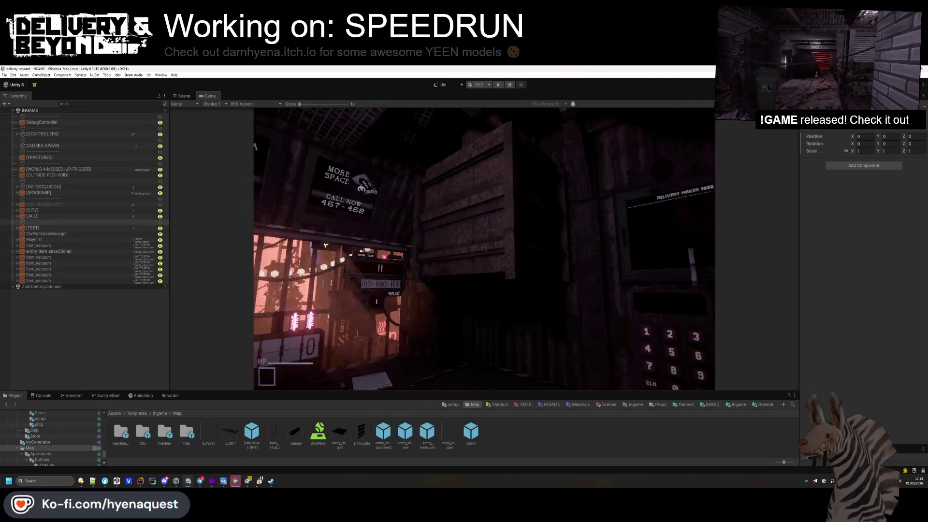
- Check the Console for errors and select the DebugController object
{"action": "left_click", "coordinate": [47, 396]}
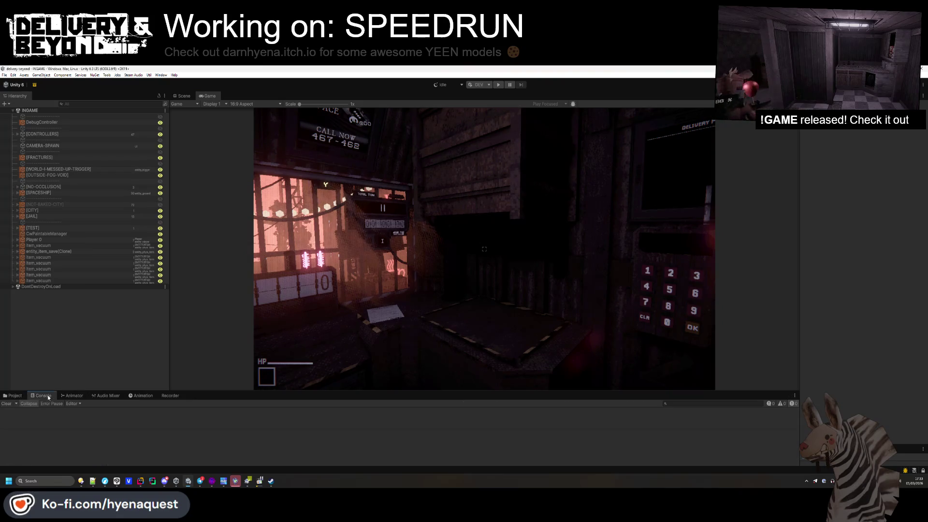
{"action": "left_click", "coordinate": [14, 395]}
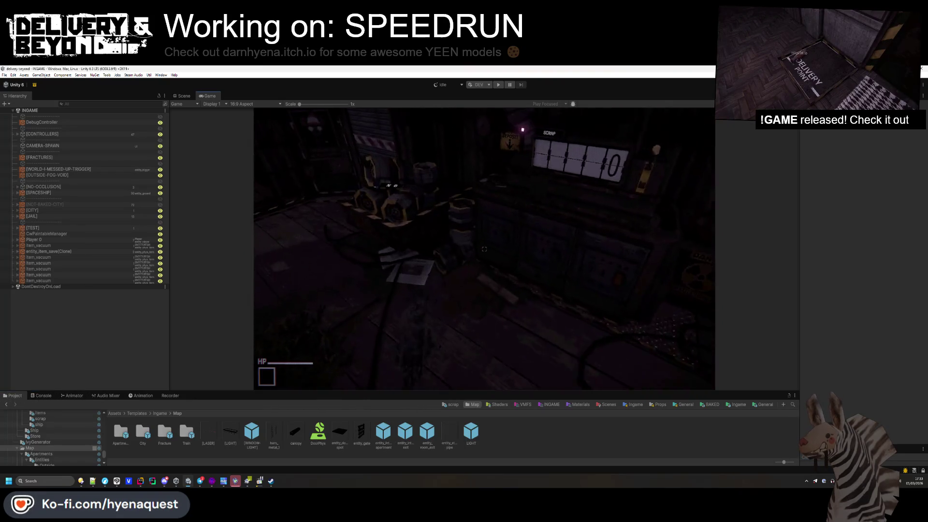
{"action": "key", "text": "super"}
{"action": "left_click", "coordinate": [42, 122]}
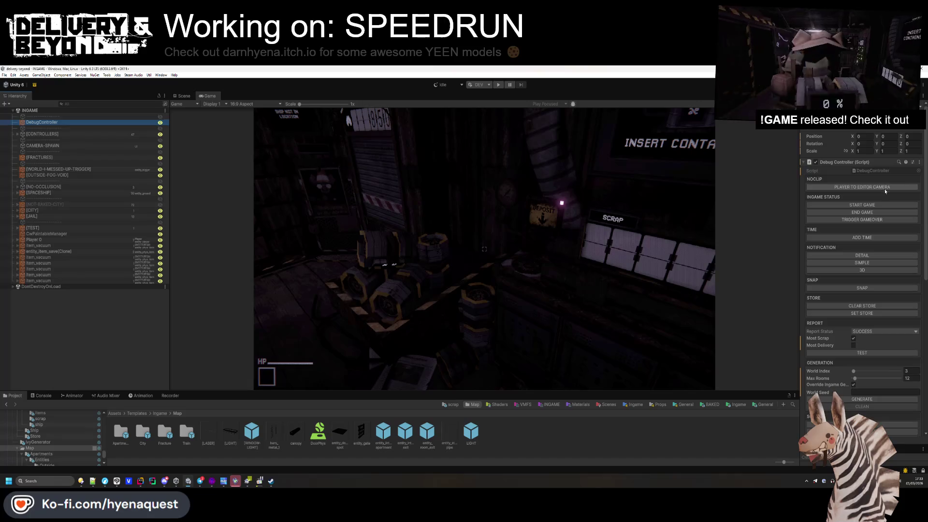
- Spawn random scrap using the Debug Controller's Random Scrap button
{"action": "left_click", "coordinate": [861, 205]}
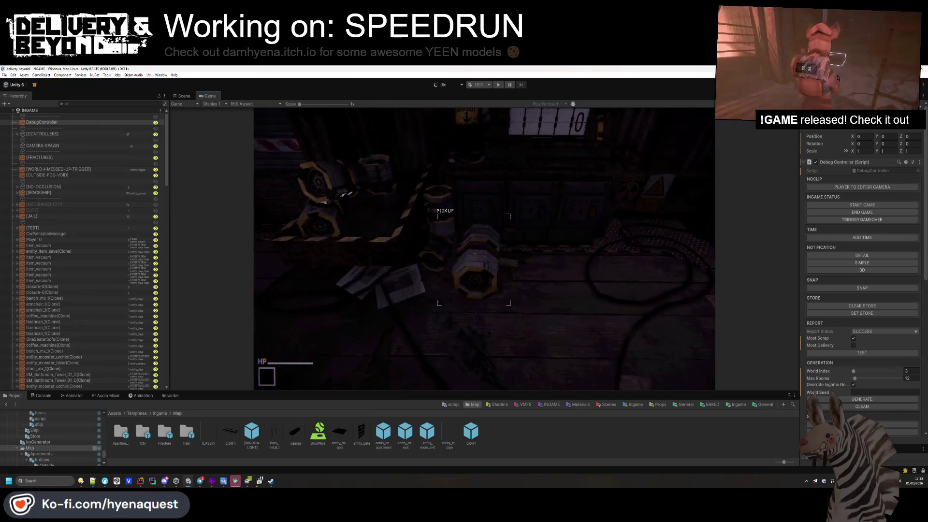
{"action": "key", "text": "super"}
{"action": "scroll", "coordinate": [819, 383], "scroll_direction": "down", "scroll_amount": 3}
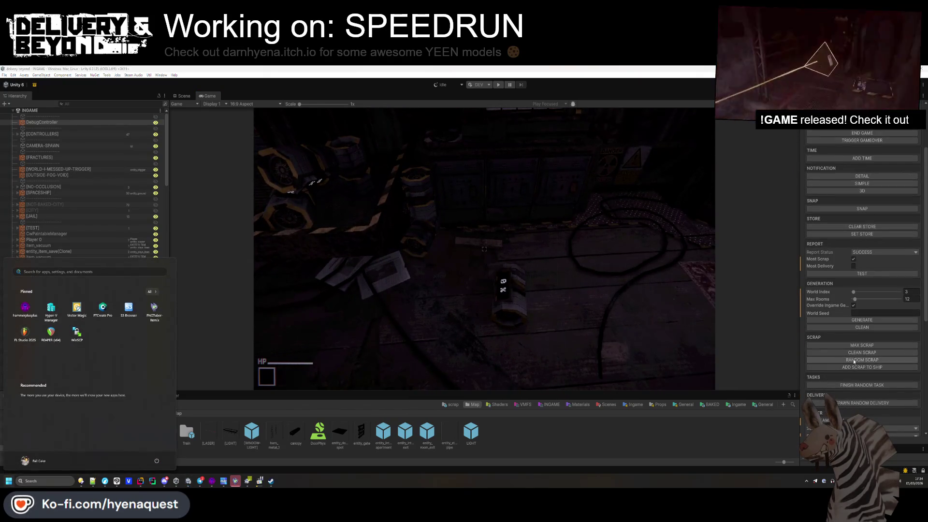
{"action": "left_click", "coordinate": [854, 361]}
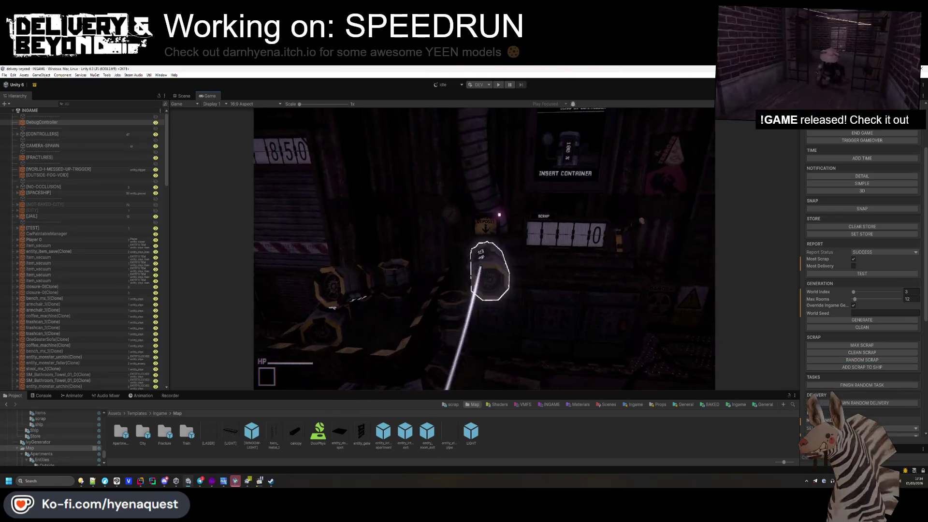
- Walk through the timer door to the deposit machine and decompress the scrap for +195
{"action": "key", "text": "s"}
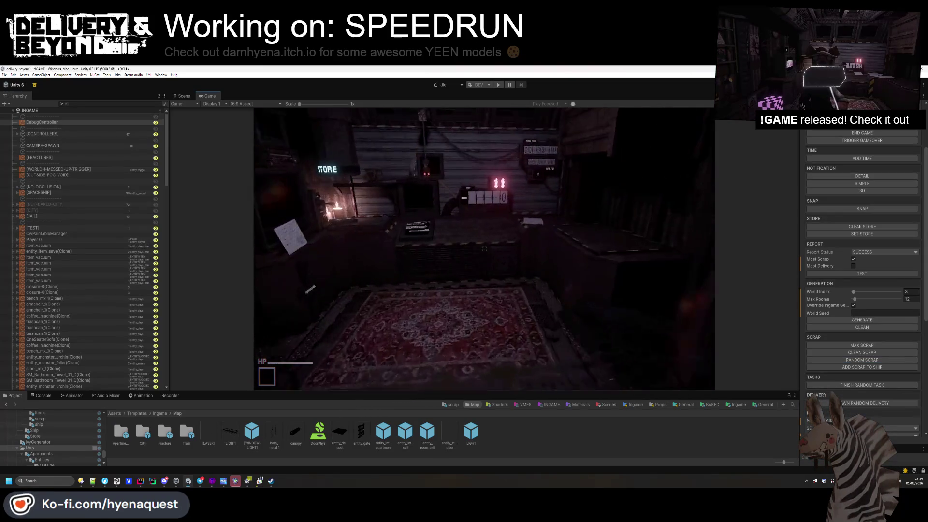
{"action": "key", "text": "w"}
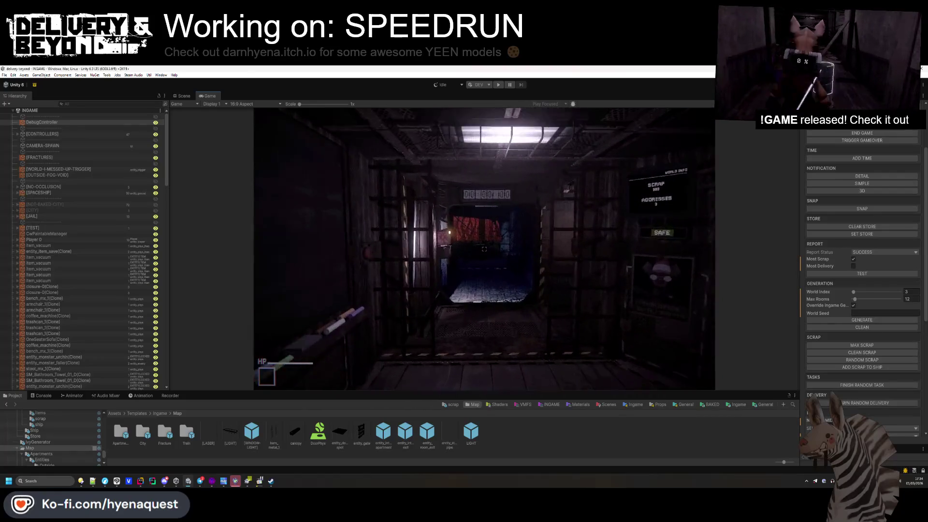
{"action": "key", "text": "w"}
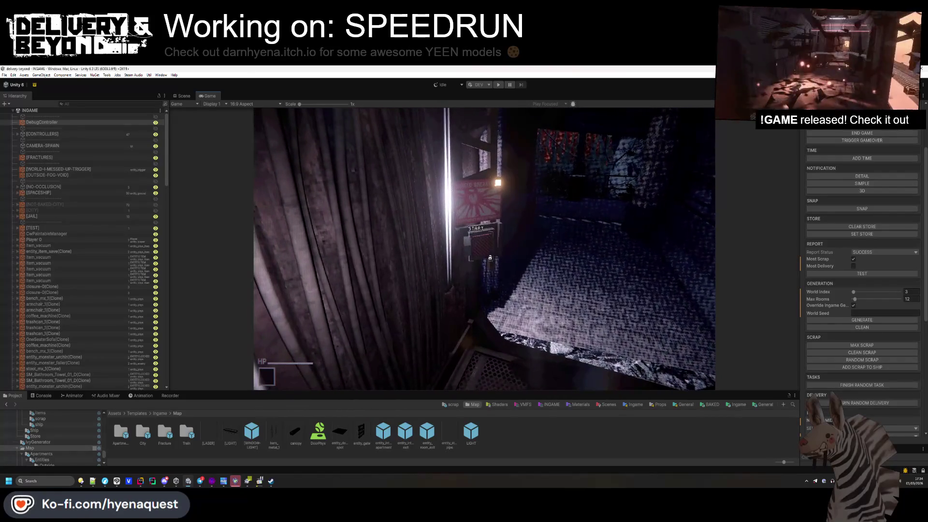
{"action": "key", "text": "w"}
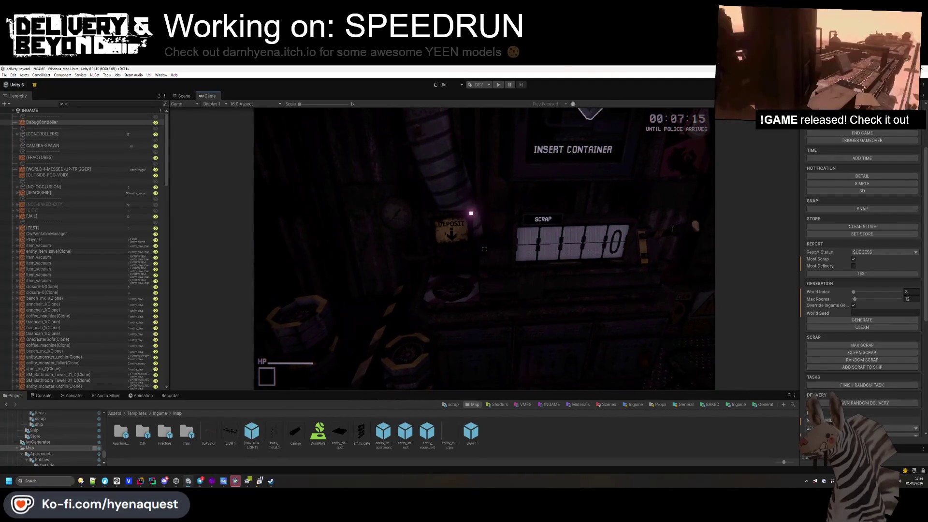
{"action": "key", "text": "super"}
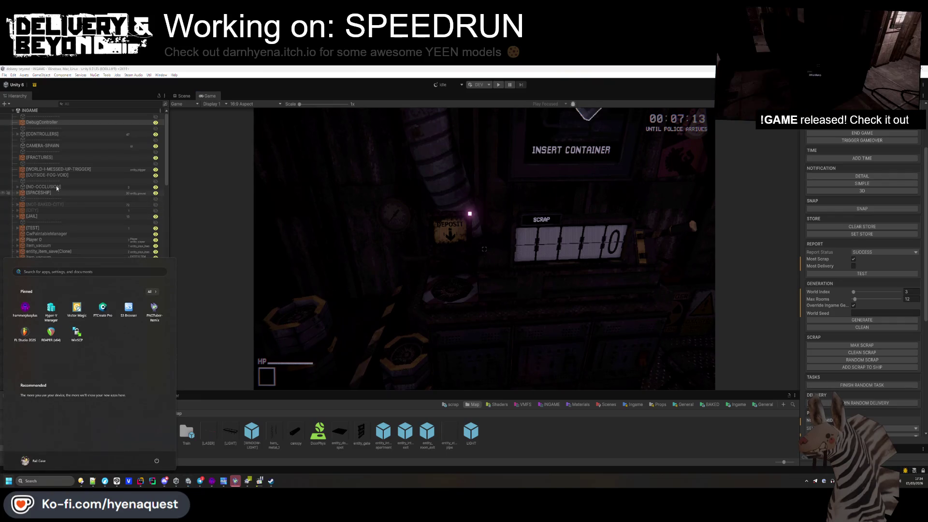
{"action": "left_click", "coordinate": [62, 180]}
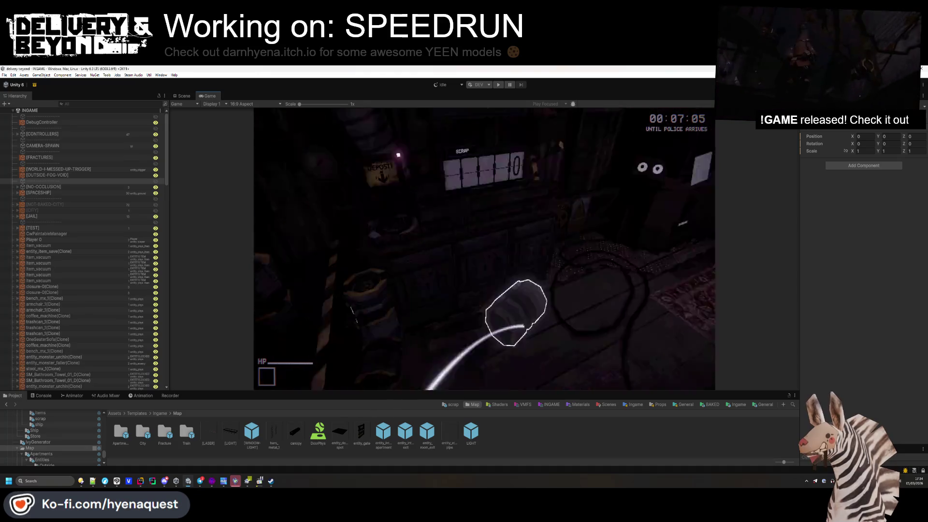
{"action": "key", "text": "e"}
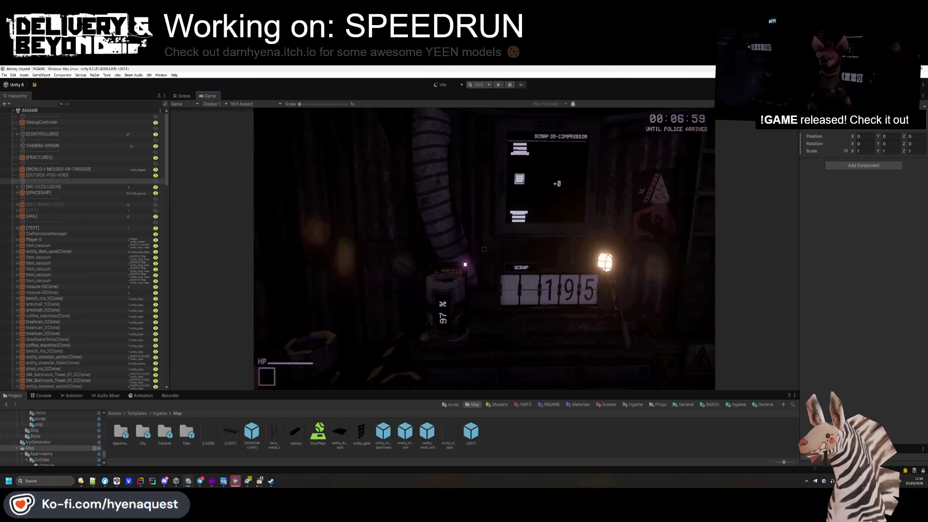
- Dial 7583 on the phone keypad
{"action": "mouse_move", "coordinate": [484, 248]}
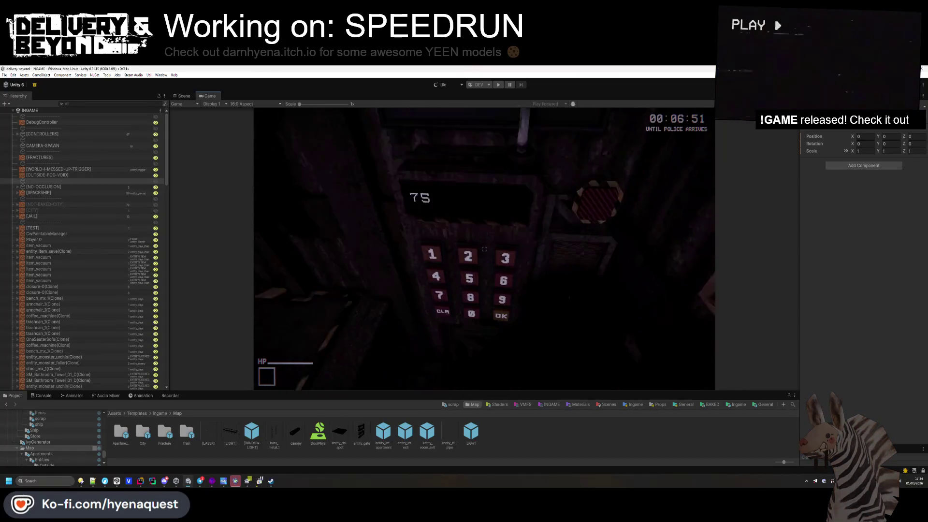
{"action": "left_click", "coordinate": [484, 249]}
{"action": "left_click", "coordinate": [482, 247]}
{"action": "left_click", "coordinate": [483, 249]}
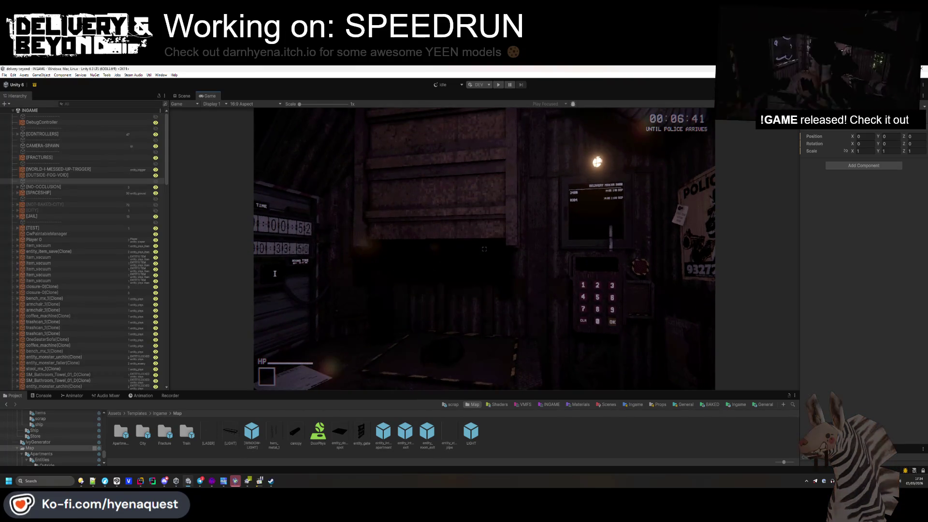
{"action": "key", "text": "alt+Tab"}
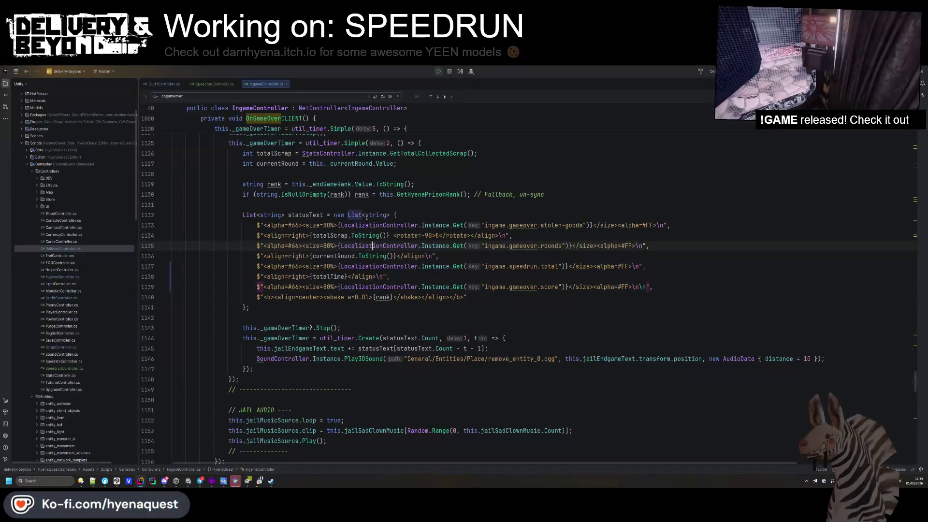
- Open PhoneController.cs via Ctrl+T search and expand its PRIVATE region
{"action": "key", "text": "ctrl+t"}
{"action": "type", "text": "phonecon"}
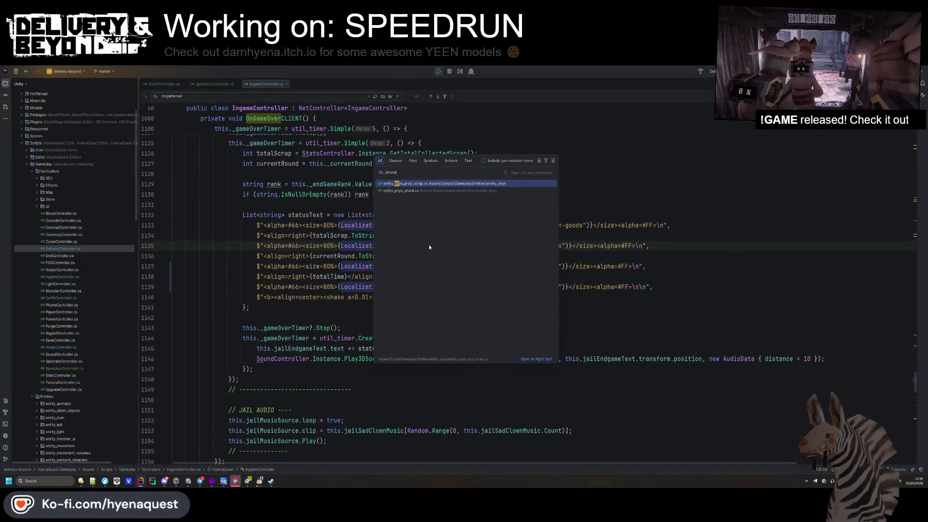
{"action": "key", "text": "Return"}
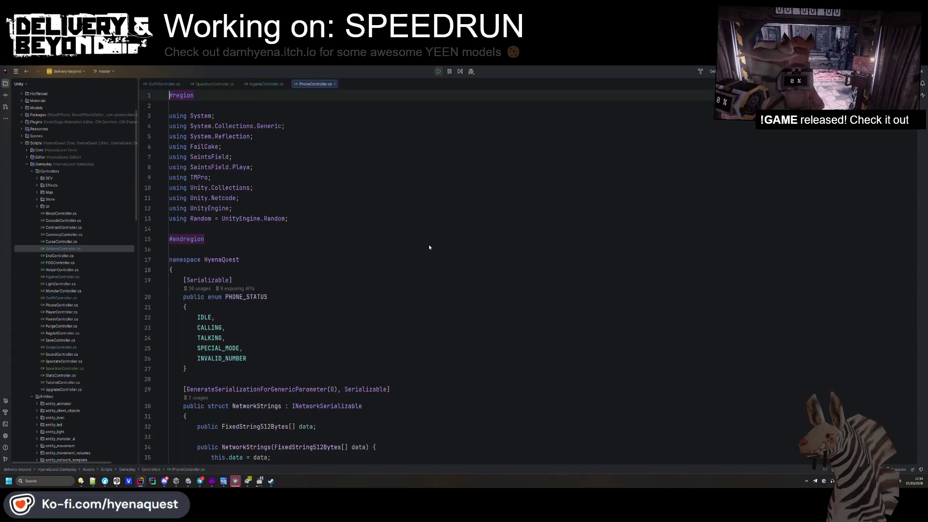
{"action": "scroll", "coordinate": [428, 245], "scroll_direction": "down", "scroll_amount": 10}
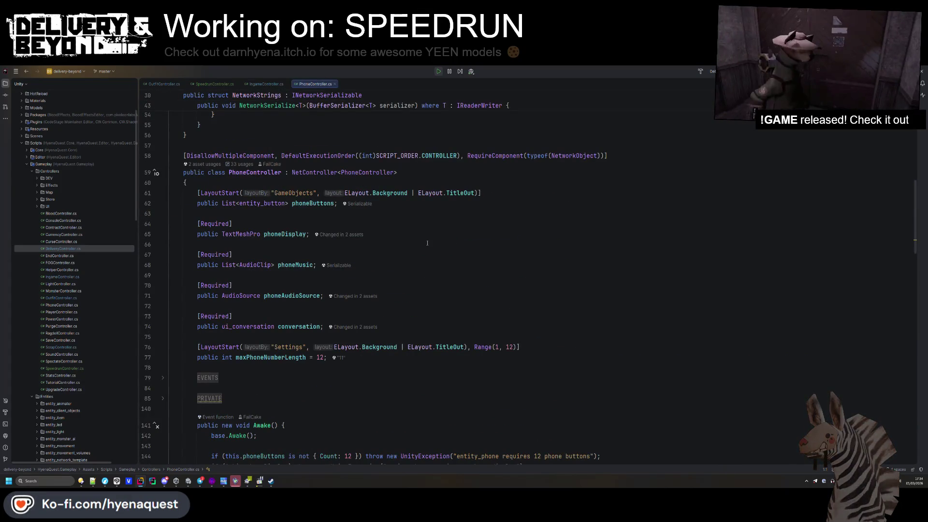
{"action": "scroll", "coordinate": [427, 243], "scroll_direction": "down", "scroll_amount": 6}
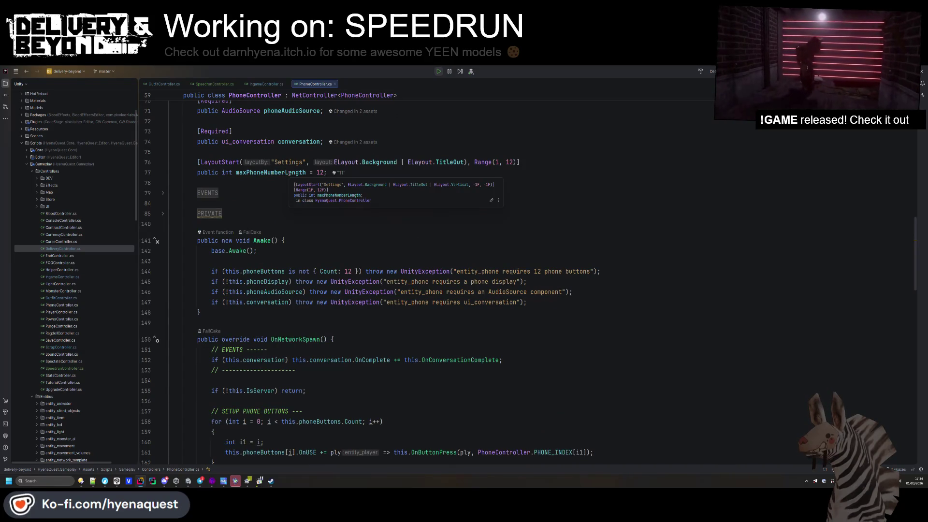
{"action": "scroll", "coordinate": [293, 196], "scroll_direction": "up", "scroll_amount": 10}
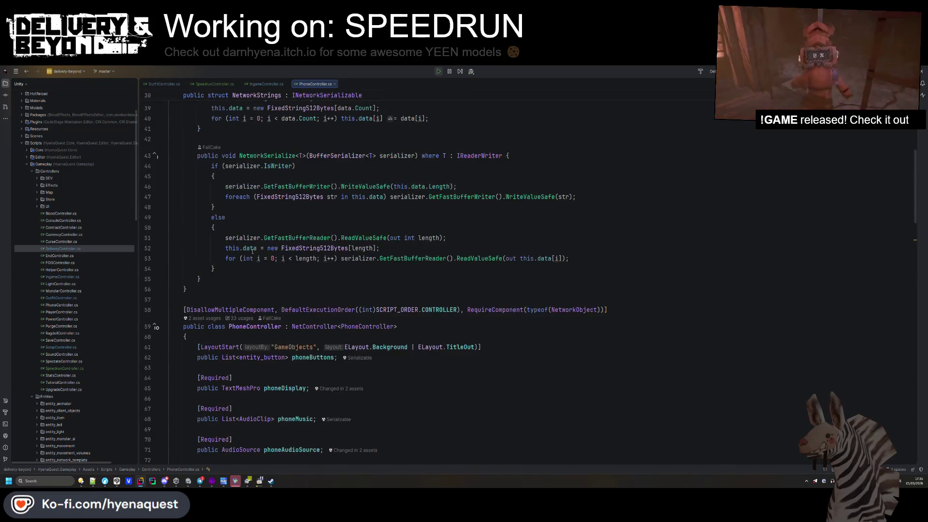
{"action": "scroll", "coordinate": [247, 261], "scroll_direction": "down", "scroll_amount": 7}
{"action": "left_click", "coordinate": [213, 306]}
{"action": "scroll", "coordinate": [215, 306], "scroll_direction": "down", "scroll_amount": 4}
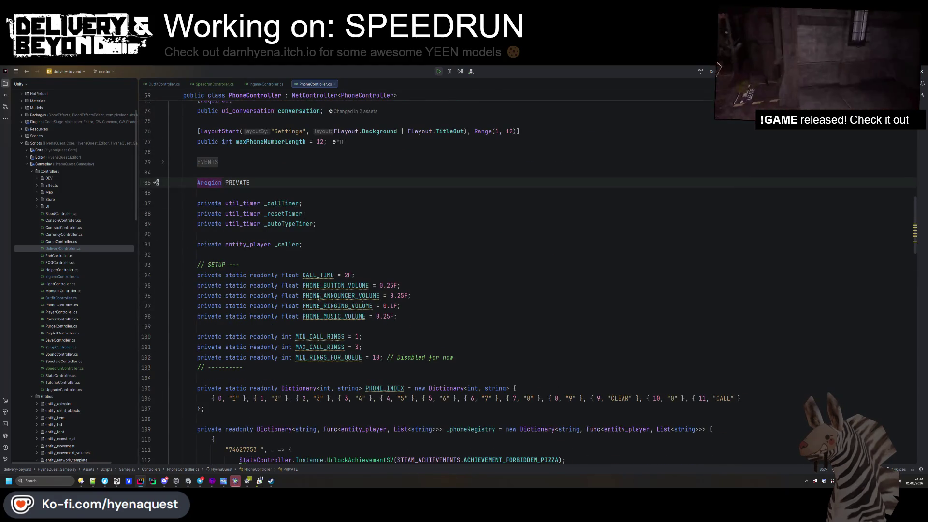
- Step through every MIN_RINGS_FOR_QUEUE usage, from its line 102 declaration to line 340
{"action": "double_click", "coordinate": [332, 275]}
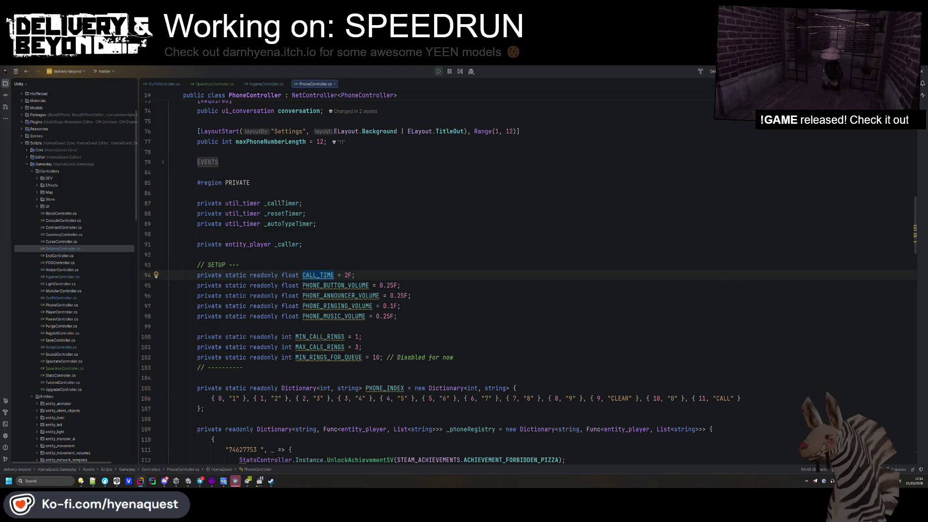
{"action": "double_click", "coordinate": [342, 358]}
{"action": "key", "text": "ctrl+f"}
{"action": "key", "text": "Return"}
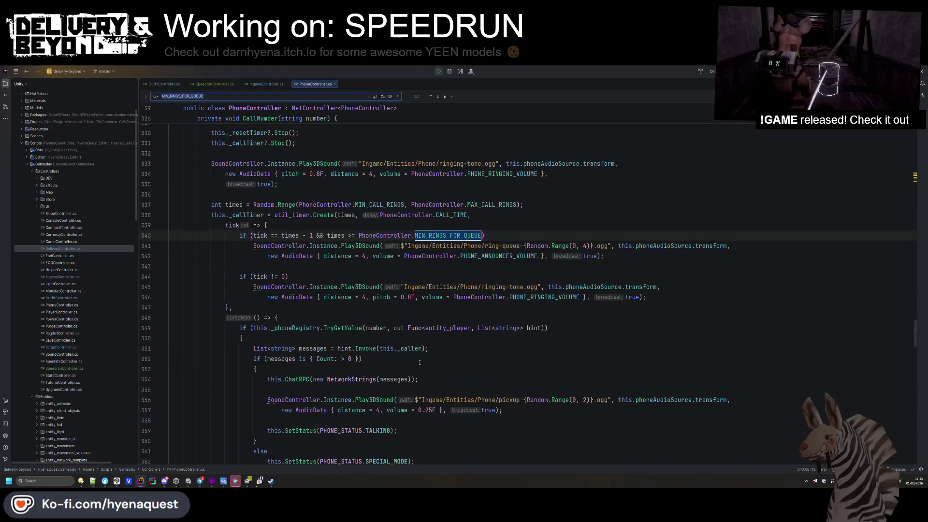
{"action": "key", "text": "Return"}
{"action": "key", "text": "Return"}
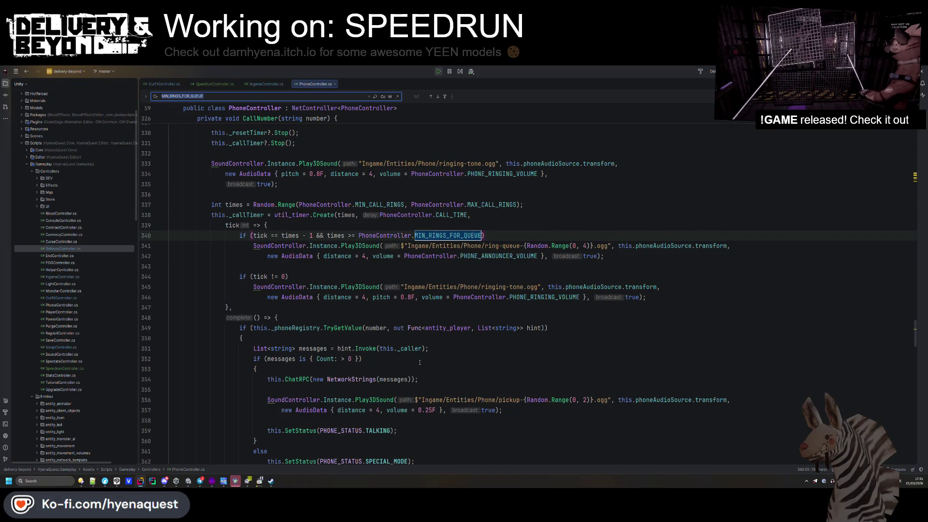
{"action": "key", "text": "Return"}
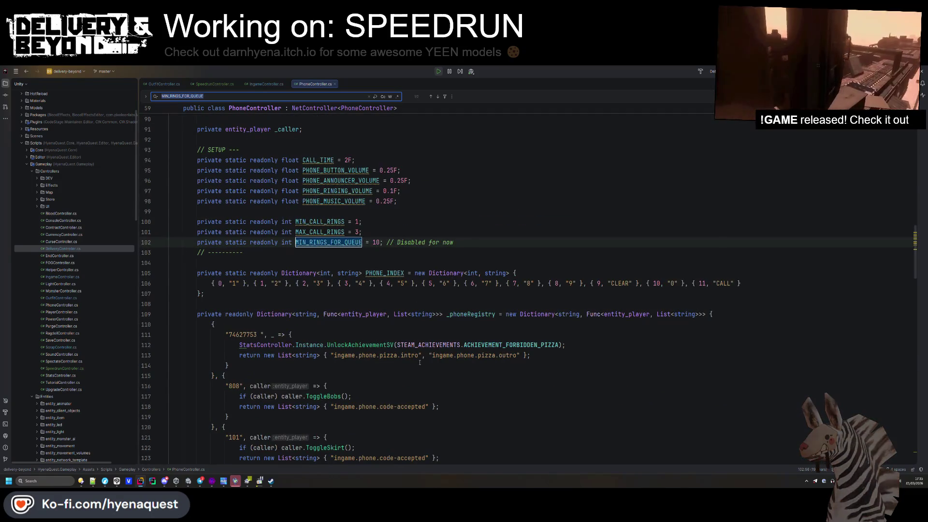
{"action": "key", "text": "Return"}
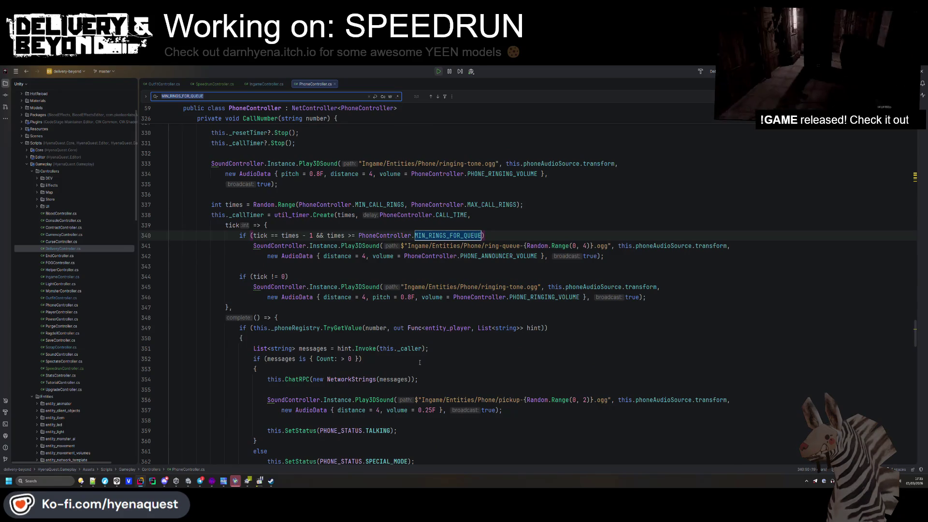
- Close the search and scroll through the calling logic to the AutoType code
{"action": "scroll", "coordinate": [424, 362], "scroll_direction": "up", "scroll_amount": 4}
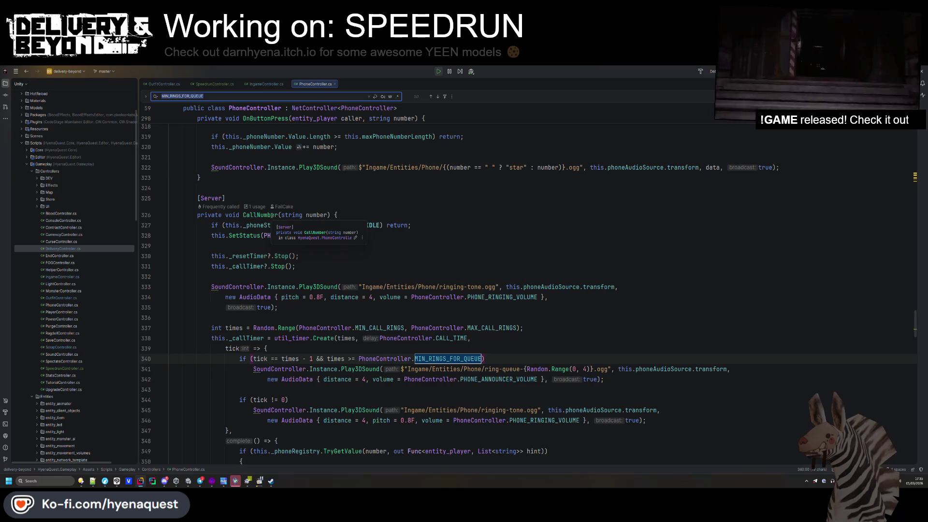
{"action": "scroll", "coordinate": [272, 215], "scroll_direction": "up", "scroll_amount": 7}
{"action": "scroll", "coordinate": [272, 232], "scroll_direction": "down", "scroll_amount": 8}
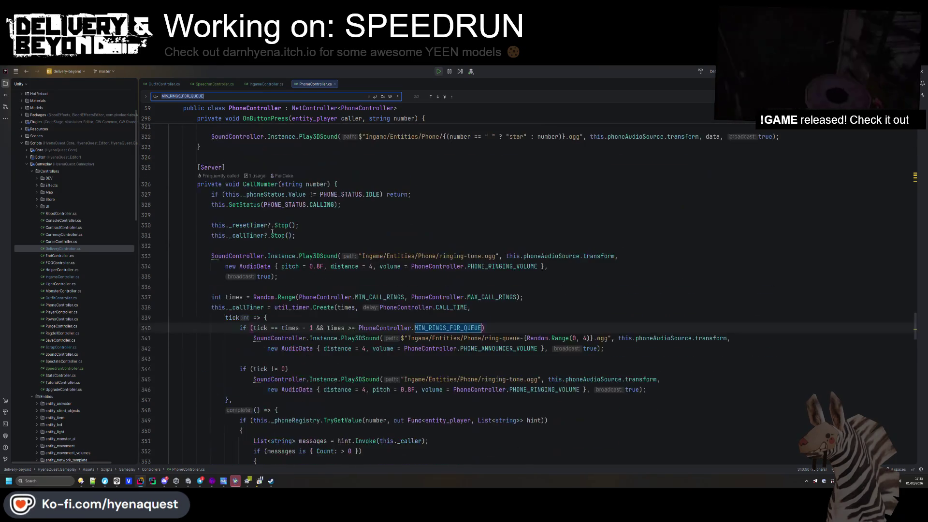
{"action": "left_click", "coordinate": [228, 154]}
{"action": "scroll", "coordinate": [228, 152], "scroll_direction": "up", "scroll_amount": 20}
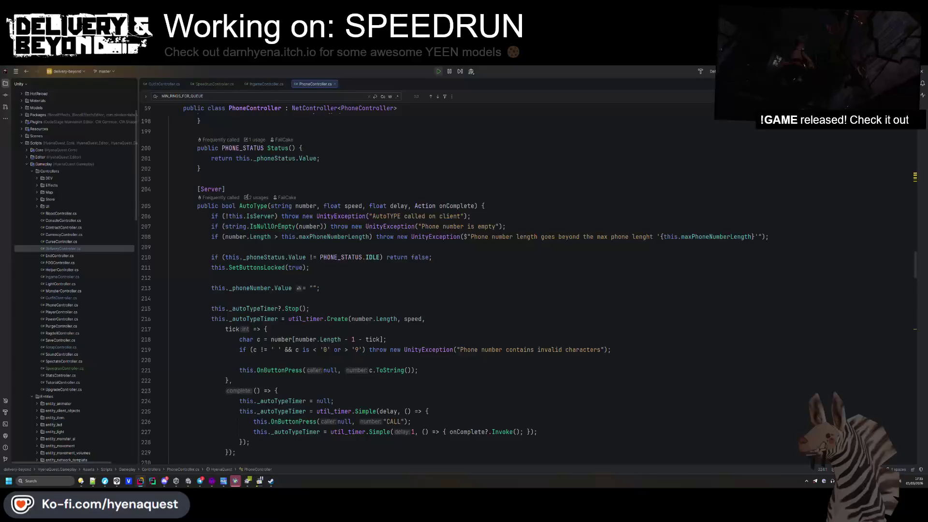
{"action": "scroll", "coordinate": [249, 252], "scroll_direction": "up", "scroll_amount": 5}
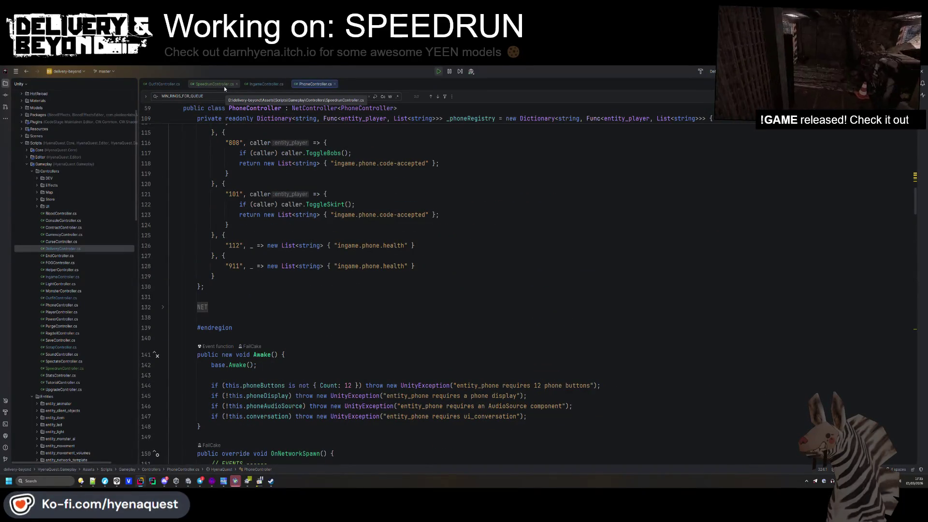
{"action": "scroll", "coordinate": [289, 279], "scroll_direction": "up", "scroll_amount": 5}
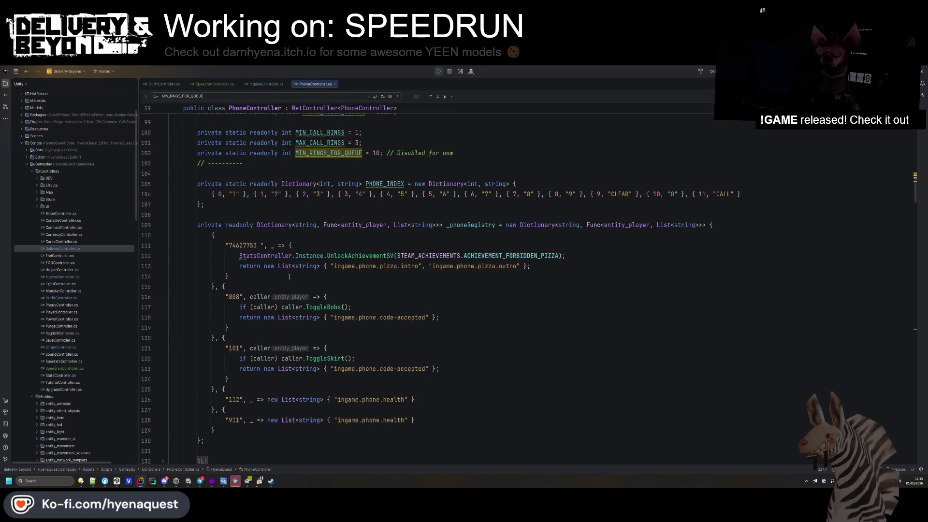
{"action": "scroll", "coordinate": [289, 273], "scroll_direction": "down", "scroll_amount": 20}
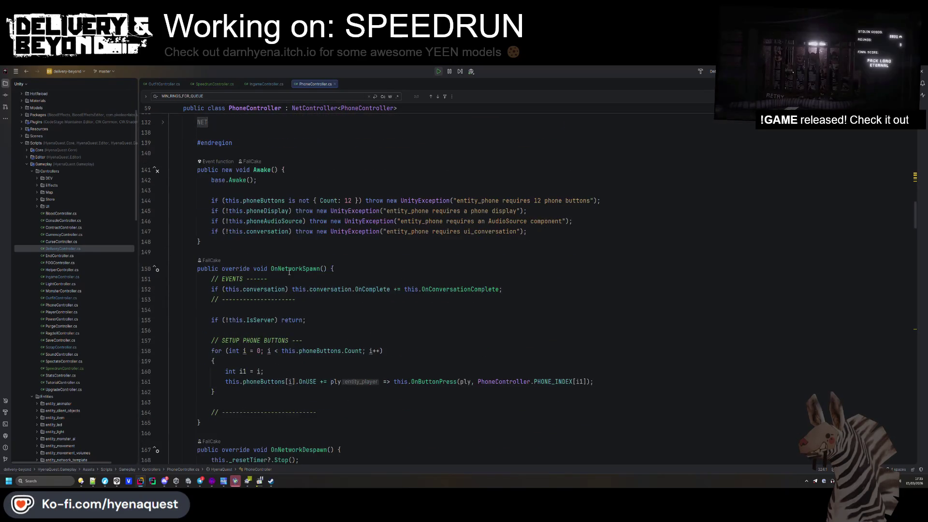
{"action": "scroll", "coordinate": [289, 273], "scroll_direction": "down", "scroll_amount": 6}
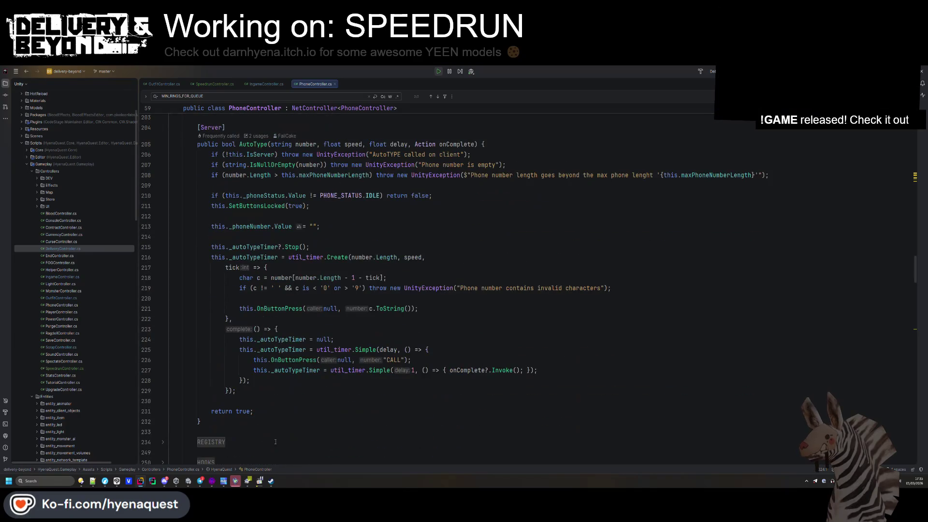
{"action": "left_click", "coordinate": [247, 481]}
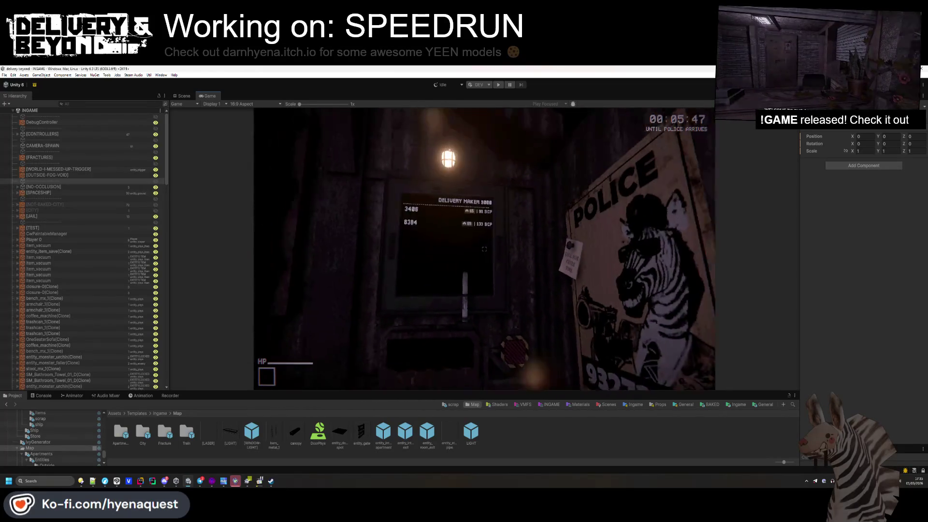
{"action": "key", "text": "w"}
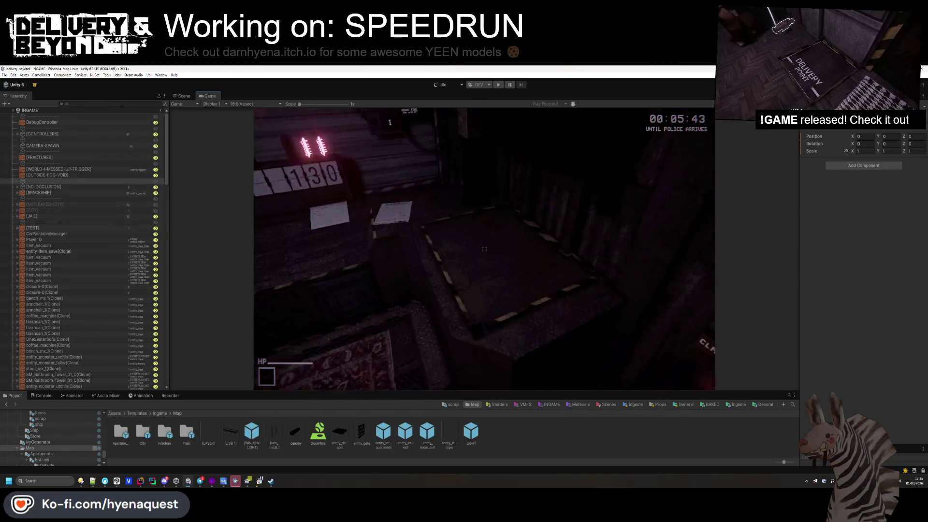
{"action": "key", "text": "alt+Tab"}
{"action": "left_click", "coordinate": [411, 277]}
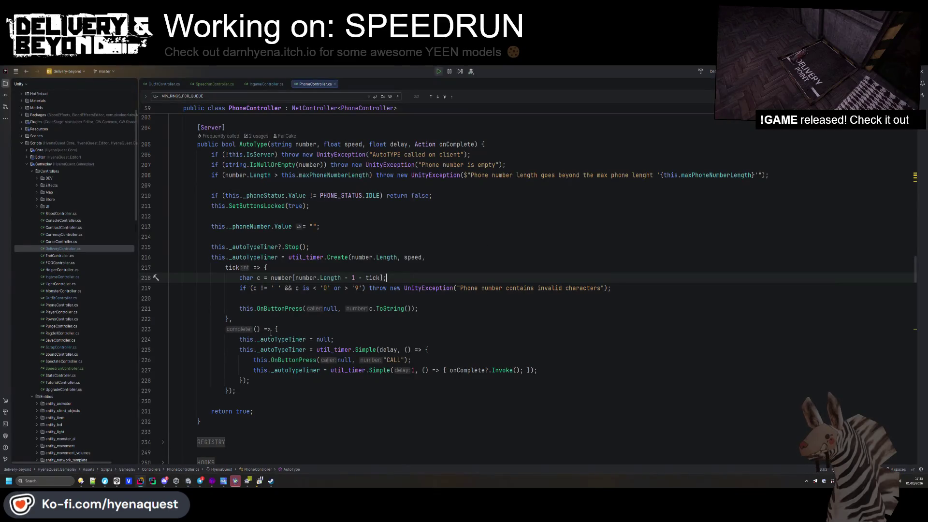
- Highlight the uses of _autoTypeTimer and scroll to the NET region fields
{"action": "left_click", "coordinate": [277, 257]}
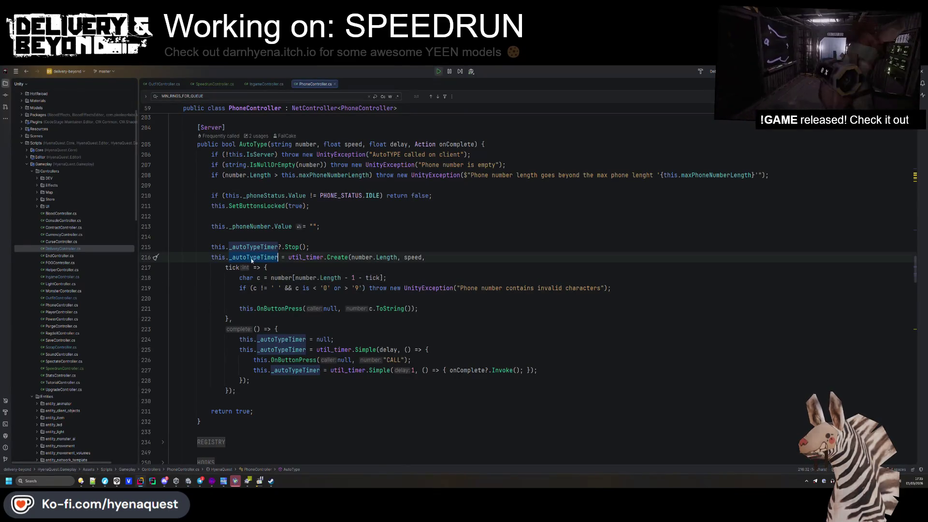
{"action": "scroll", "coordinate": [268, 244], "scroll_direction": "up", "scroll_amount": 5}
{"action": "scroll", "coordinate": [268, 244], "scroll_direction": "down", "scroll_amount": 15}
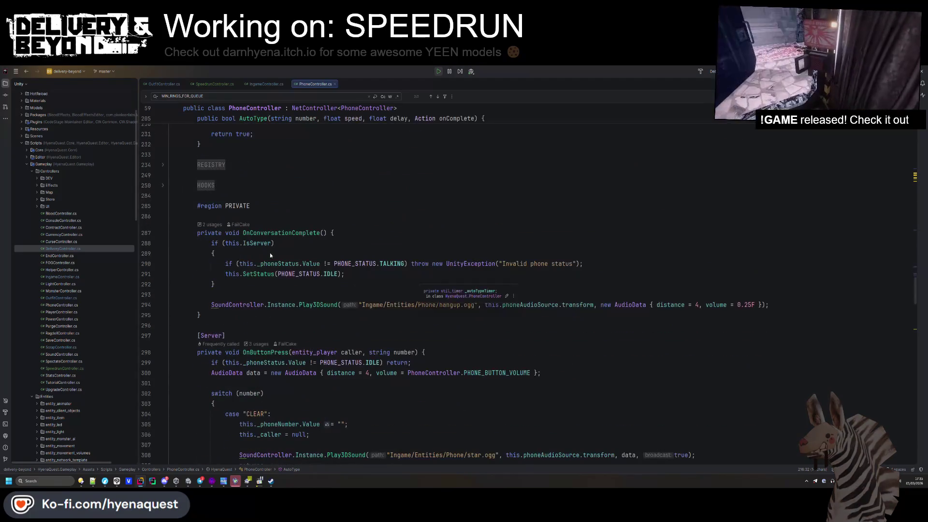
{"action": "scroll", "coordinate": [267, 271], "scroll_direction": "down", "scroll_amount": 1}
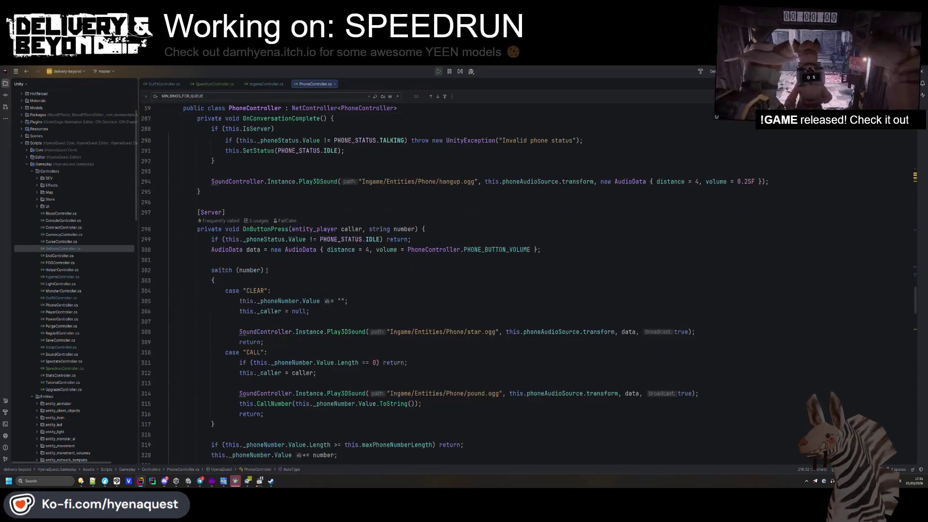
{"action": "scroll", "coordinate": [272, 279], "scroll_direction": "up", "scroll_amount": 20}
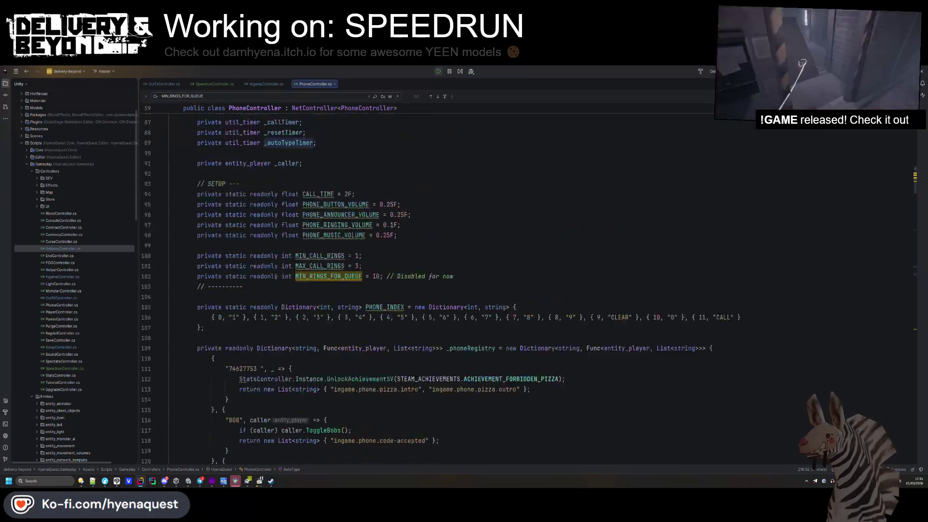
{"action": "scroll", "coordinate": [209, 289], "scroll_direction": "down", "scroll_amount": 15}
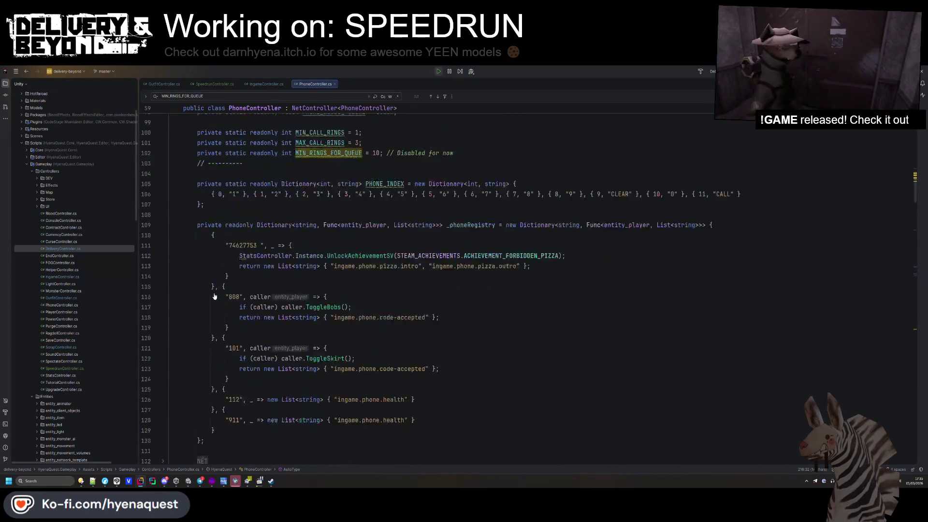
{"action": "scroll", "coordinate": [202, 368], "scroll_direction": "down", "scroll_amount": 4}
- Add a private readonly NetVar<bool> _dialSpeed = new() field below _phoneStatus
{"action": "left_click", "coordinate": [503, 276]}
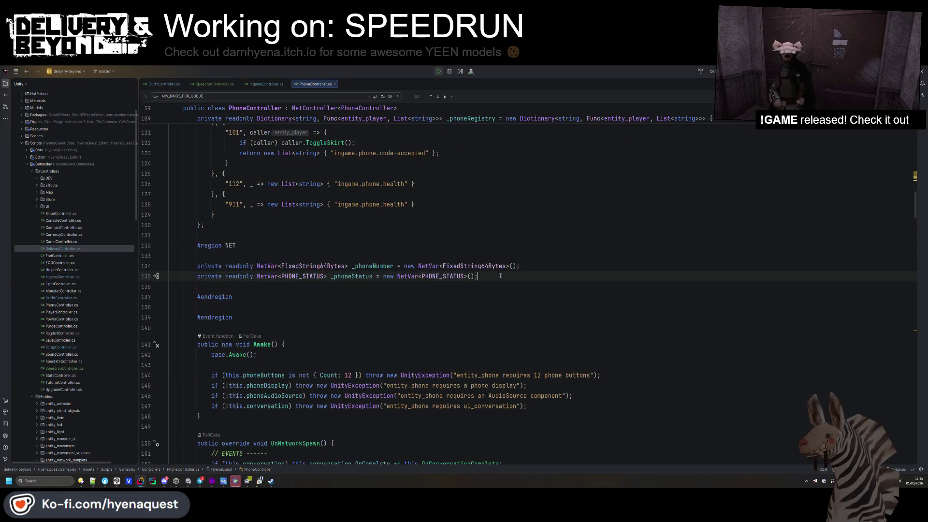
{"action": "key", "text": "Return"}
{"action": "type", "text": "private readonly Netva"}
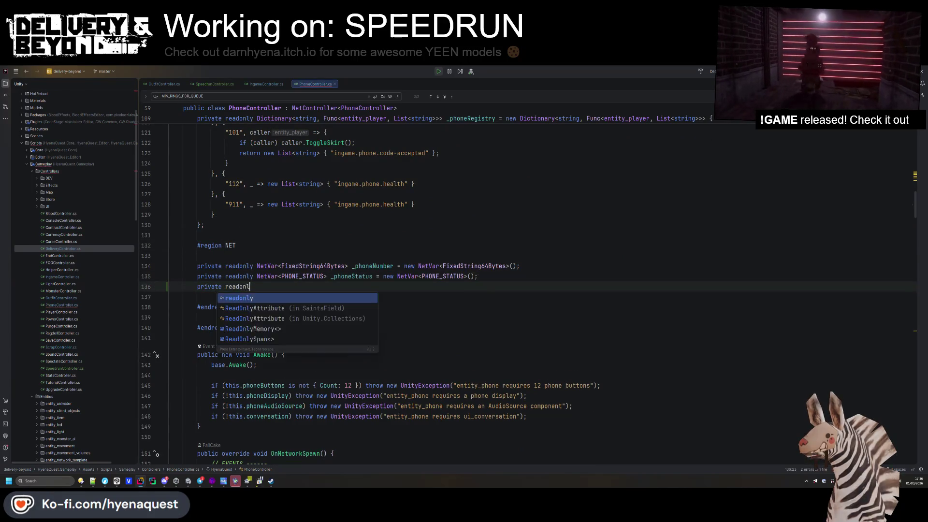
{"action": "key", "text": "Return"}
{"action": "type", "text": "bool> _"}
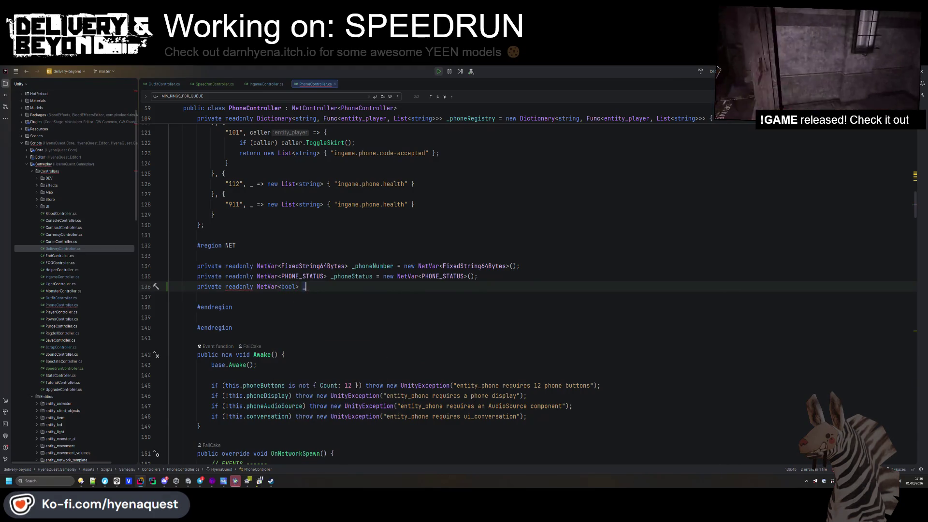
{"action": "type", "text": "dialSpeed = new"}
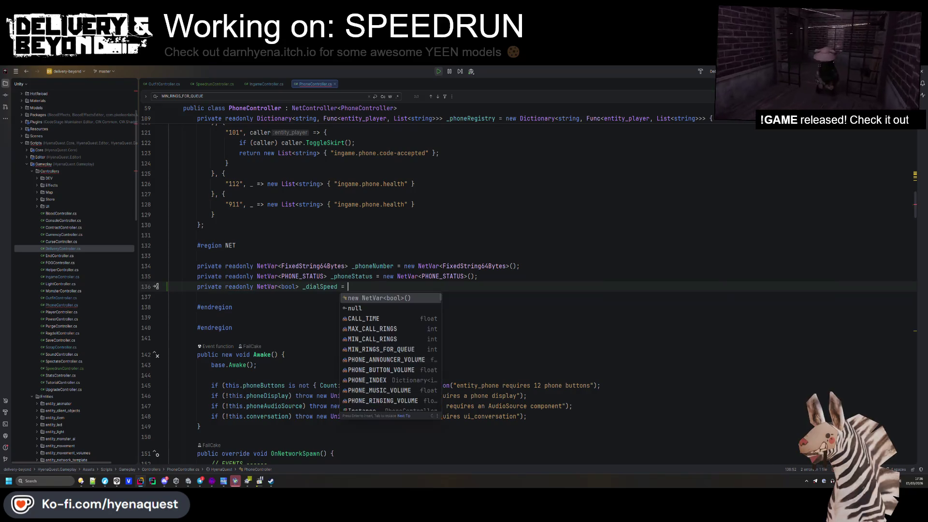
{"action": "key", "text": "Return"}
{"action": "double_click", "coordinate": [289, 287]}
{"action": "scroll", "coordinate": [303, 303], "scroll_direction": "up", "scroll_amount": 1}
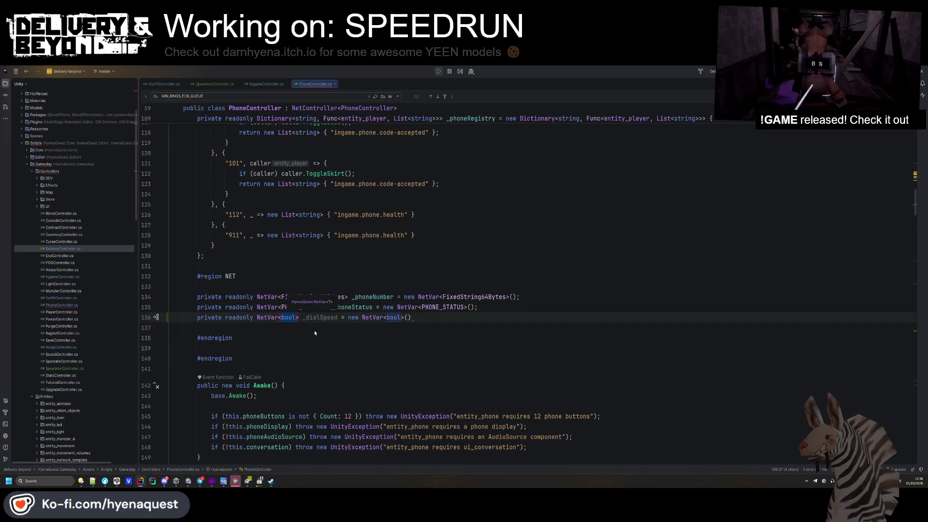
{"action": "scroll", "coordinate": [309, 290], "scroll_direction": "down", "scroll_amount": 3}
{"action": "left_click", "coordinate": [289, 226]}
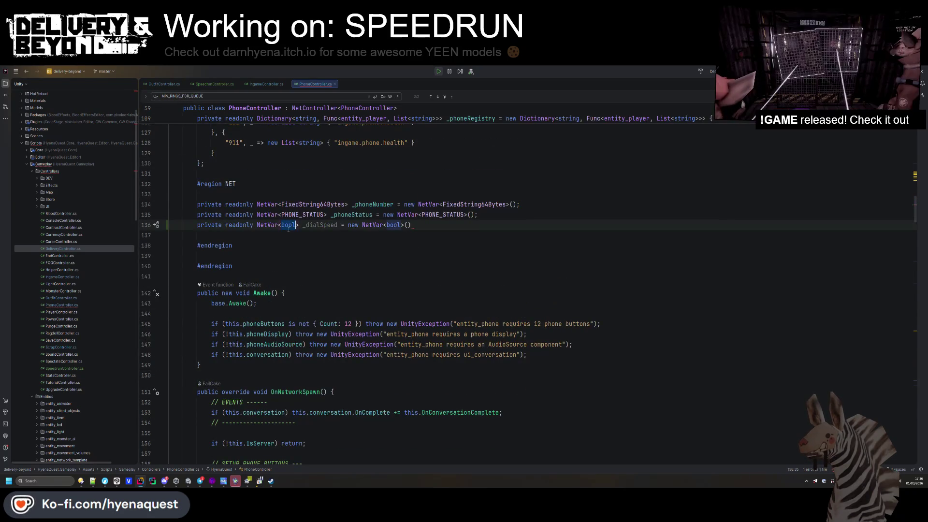
{"action": "key", "text": "ctrl+space"}
{"action": "left_click", "coordinate": [354, 181]}
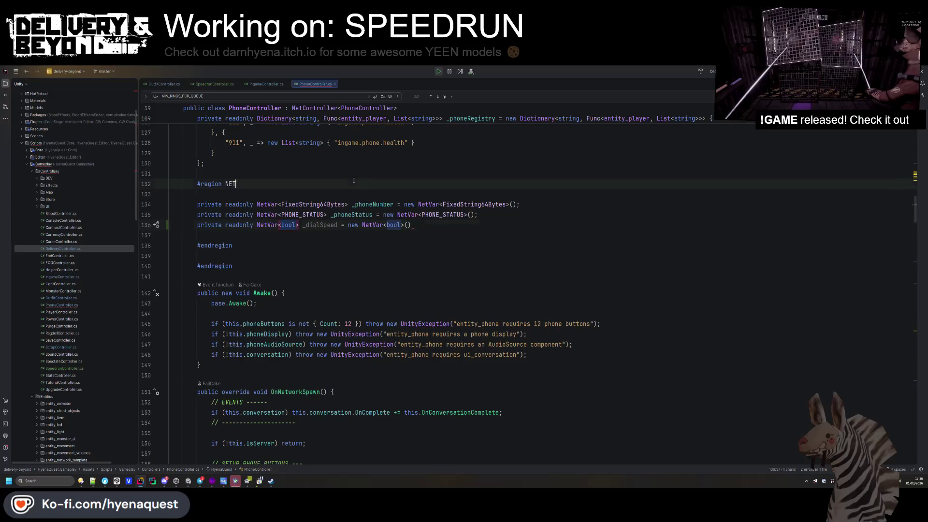
{"action": "left_click", "coordinate": [415, 225]}
{"action": "type", "text": ";"}
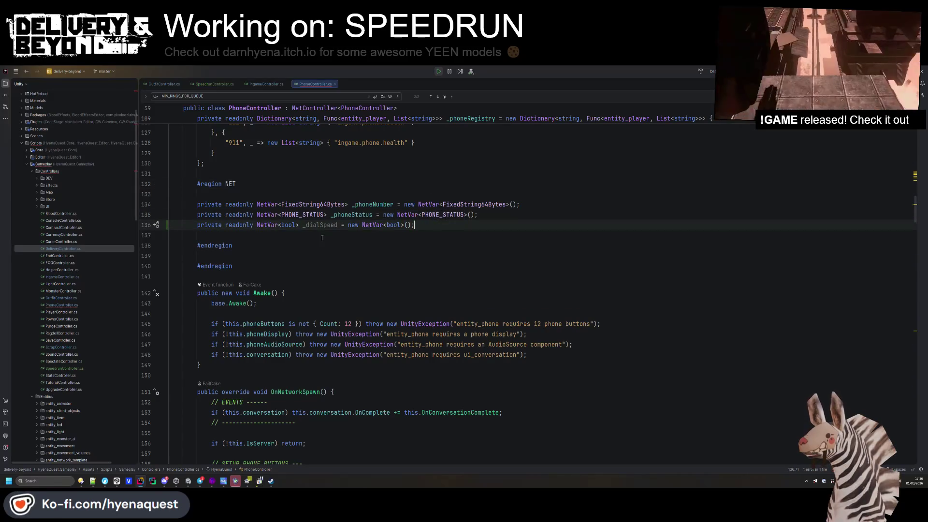
- Rename the _dialSpeed field to _fastDial and remove the stray blank line
{"action": "double_click", "coordinate": [314, 226]}
{"action": "type", "text": "_fastDial"}
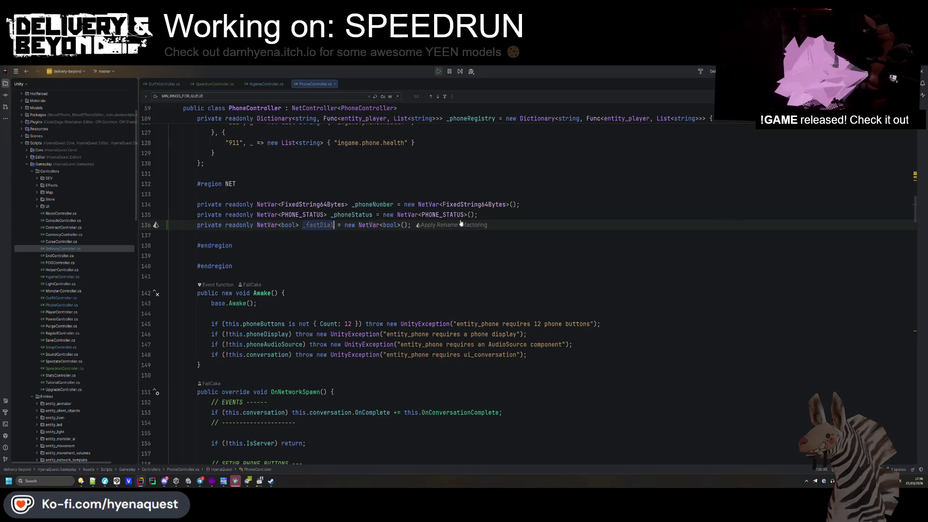
{"action": "key", "text": "ctrl+alt+Return"}
{"action": "key", "text": "Down"}
{"action": "key", "text": "Down"}
{"action": "key", "text": "BackSpace"}
{"action": "left_click", "coordinate": [328, 235]}
- Duplicate the CALL_TIME = 2F constant line
{"action": "scroll", "coordinate": [327, 235], "scroll_direction": "up", "scroll_amount": 15}
{"action": "scroll", "coordinate": [328, 189], "scroll_direction": "down", "scroll_amount": 5}
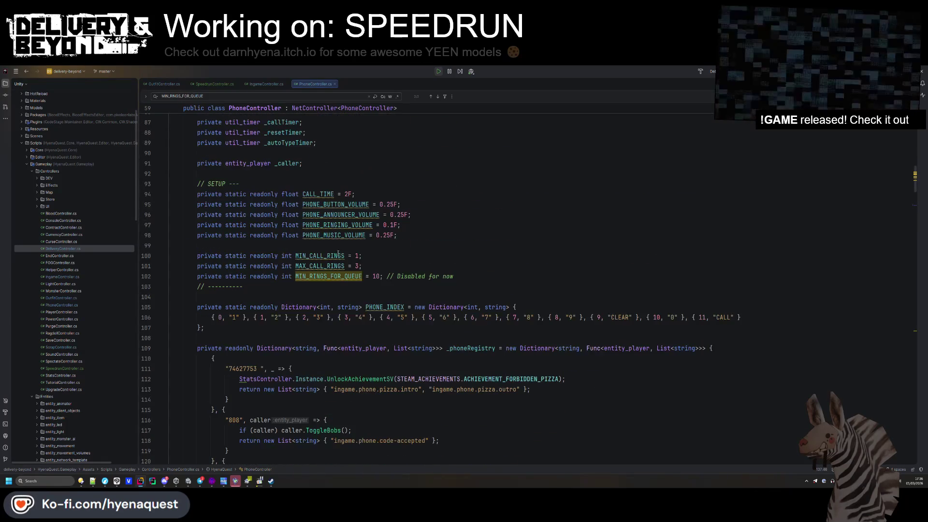
{"action": "left_click", "coordinate": [329, 193]}
{"action": "key", "text": "ctrl+d"}
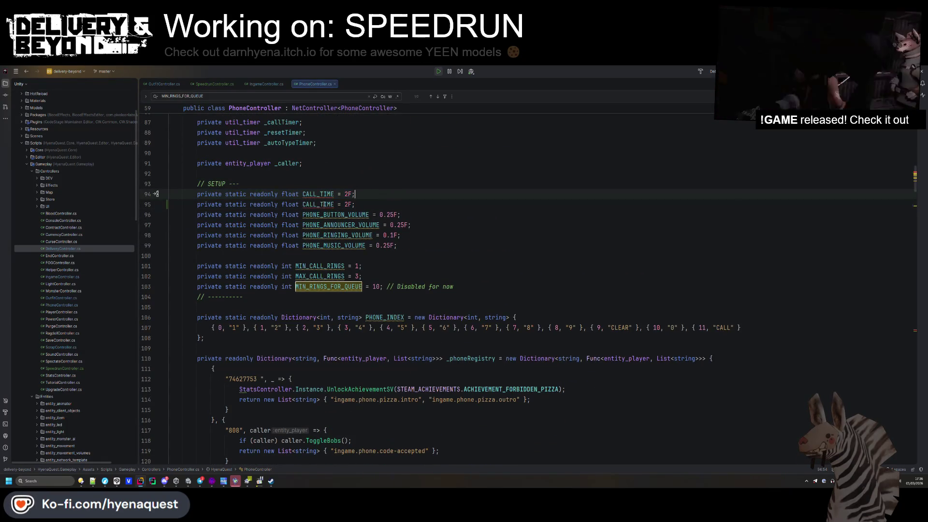
- Undo the duplicated constant and add a blank line after MAX_CALL_RINGS
{"action": "double_click", "coordinate": [321, 204]}
{"action": "type", "text": "FAST_CALL_"}
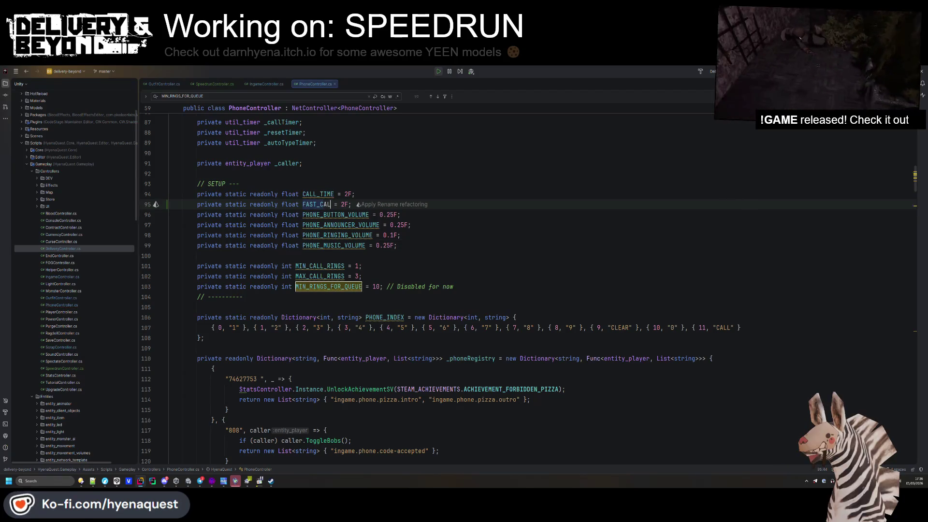
{"action": "type", "text": "TIME"}
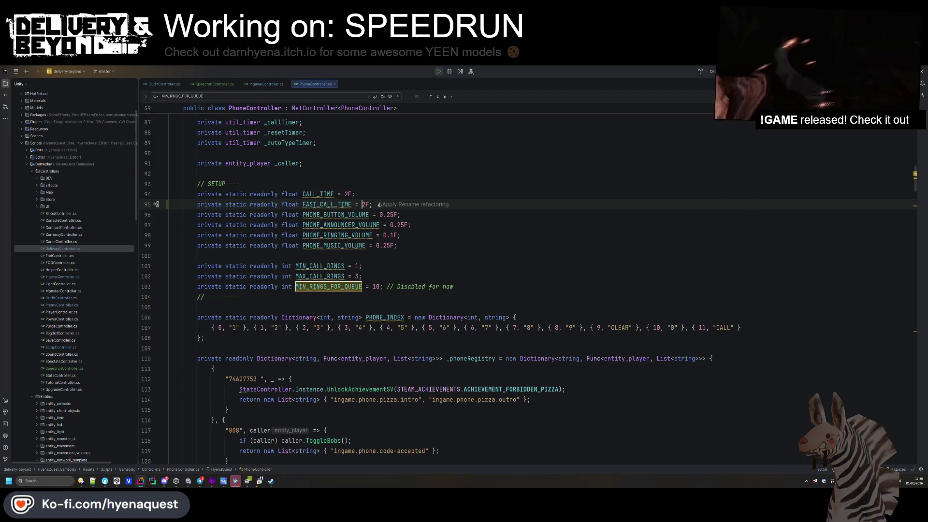
{"action": "key", "text": "ctrl+z"}
{"action": "key", "text": "ctrl+z"}
{"action": "key", "text": "ctrl+z"}
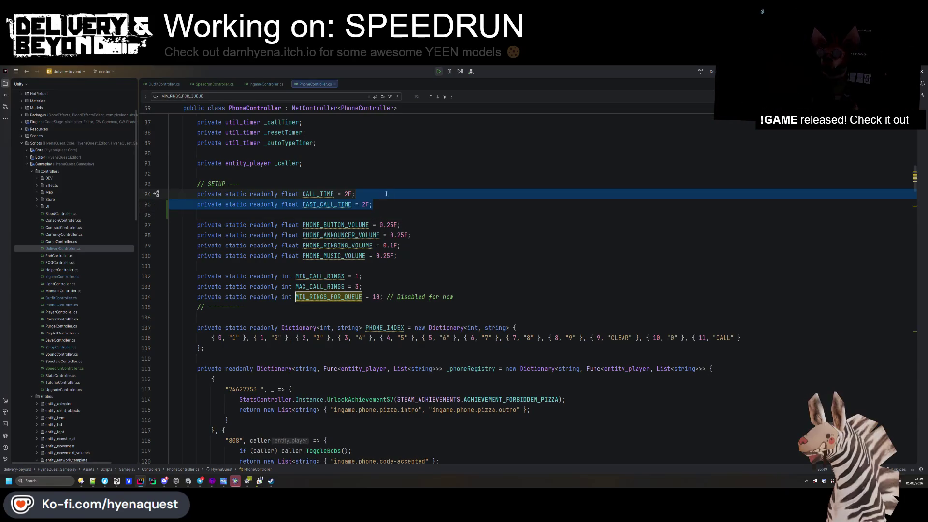
{"action": "left_click", "coordinate": [380, 276]}
{"action": "key", "text": "Return"}
{"action": "left_click", "coordinate": [380, 267]}
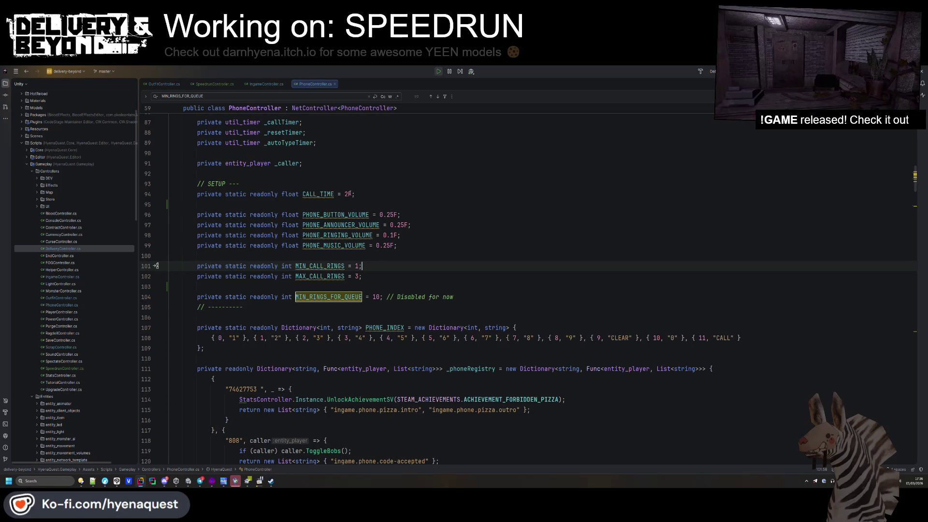
- Duplicate the CALL_TIME line as FAST_CALL_TIME with value 1F
{"action": "left_click_drag", "start_coordinate": [350, 194], "coordinate": [368, 185]}
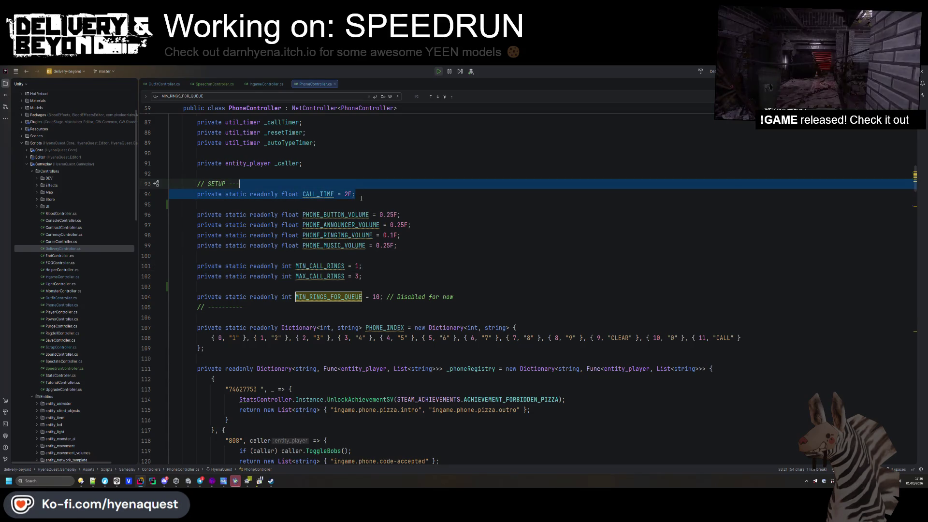
{"action": "key", "text": "ctrl+d"}
{"action": "left_click", "coordinate": [303, 204]}
{"action": "type", "text": "FAST_"}
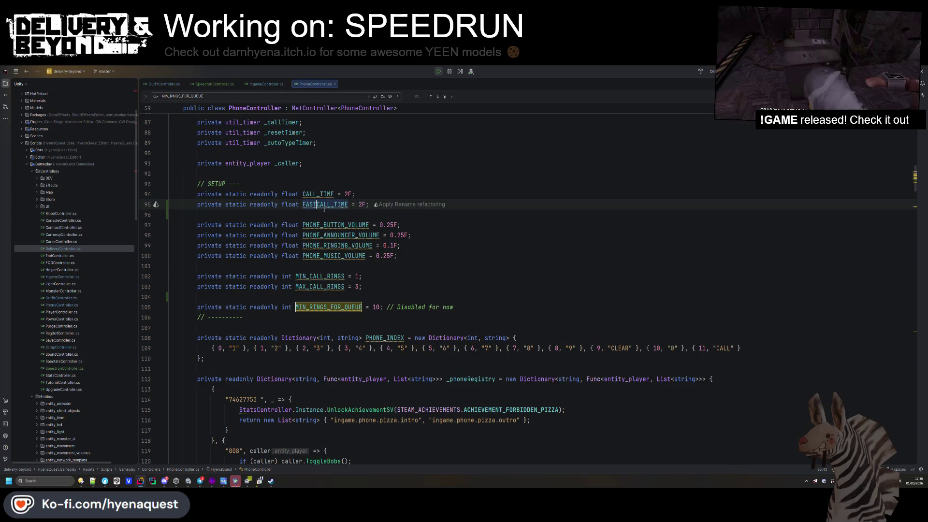
{"action": "key", "text": "Up"}
{"action": "key", "text": "Up"}
{"action": "key", "text": "Up"}
{"action": "left_click", "coordinate": [362, 204]}
{"action": "key", "text": "Delete"}
{"action": "type", "text": "1"}
{"action": "key", "text": "Up"}
{"action": "key", "text": "Up"}
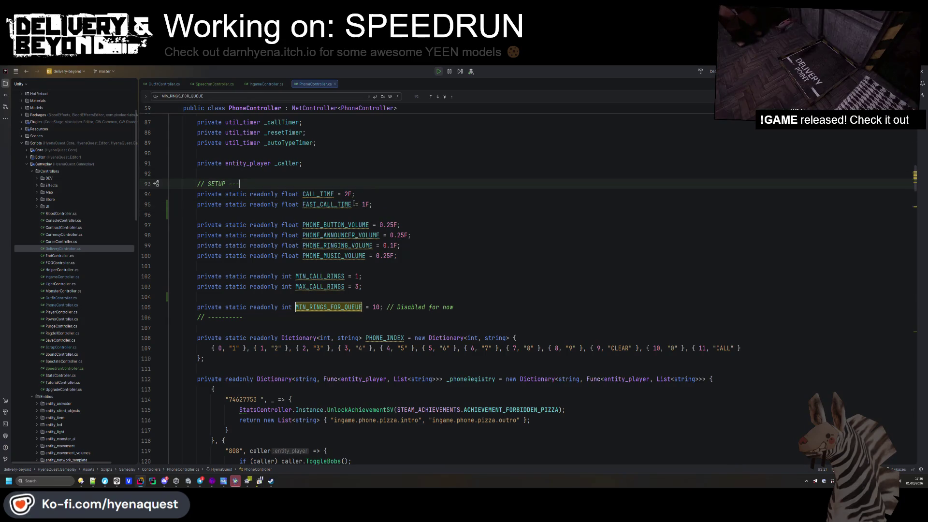
{"action": "scroll", "coordinate": [323, 200], "scroll_direction": "down", "scroll_amount": 10}
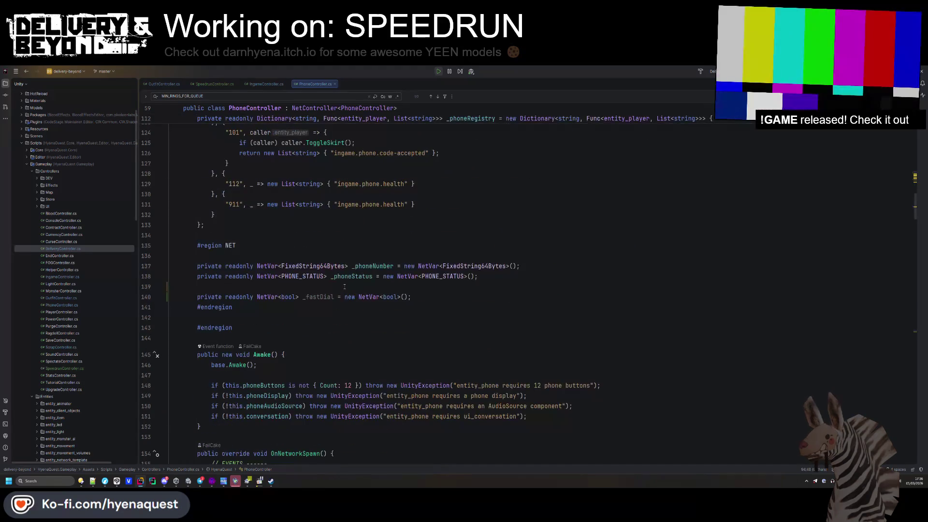
{"action": "scroll", "coordinate": [315, 300], "scroll_direction": "up", "scroll_amount": 5}
{"action": "scroll", "coordinate": [316, 300], "scroll_direction": "up", "scroll_amount": 7}
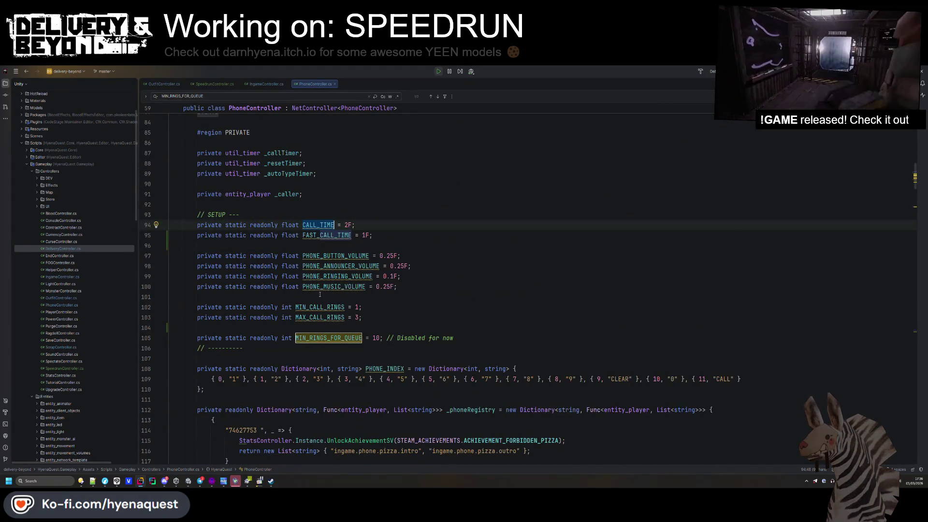
{"action": "mouse_move", "coordinate": [327, 234]}
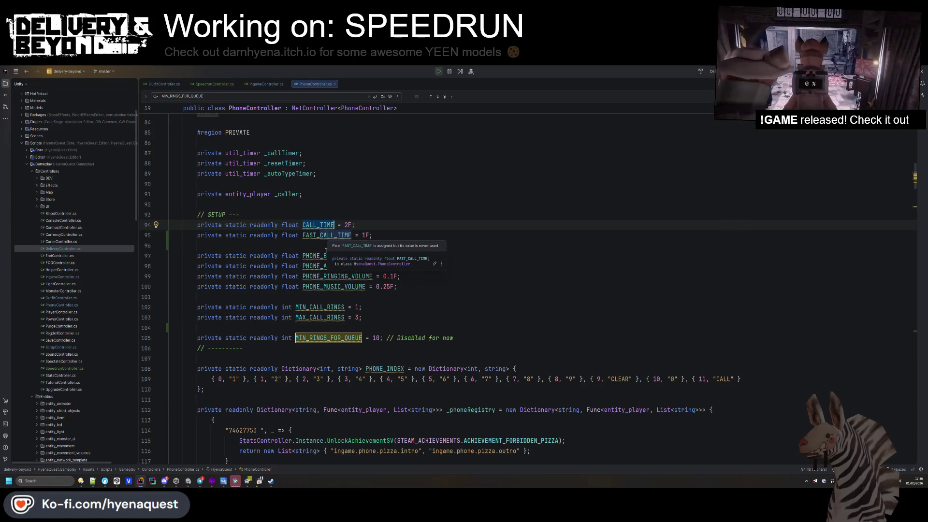
{"action": "scroll", "coordinate": [327, 248], "scroll_direction": "down", "scroll_amount": 4}
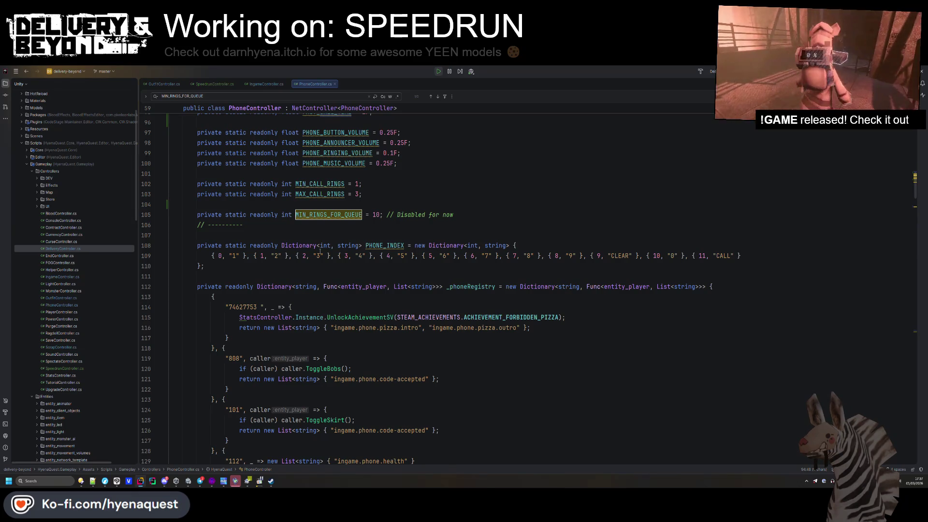
{"action": "scroll", "coordinate": [320, 251], "scroll_direction": "down", "scroll_amount": 20}
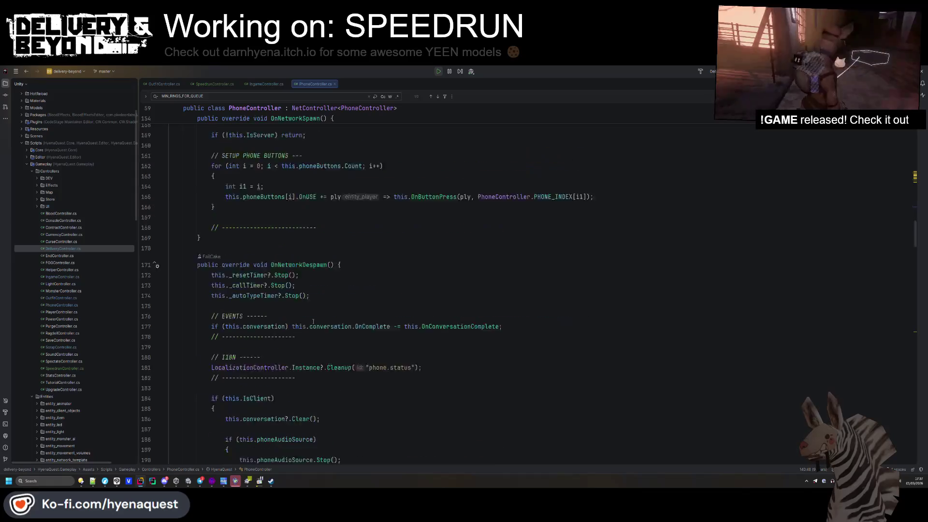
{"action": "scroll", "coordinate": [314, 317], "scroll_direction": "up", "scroll_amount": 15}
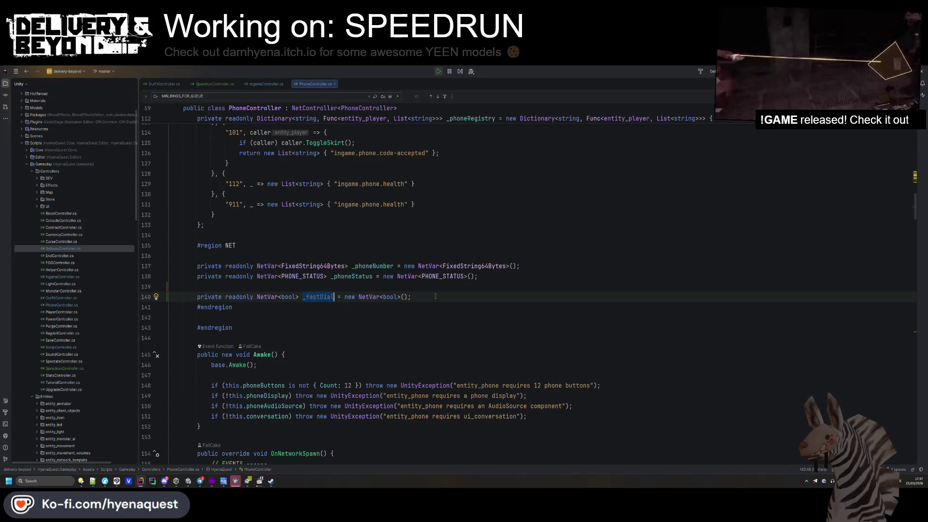
{"action": "left_click_drag", "start_coordinate": [435, 296], "coordinate": [435, 288]}
{"action": "scroll", "coordinate": [435, 288], "scroll_direction": "down", "scroll_amount": 20}
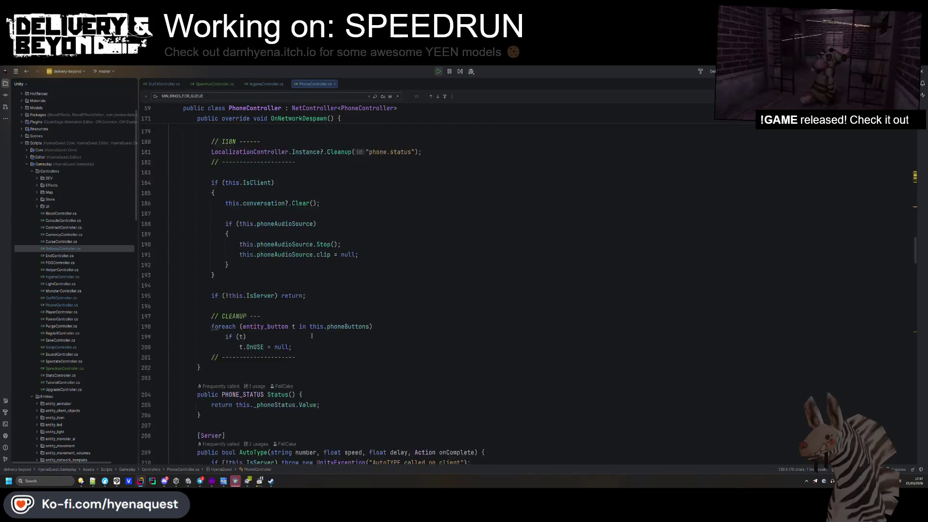
{"action": "scroll", "coordinate": [307, 334], "scroll_direction": "down", "scroll_amount": 5}
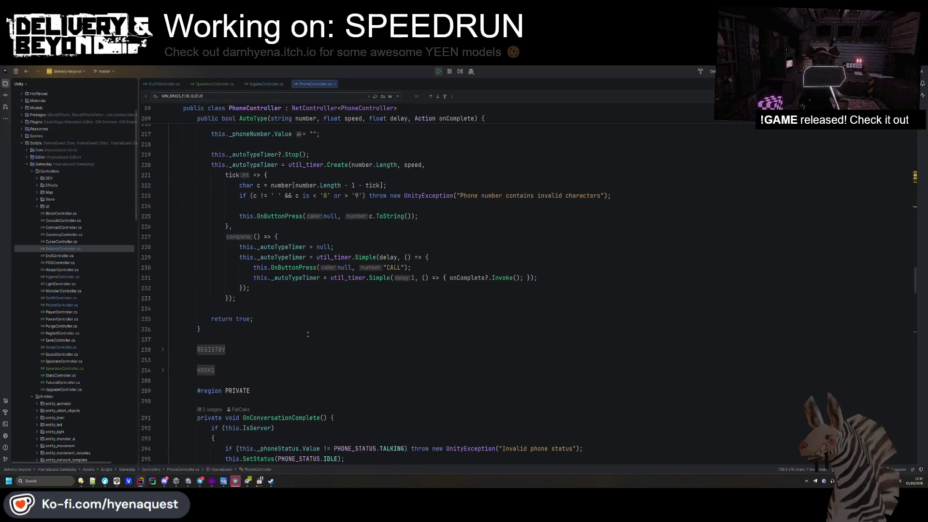
{"action": "scroll", "coordinate": [308, 336], "scroll_direction": "down", "scroll_amount": 4}
{"action": "scroll", "coordinate": [310, 346], "scroll_direction": "down", "scroll_amount": 10}
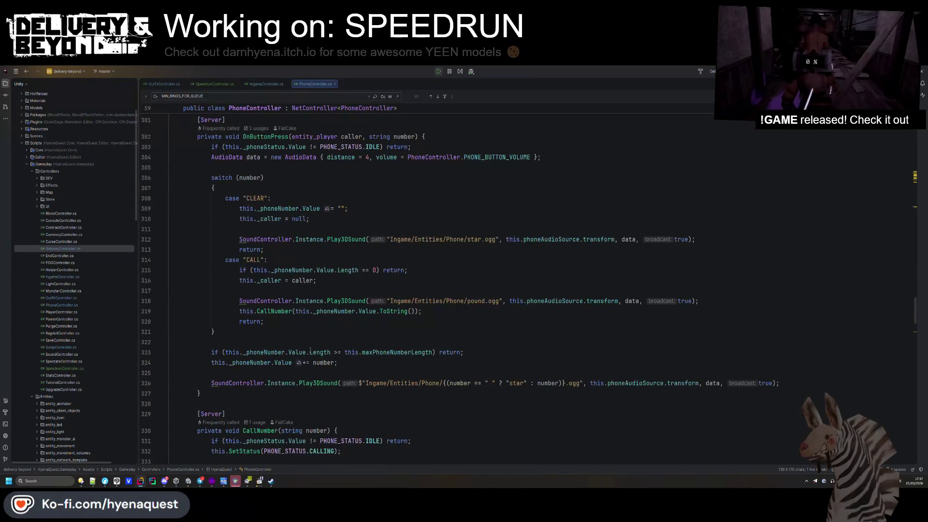
{"action": "scroll", "coordinate": [310, 340], "scroll_direction": "up", "scroll_amount": 5}
{"action": "scroll", "coordinate": [310, 340], "scroll_direction": "up", "scroll_amount": 15}
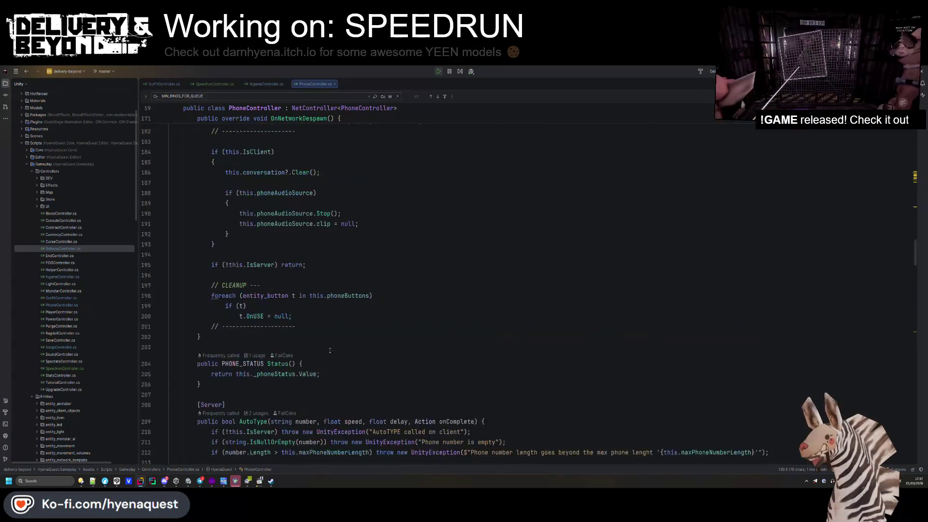
- Add a new private float _callSpeed field line in the NET region
{"action": "left_click", "coordinate": [238, 356]}
{"action": "key", "text": "Return"}
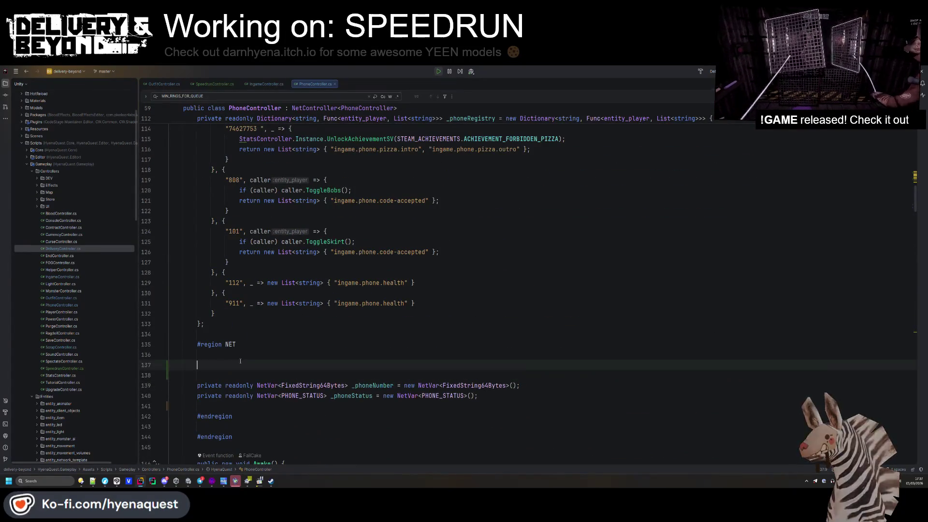
{"action": "type", "text": "private bool _fast"}
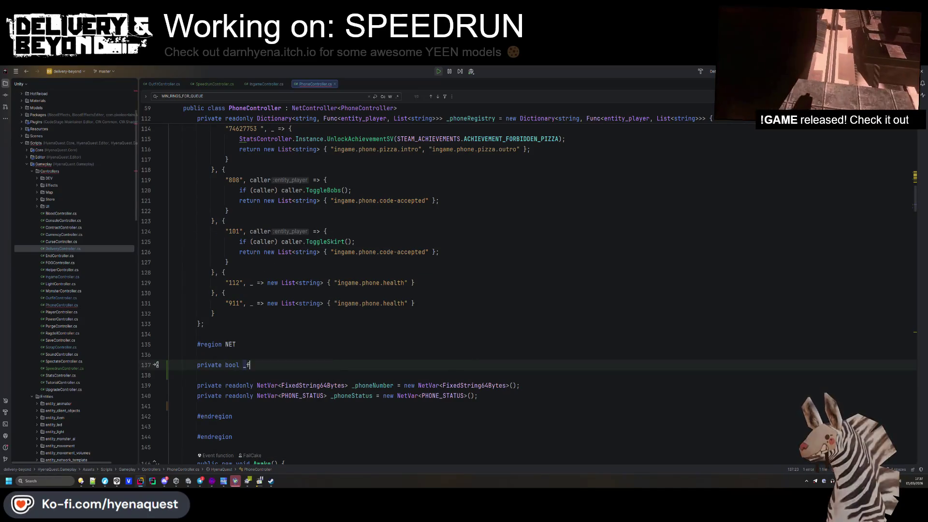
{"action": "key", "text": "BackSpace"}
{"action": "key", "text": "BackSpace"}
{"action": "key", "text": "BackSpace"}
{"action": "type", "text": "float _"}
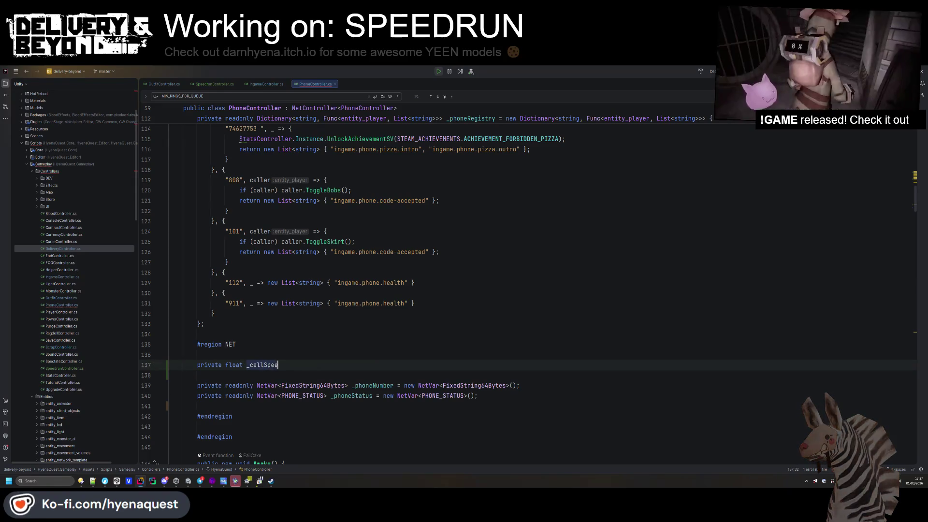
{"action": "key", "text": "BackSpace"}
{"action": "type", "text": "= CA"}
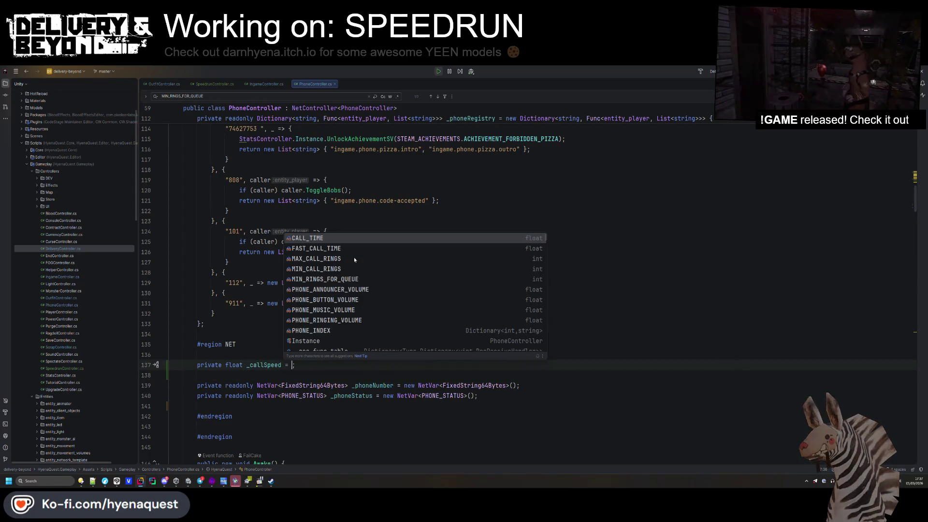
- Initialize _callSpeed to CALL_TIME and cut the original CALL_TIME line
{"action": "scroll", "coordinate": [367, 203], "scroll_direction": "up", "scroll_amount": 10}
{"action": "scroll", "coordinate": [339, 290], "scroll_direction": "up", "scroll_amount": 3}
{"action": "double_click", "coordinate": [321, 354]}
{"action": "key", "text": "ctrl+c"}
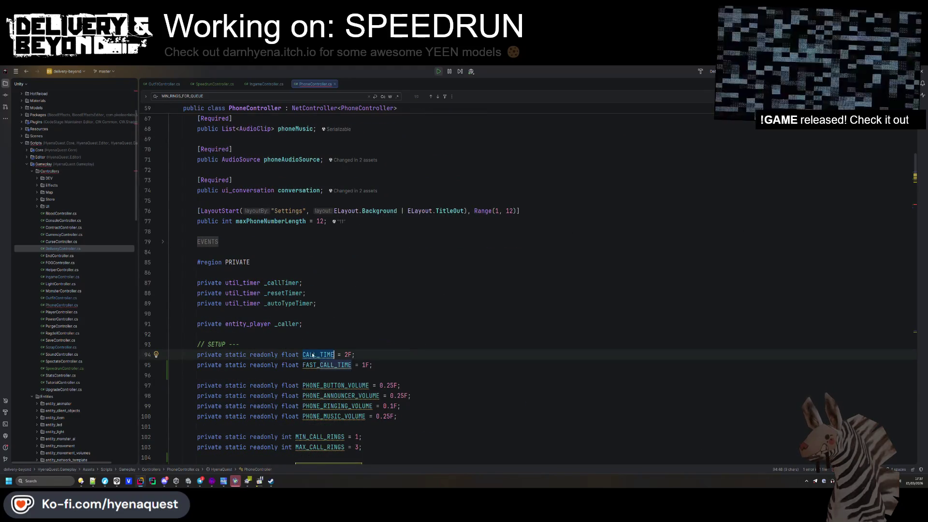
{"action": "scroll", "coordinate": [323, 328], "scroll_direction": "down", "scroll_amount": 10}
{"action": "key", "text": "ctrl+v"}
{"action": "scroll", "coordinate": [338, 396], "scroll_direction": "up", "scroll_amount": 10}
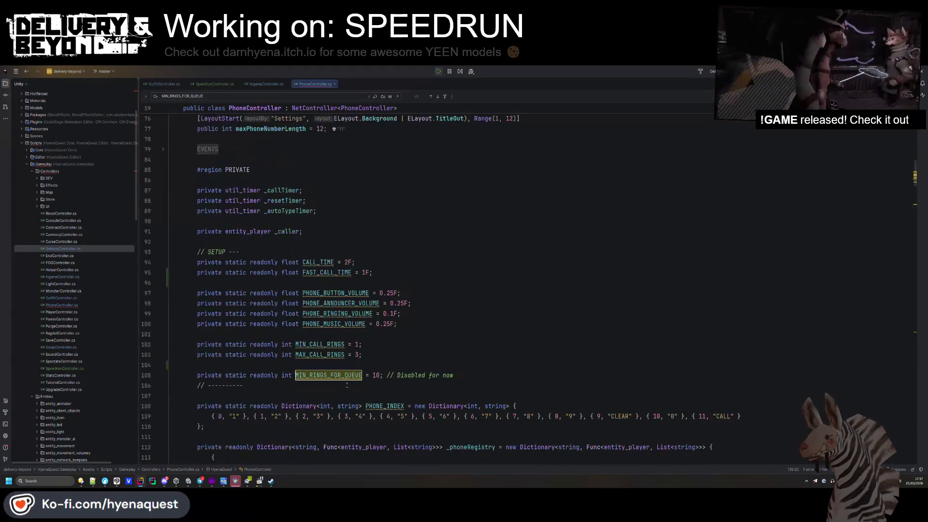
{"action": "left_click", "coordinate": [374, 265]}
{"action": "key", "text": "ctrl+x"}
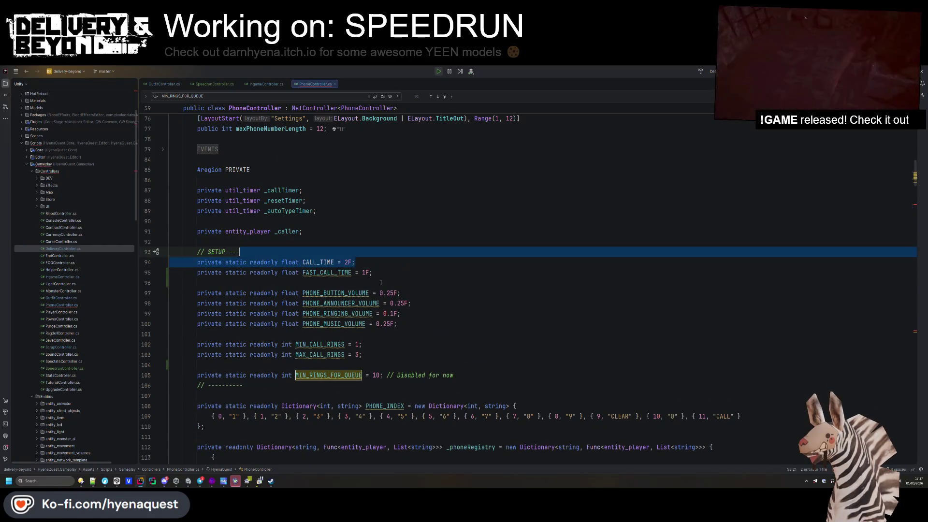
- Duplicate the _callSpeed line and turn the copy into a private bool _fastCallUpgrade field
{"action": "scroll", "coordinate": [356, 367], "scroll_direction": "down", "scroll_amount": 10}
{"action": "left_click", "coordinate": [334, 385]}
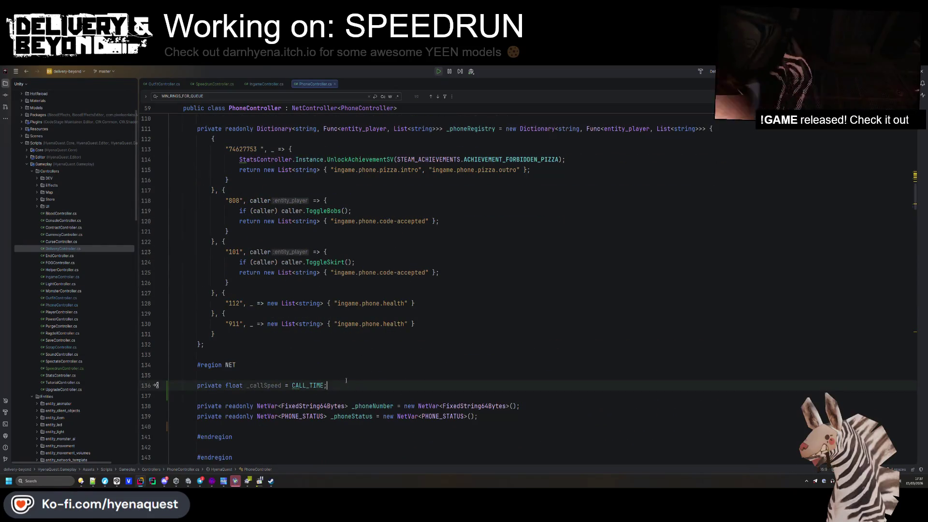
{"action": "key", "text": "ctrl+d"}
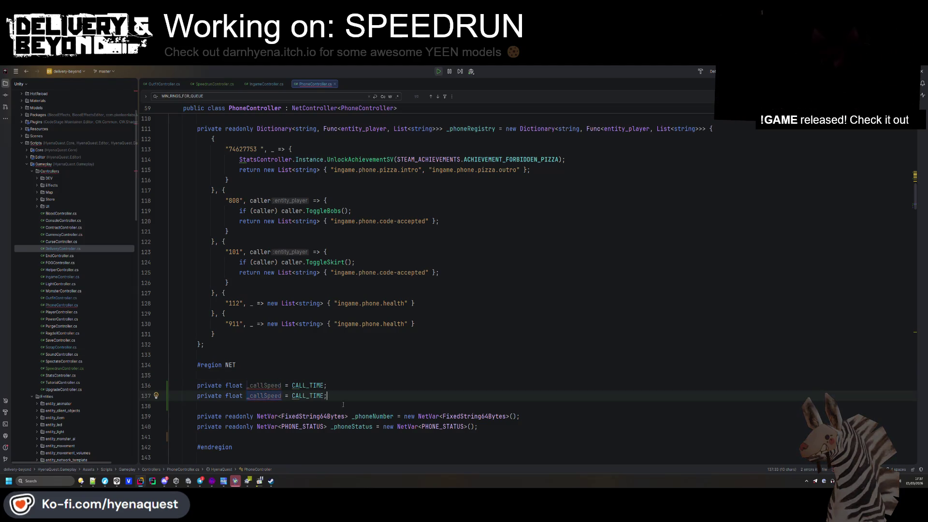
{"action": "left_click", "coordinate": [307, 396], "text": "ctrl"}
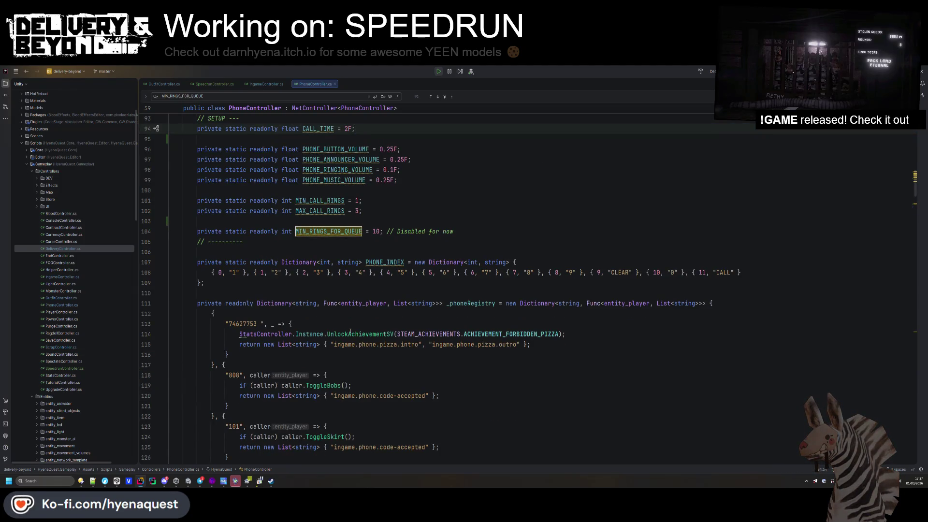
{"action": "scroll", "coordinate": [349, 331], "scroll_direction": "down", "scroll_amount": 10}
{"action": "scroll", "coordinate": [350, 332], "scroll_direction": "down", "scroll_amount": 10}
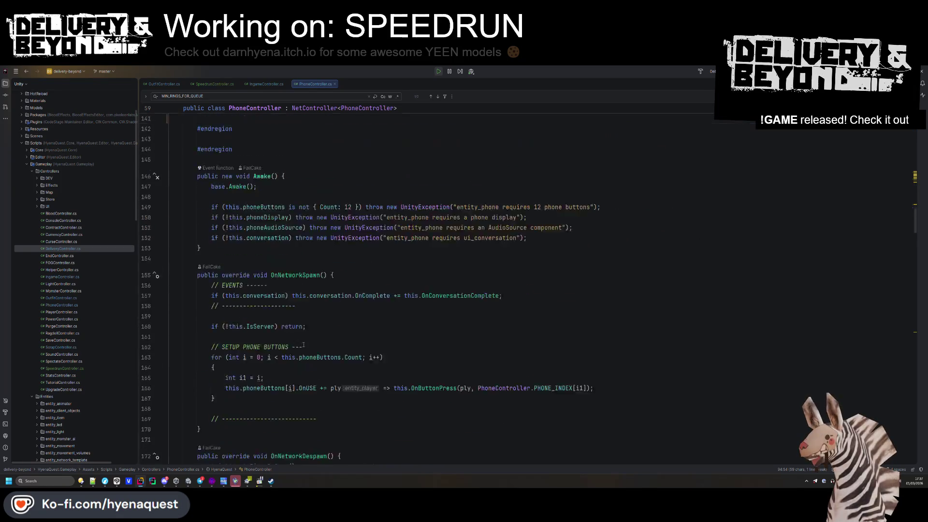
{"action": "scroll", "coordinate": [265, 311], "scroll_direction": "up", "scroll_amount": 15}
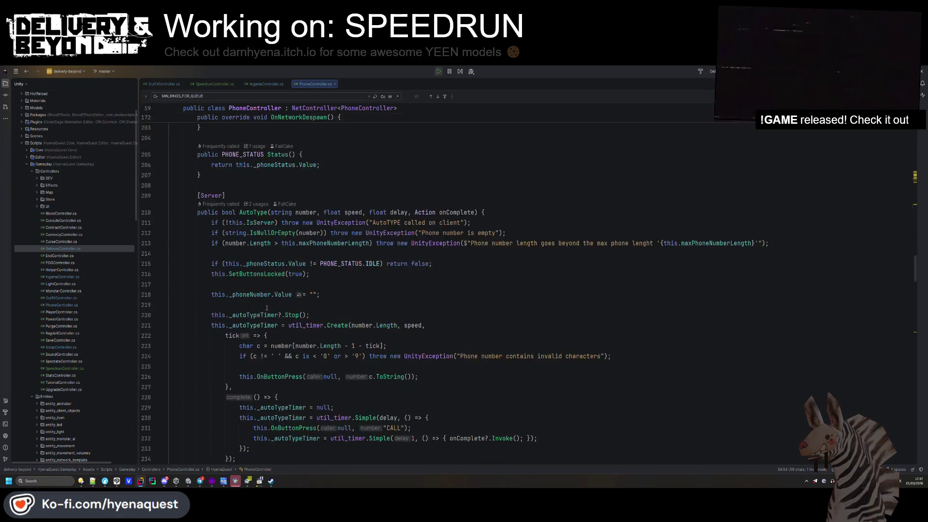
{"action": "type", "text": "bool"}
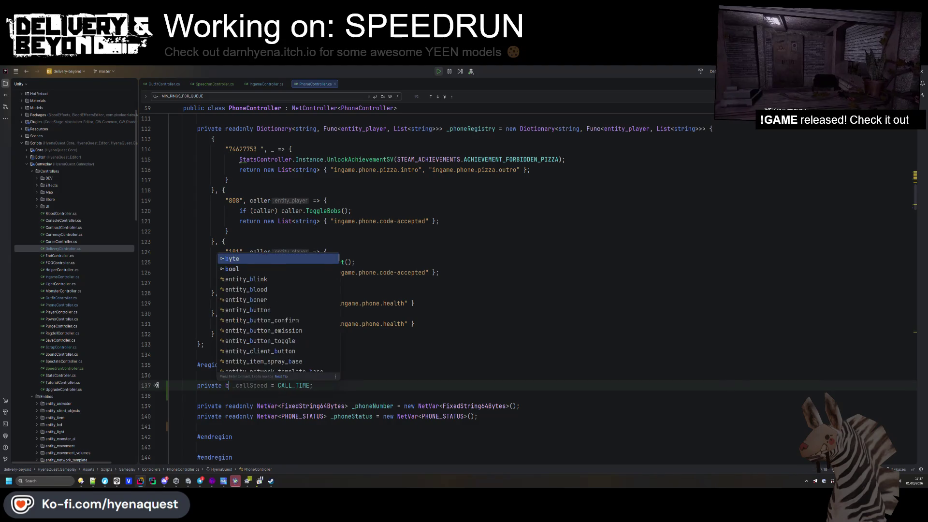
{"action": "type", "text": "lUpgrade"}
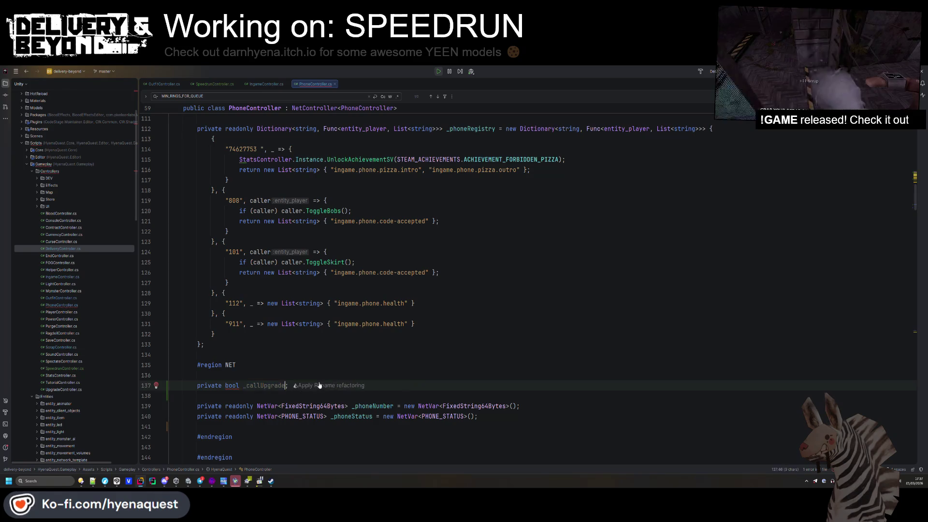
{"action": "type", "text": "fastC"}
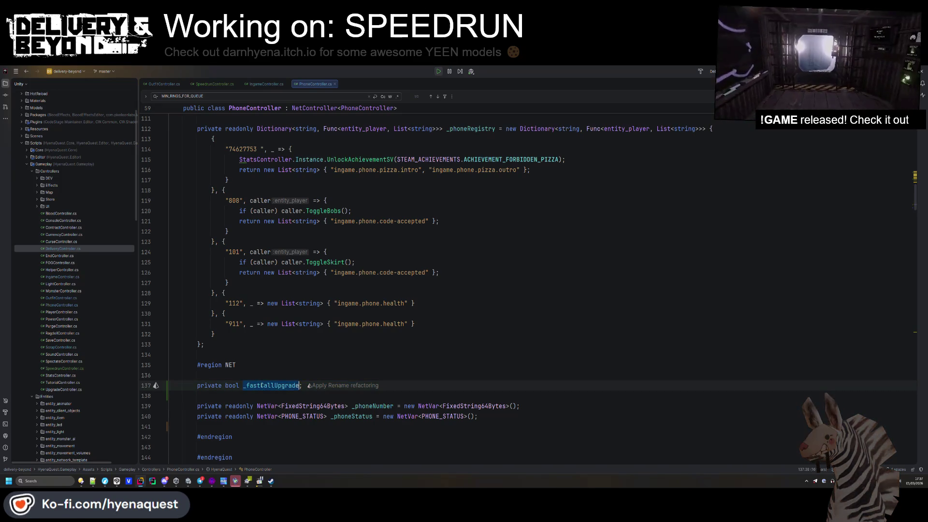
{"action": "scroll", "coordinate": [273, 369], "scroll_direction": "down", "scroll_amount": 10}
{"action": "scroll", "coordinate": [273, 369], "scroll_direction": "down", "scroll_amount": 20}
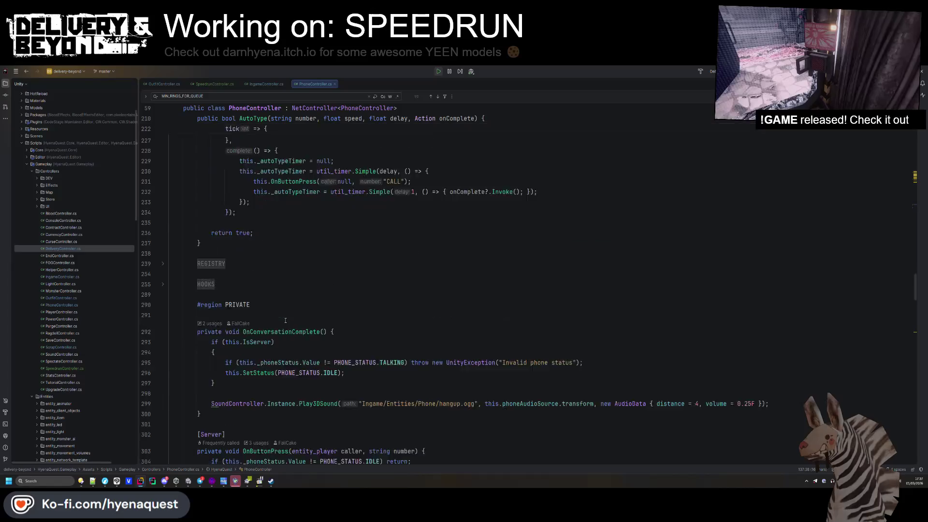
- Make lines 342–343 ternaries on _fastCallUpgrade: 1 ring and PhoneController.FAST_CALL_TIME
{"action": "scroll", "coordinate": [285, 321], "scroll_direction": "down", "scroll_amount": 15}
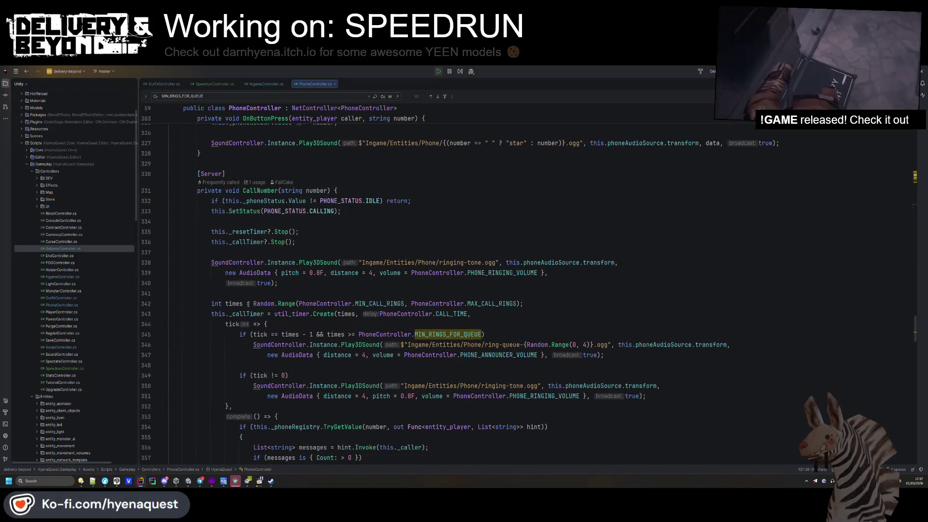
{"action": "left_click", "coordinate": [251, 304]}
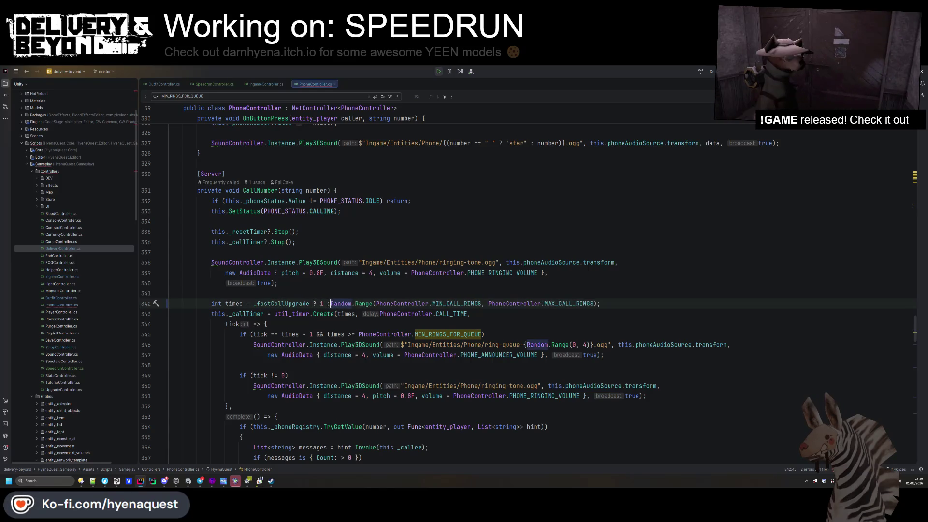
{"action": "type", "text": ":"}
{"action": "left_click", "coordinate": [458, 192]}
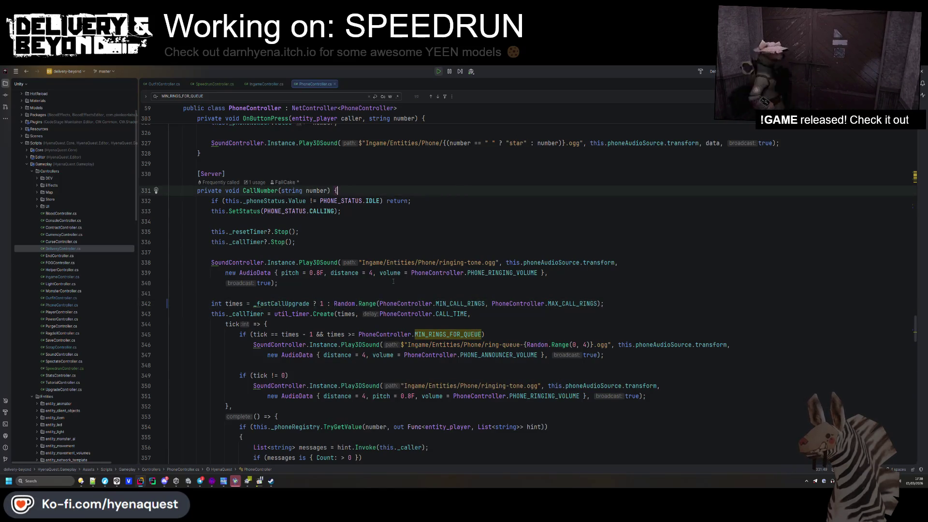
{"action": "left_click", "coordinate": [338, 313]}
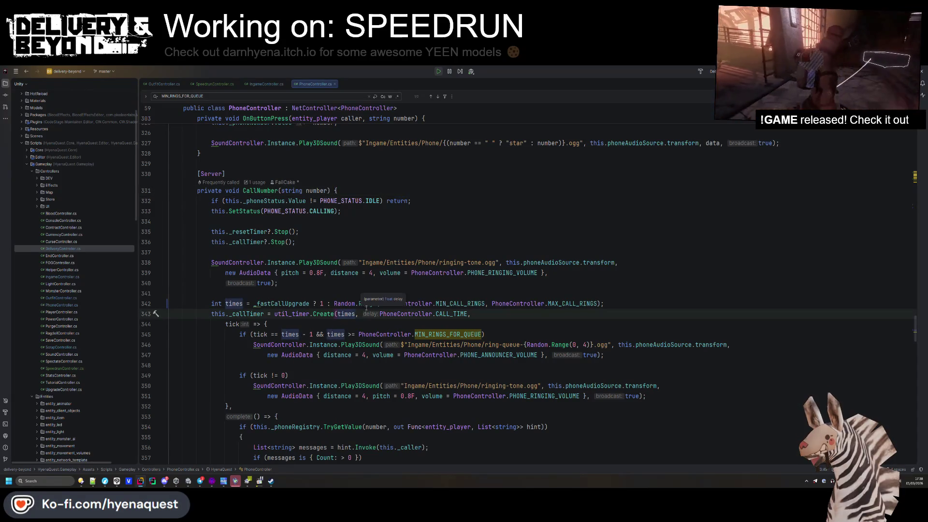
{"action": "left_click", "coordinate": [381, 314]}
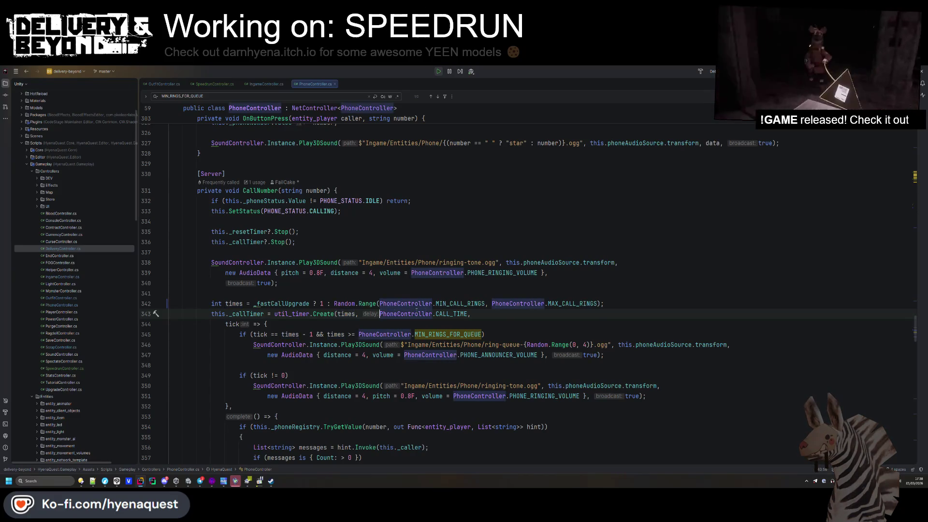
{"action": "type", "text": "_fastCallUpgrade ? P"}
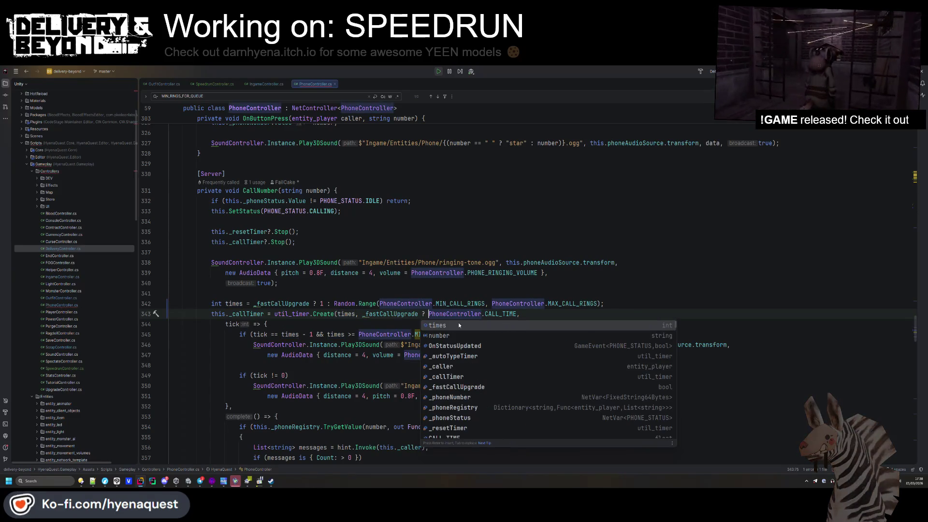
{"action": "type", "text": "gone"}
{"action": "type", "text": "g"}
{"action": "type", "text": "honeController.FAST_CALL_TIME"}
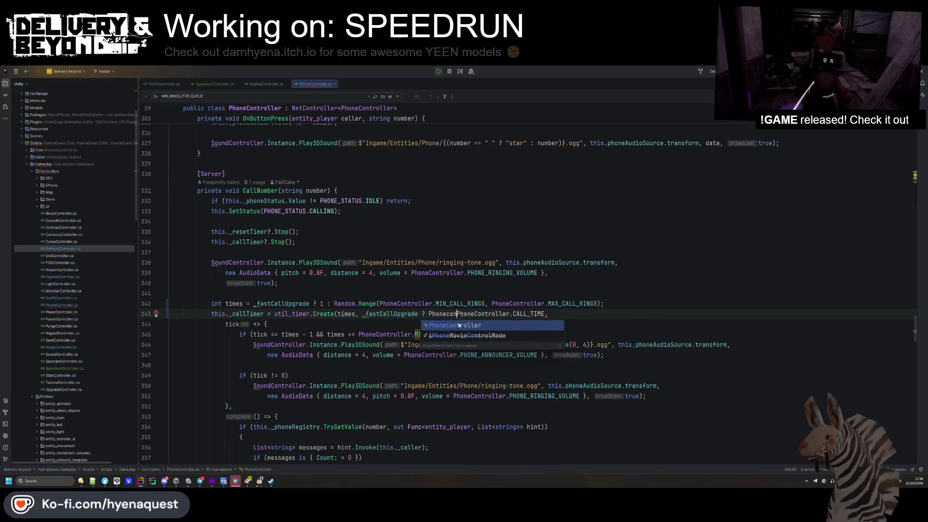
{"action": "type", "text": ","}
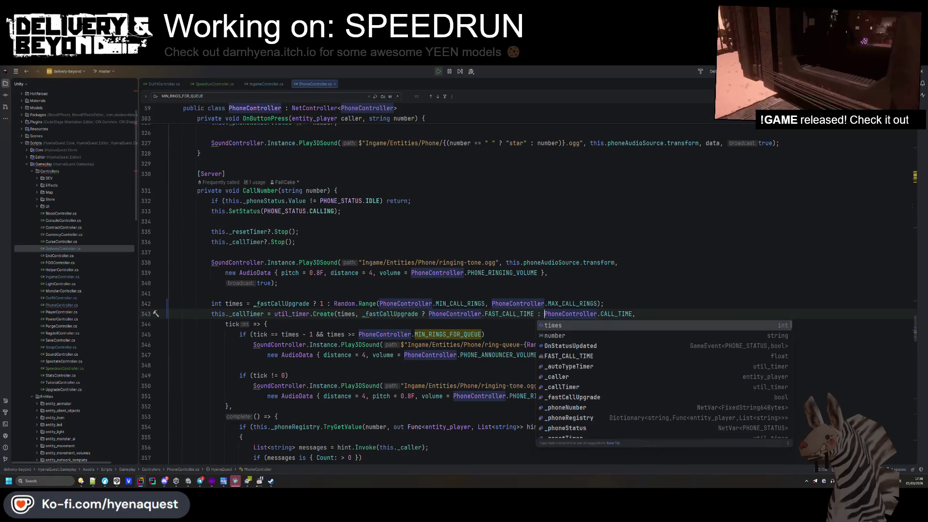
{"action": "key", "text": "Escape"}
{"action": "scroll", "coordinate": [403, 212], "scroll_direction": "down", "scroll_amount": 5}
{"action": "left_click", "coordinate": [428, 293]}
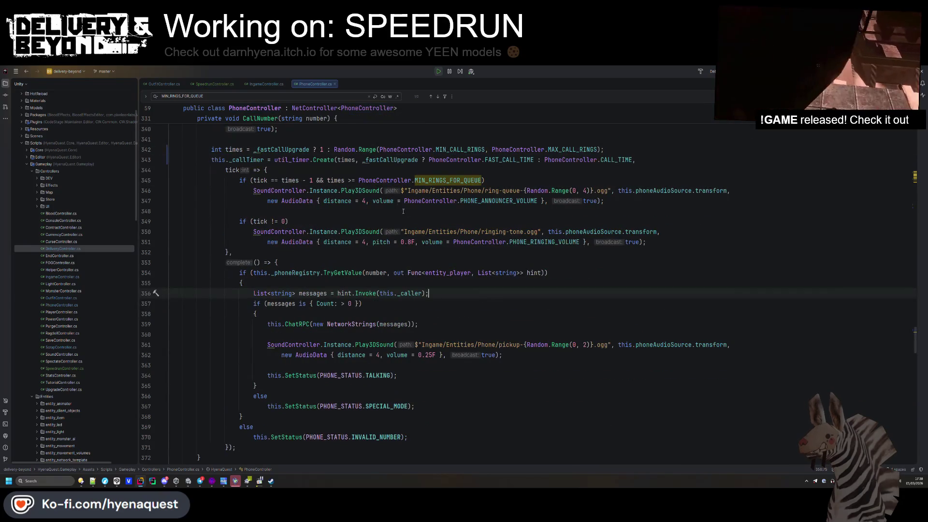
- Prefix both _fastCallUpgrade references in CallNumber with 'this.'
{"action": "left_click", "coordinate": [363, 157]}
{"action": "type", "text": "this."}
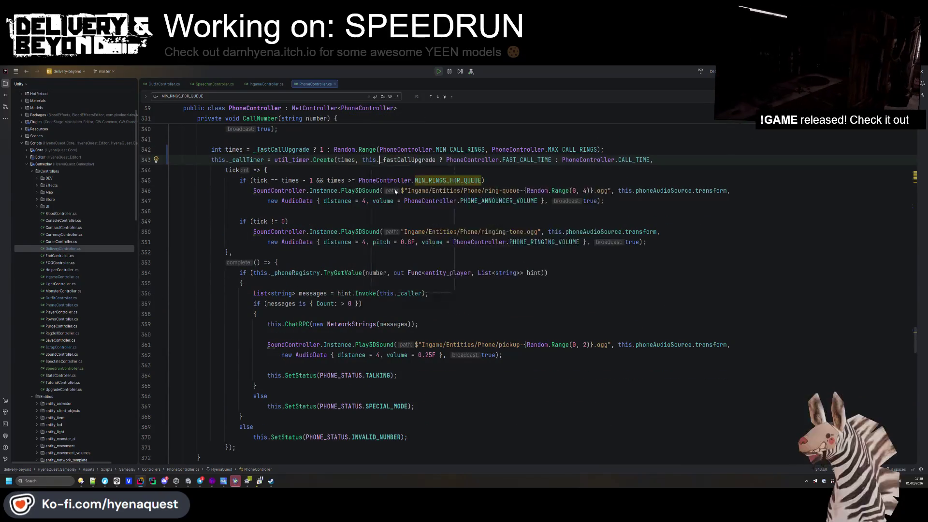
{"action": "key", "text": "Escape"}
{"action": "left_click", "coordinate": [254, 149]}
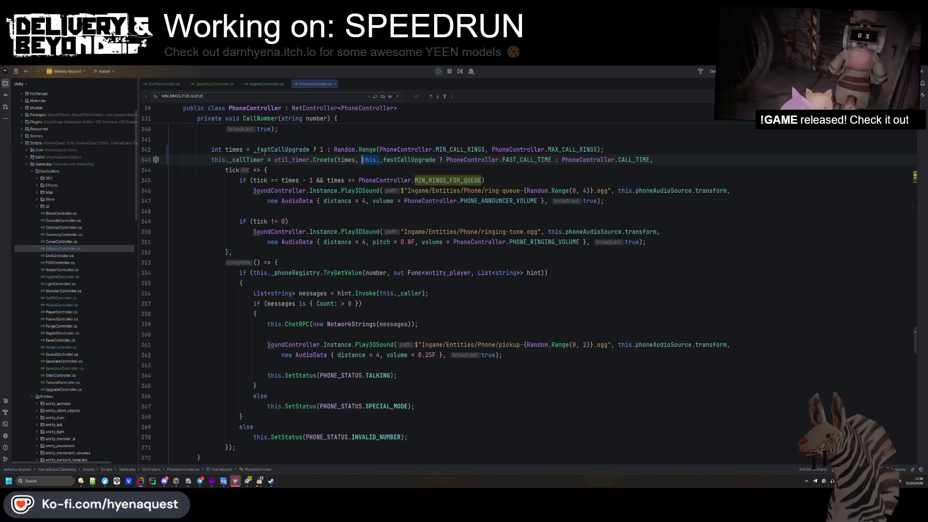
{"action": "type", "text": "this."}
{"action": "left_click", "coordinate": [304, 190]}
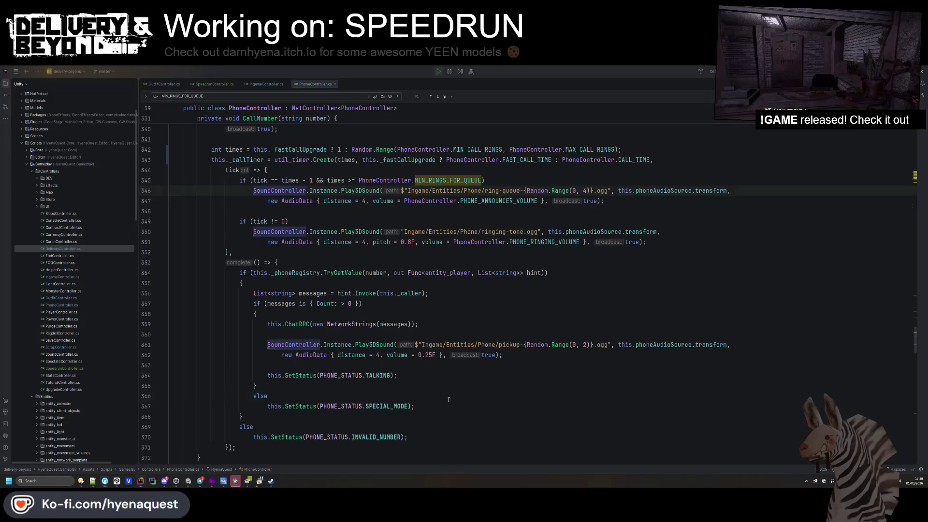
- Jump to the ChatRPC declaration and navigate back to CallNumber
{"action": "scroll", "coordinate": [449, 399], "scroll_direction": "up", "scroll_amount": 3}
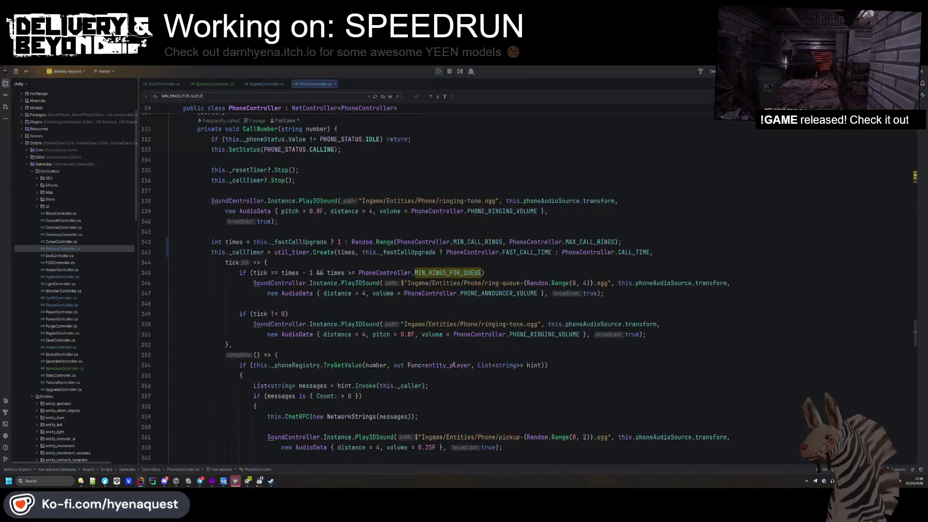
{"action": "scroll", "coordinate": [454, 364], "scroll_direction": "down", "scroll_amount": 2}
{"action": "scroll", "coordinate": [445, 347], "scroll_direction": "down", "scroll_amount": 2}
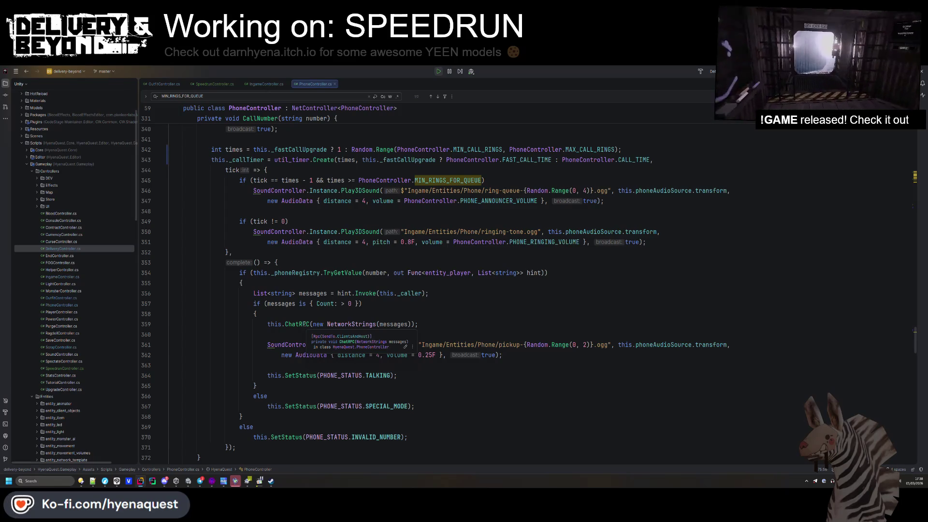
{"action": "left_click", "coordinate": [304, 325], "text": "ctrl"}
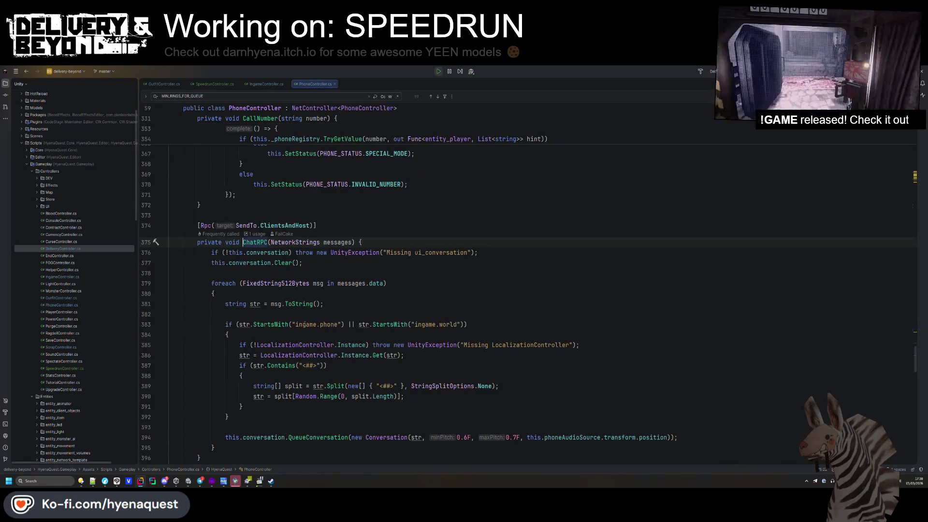
{"action": "key", "text": "ctrl+alt+Left"}
{"action": "key", "text": "ctrl+alt+Left"}
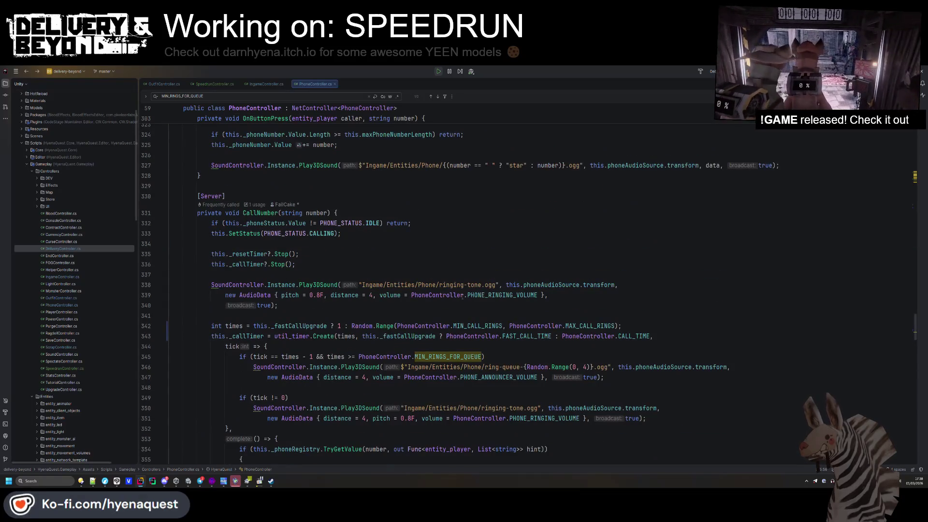
{"action": "mouse_move", "coordinate": [463, 297]}
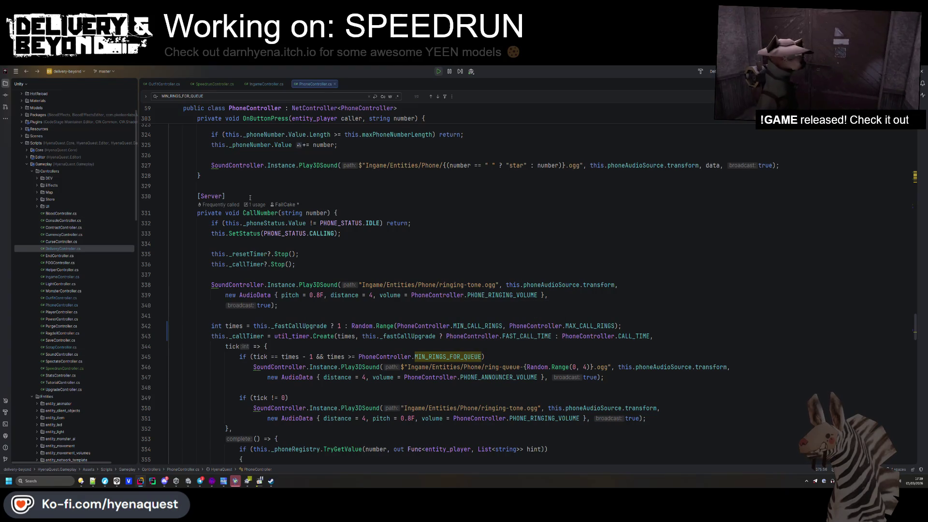
{"action": "scroll", "coordinate": [250, 197], "scroll_direction": "up", "scroll_amount": 15}
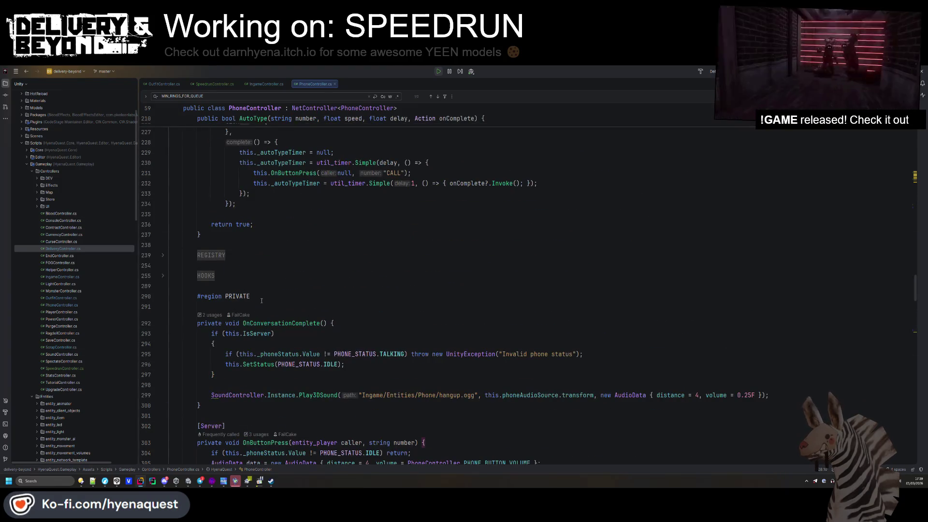
- Add a public void SetFastMode(bool set) method assigning this._fastCallUpgrade = set, above #region PRIVATE
{"action": "scroll", "coordinate": [252, 330], "scroll_direction": "up", "scroll_amount": 1}
{"action": "left_click", "coordinate": [237, 317]}
{"action": "key", "text": "Return"}
{"action": "key", "text": "Return"}
{"action": "key", "text": "Up"}
{"action": "type", "text": "public bo"}
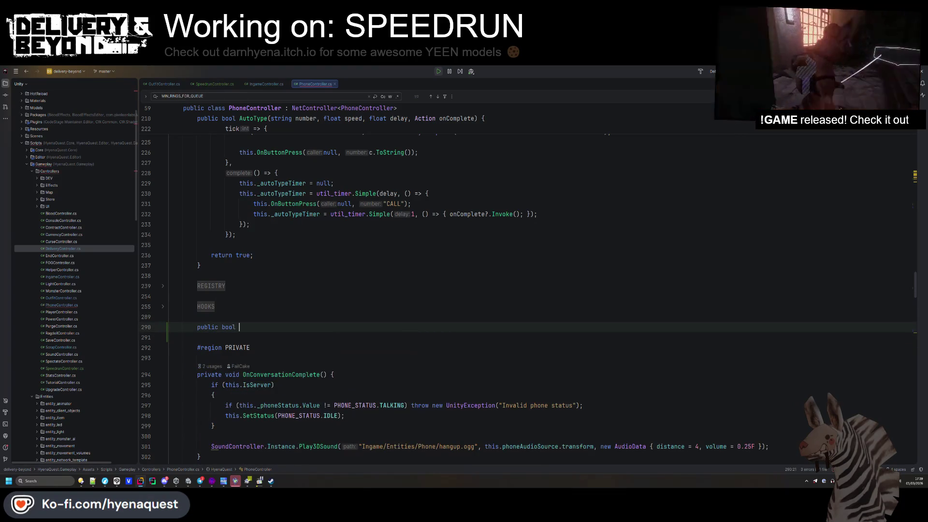
{"action": "key", "text": "BackSpace"}
{"action": "key", "text": "BackSpace"}
{"action": "key", "text": "BackSpace"}
{"action": "type", "text": "void SetFast"}
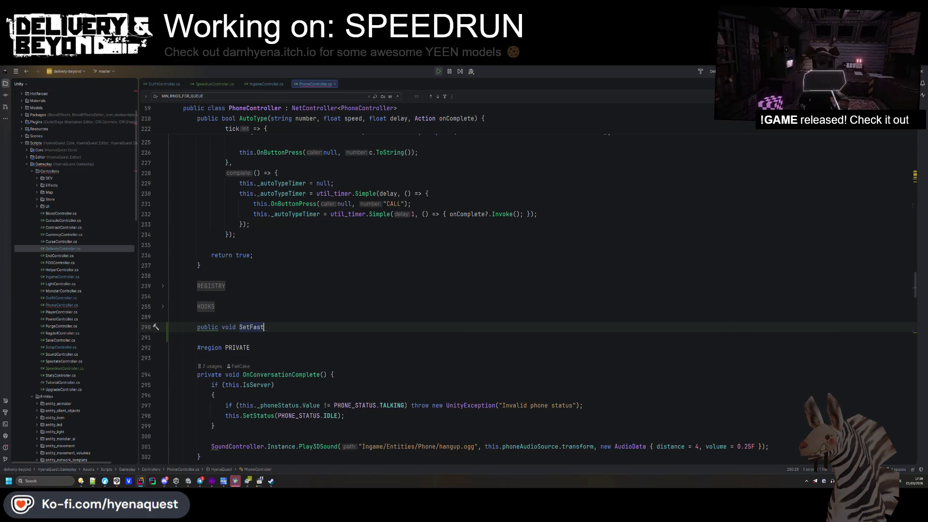
{"action": "type", "text": "Mode(bool set)"}
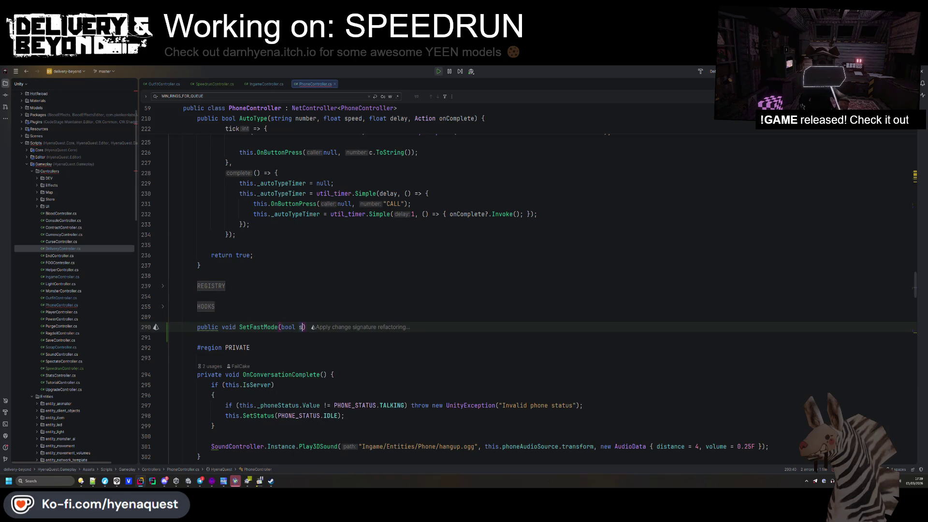
{"action": "type", "text": " {"}
{"action": "key", "text": "Return"}
{"action": "type", "text": "this._fas"}
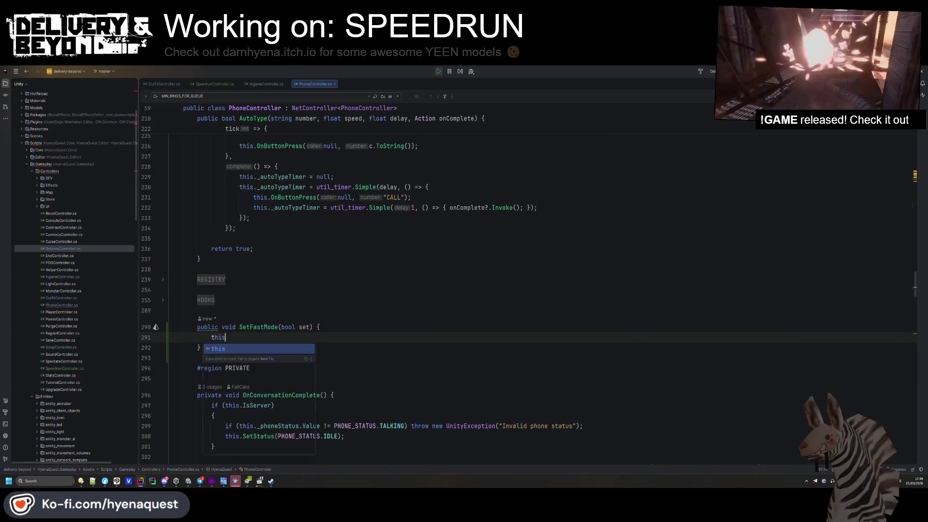
{"action": "key", "text": "Return"}
{"action": "type", "text": "= se"}
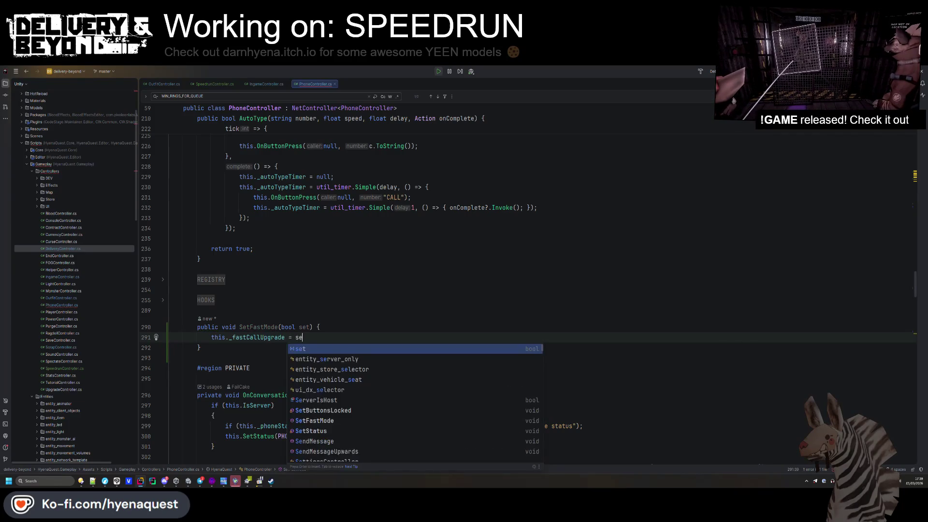
{"action": "type", "text": "t;"}
{"action": "key", "text": "Up"}
{"action": "key", "text": "Up"}
- Mark the method [Server] and start an if(!IsServer) throw new UnityException guard
{"action": "key", "text": "Return"}
{"action": "type", "text": "Server"}
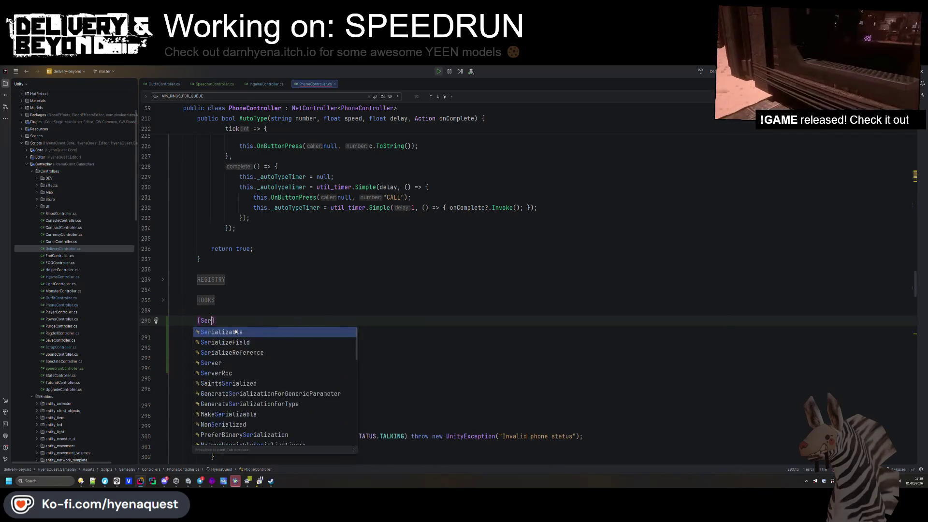
{"action": "left_click", "coordinate": [340, 338]}
{"action": "key", "text": "Return"}
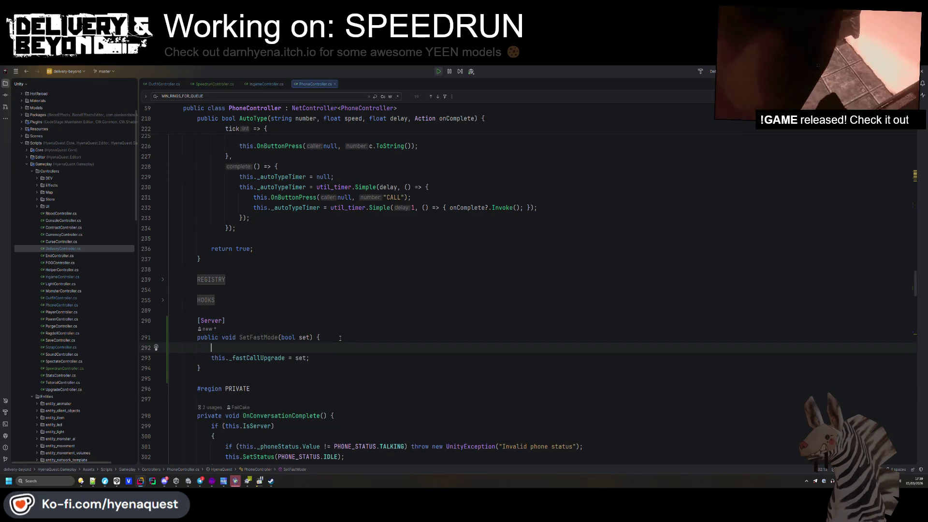
{"action": "type", "text": "if(!this.is"}
{"action": "type", "text": "S"}
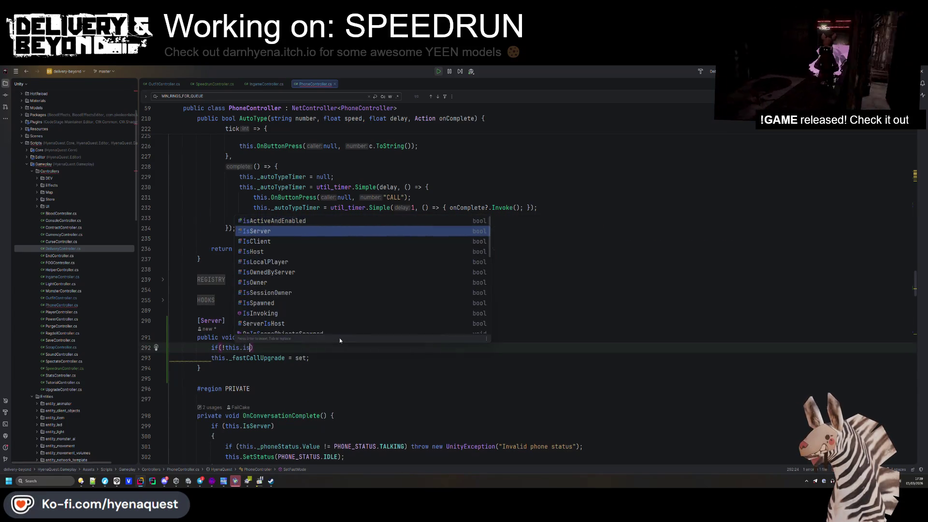
{"action": "key", "text": "Return"}
{"action": "type", "text": ") throw new Un"}
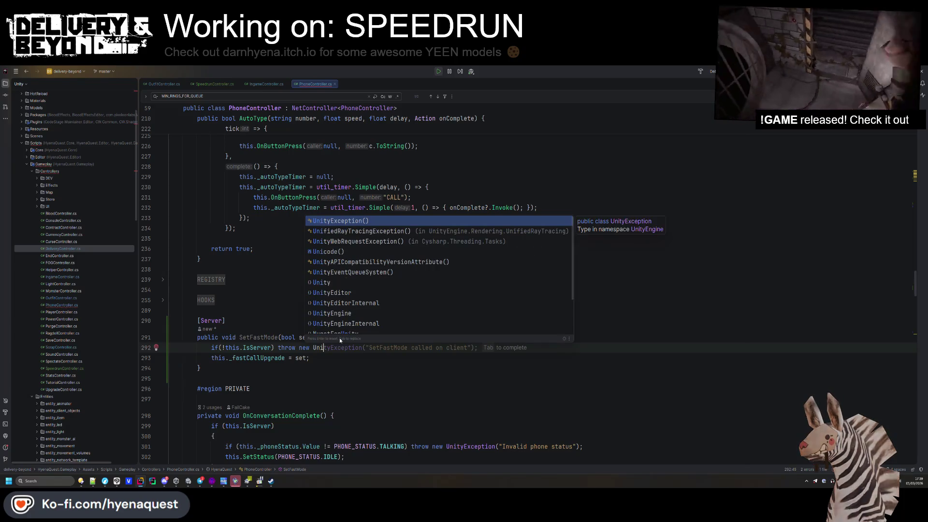
{"action": "key", "text": "Return"}
- Complete the guard's exception with the 'Server only' message
{"action": "type", "text": "\"Server on"}
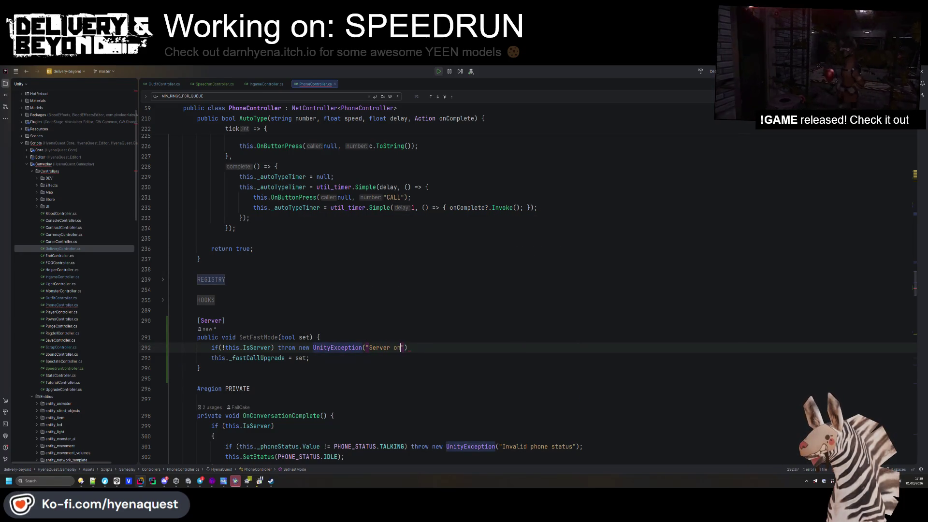
{"action": "type", "text": "lky"}
{"action": "left_click", "coordinate": [300, 357]}
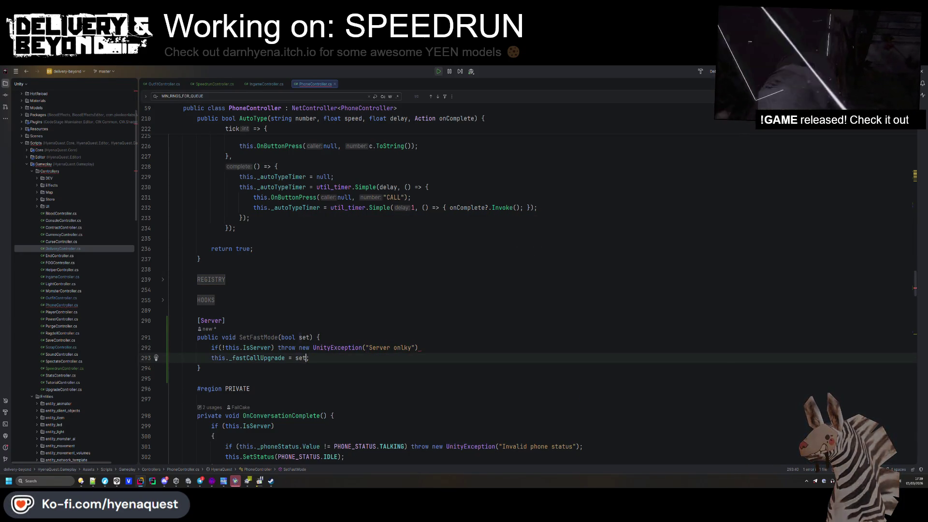
{"action": "left_click", "coordinate": [406, 347]}
{"action": "key", "text": "BackSpace"}
{"action": "type", "text": ";"}
{"action": "key", "text": "Up"}
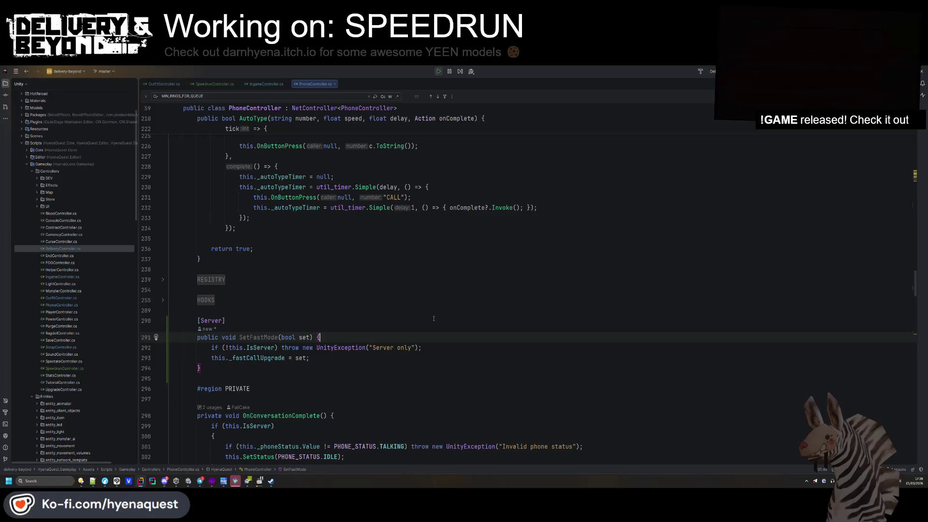
{"action": "key", "text": "Up"}
{"action": "key", "text": "Up"}
{"action": "key", "text": "Up"}
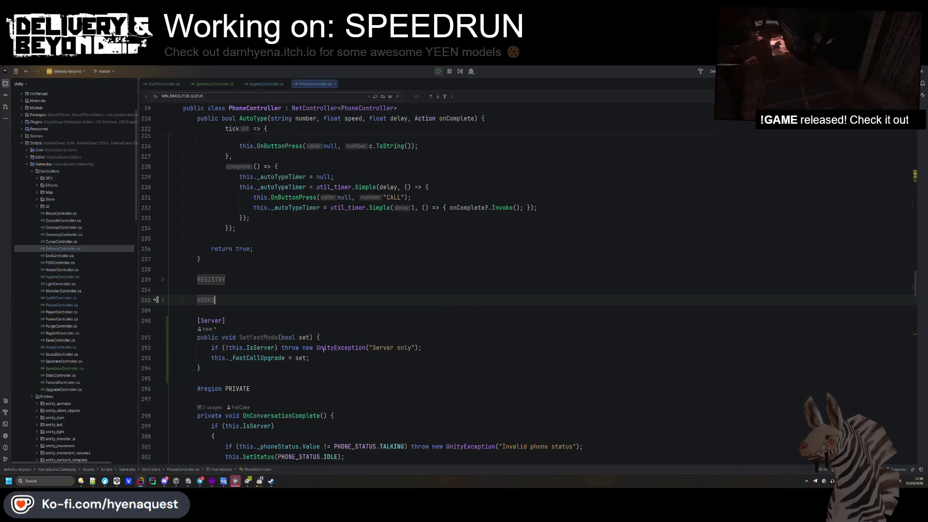
- Rename SetFastMode to SetFastCallUpgrade
{"action": "double_click", "coordinate": [271, 337]}
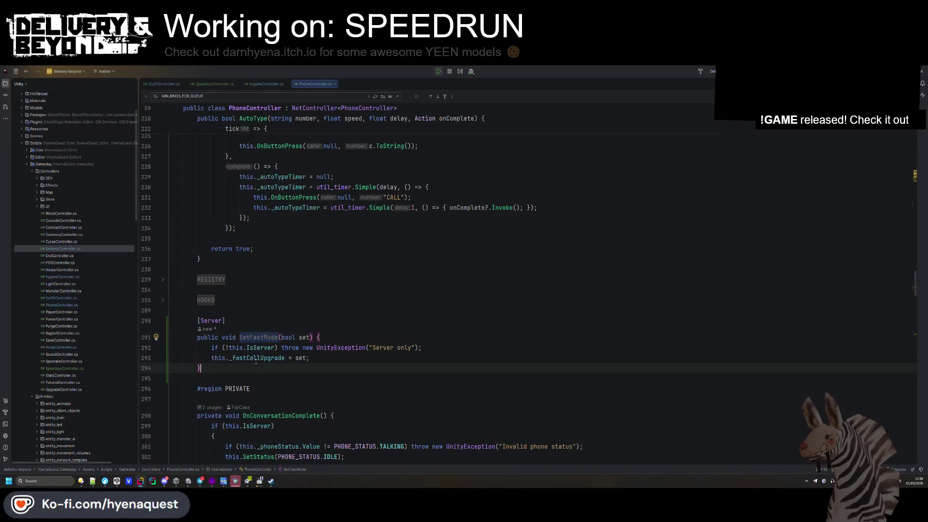
{"action": "left_click", "coordinate": [257, 337]}
{"action": "key", "text": "shift+F6"}
{"action": "type", "text": "Fast"}
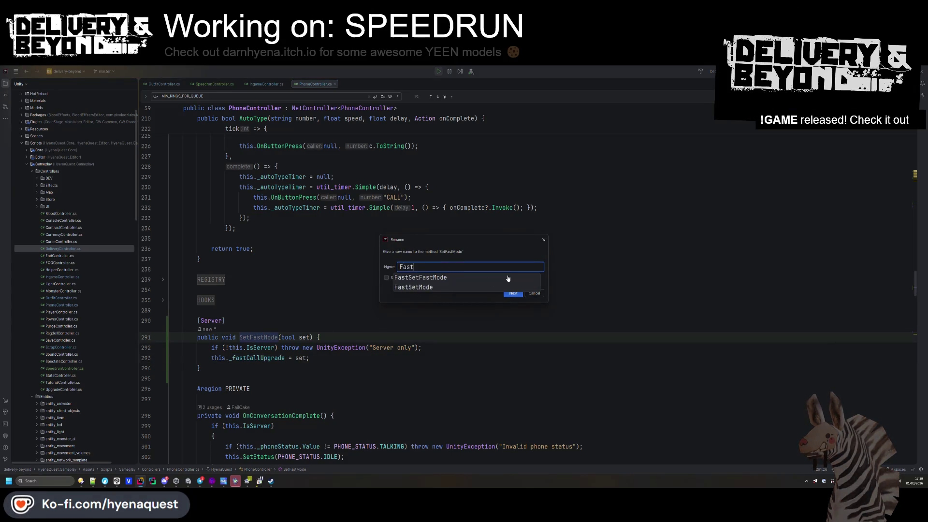
{"action": "type", "text": "CallUpgrade"}
{"action": "key", "text": "Return"}
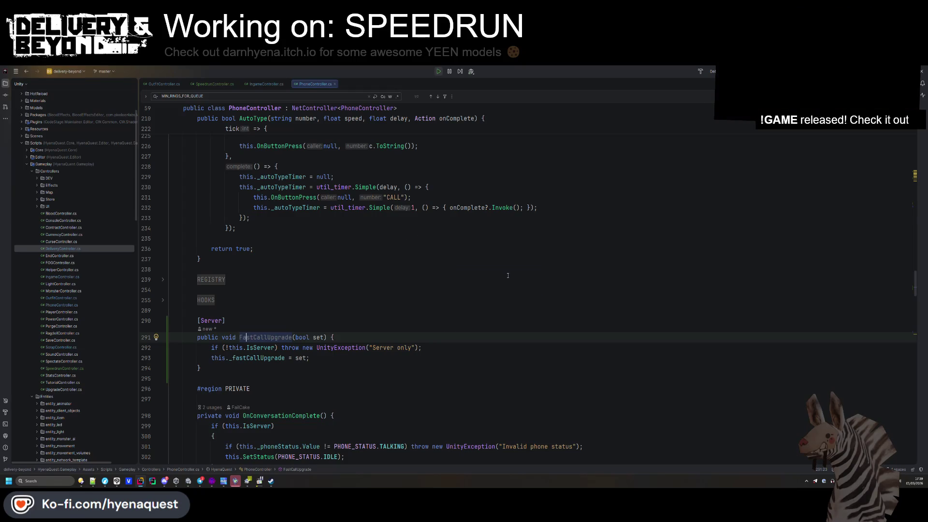
{"action": "key", "text": "shift+F6"}
{"action": "key", "text": "Home"}
{"action": "type", "text": "S"}
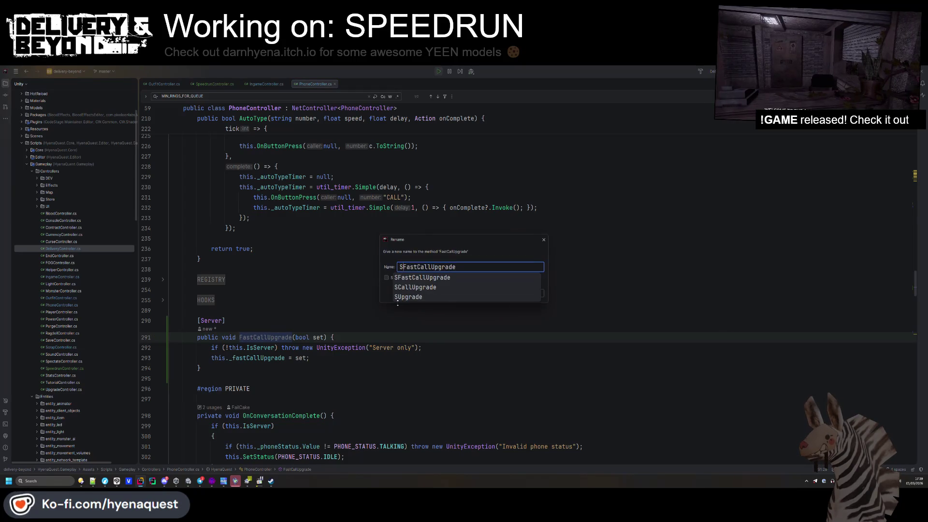
{"action": "type", "text": "et"}
{"action": "key", "text": "Return"}
{"action": "left_click", "coordinate": [281, 290]}
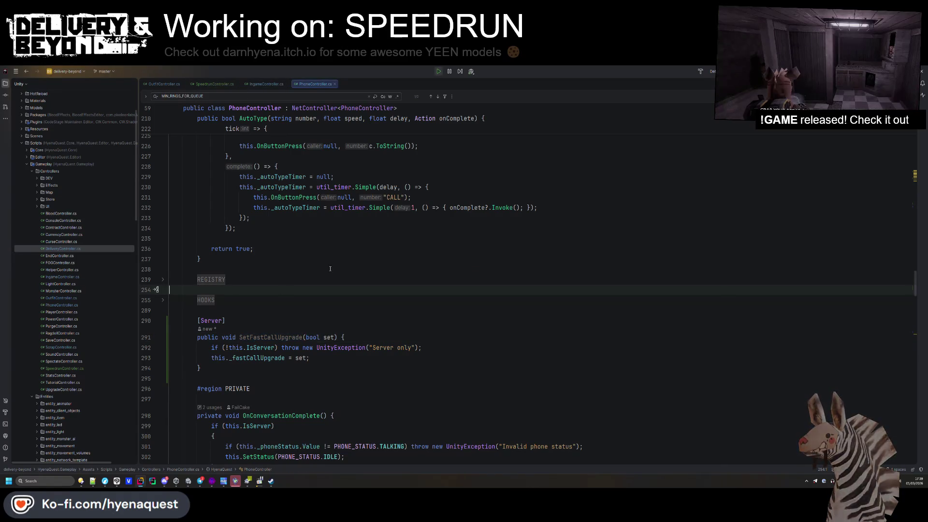
{"action": "key", "text": "shift"}
{"action": "key", "text": "shift"}
- Open entity_ship_upgrade_systems.cs via Search Everywhere
{"action": "type", "text": "fast"}
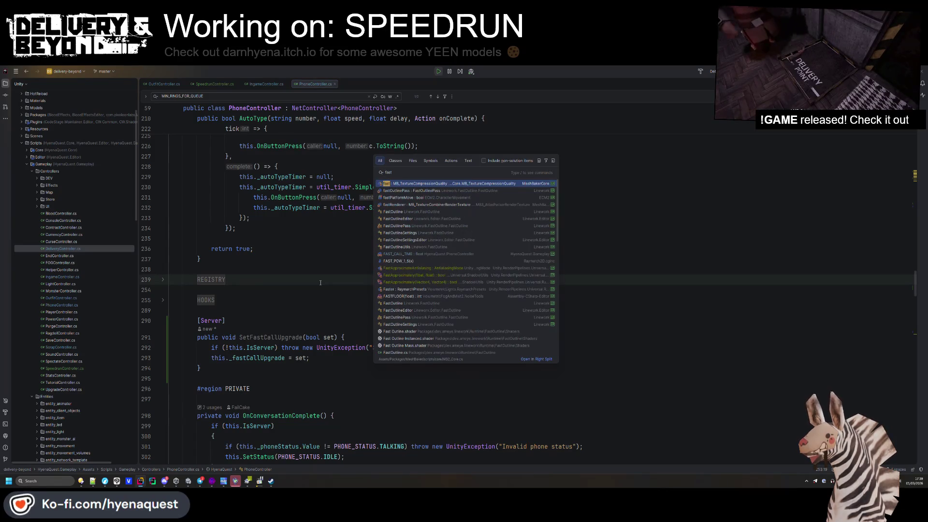
{"action": "key", "text": "BackSpace"}
{"action": "key", "text": "BackSpace"}
{"action": "key", "text": "BackSpace"}
{"action": "type", "text": "system"}
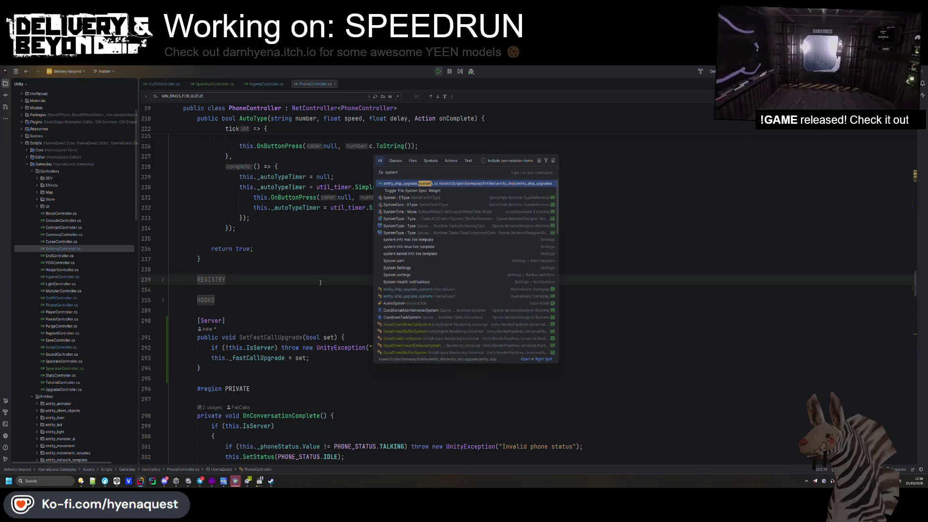
{"action": "key", "text": "Return"}
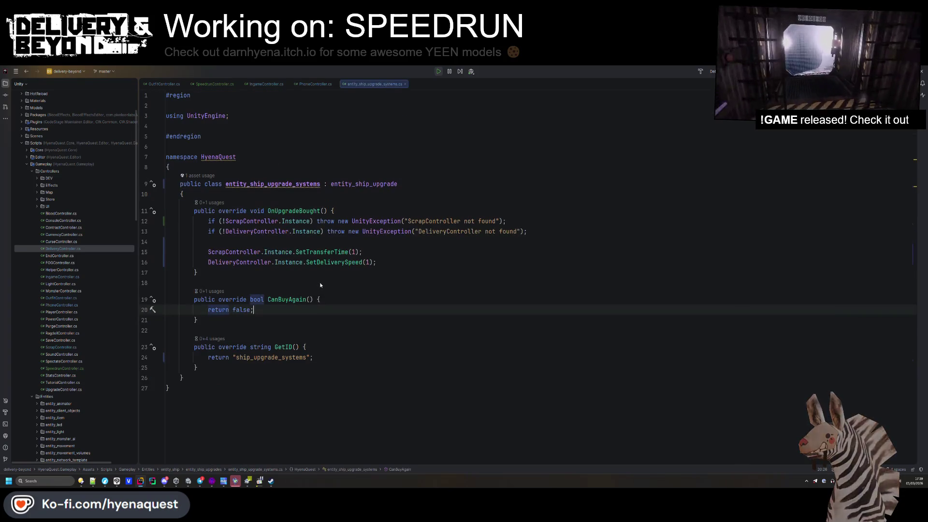
- Duplicate the SetDeliverySpeed call and rename the copy's method to SetFastCallUpgrade
{"action": "left_click", "coordinate": [382, 262]}
{"action": "key", "text": "Return"}
{"action": "type", "text": "SetFastCallUpgrade"}
{"action": "left_click_drag", "start_coordinate": [400, 252], "coordinate": [400, 258]}
{"action": "key", "text": "ctrl+d"}
{"action": "double_click", "coordinate": [336, 272]}
{"action": "type", "text": "SetFastCallUpgrade"}
- Point the copied call at PhoneController and pass true as its argument
{"action": "left_click", "coordinate": [260, 273]}
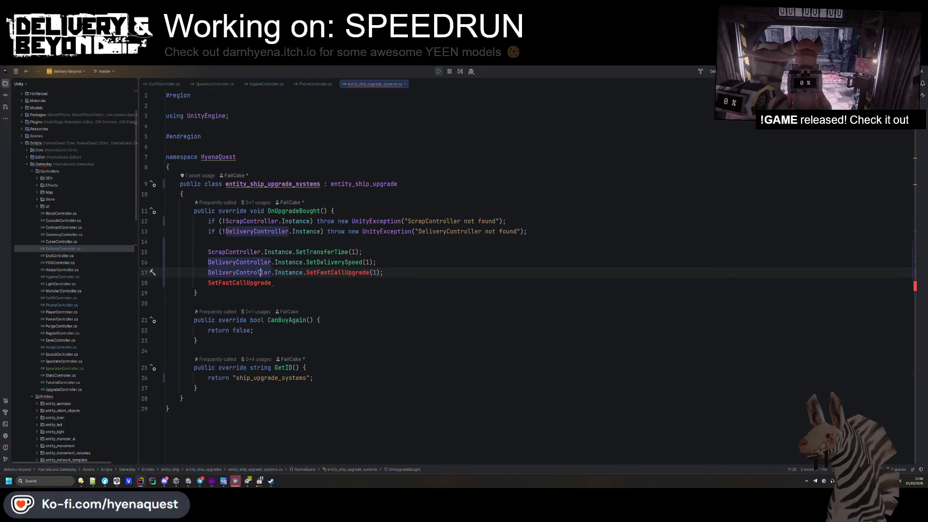
{"action": "key", "text": "ctrl+BackSpace"}
{"action": "type", "text": "PHone"}
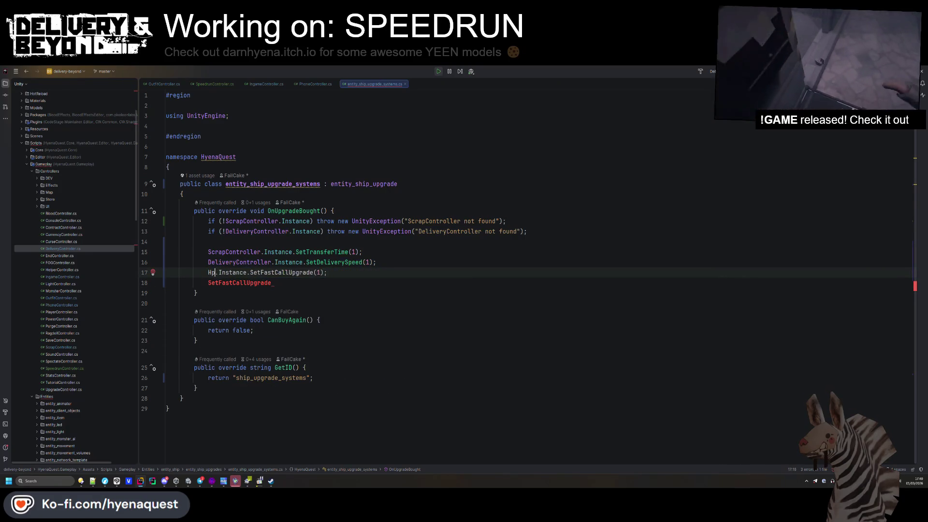
{"action": "key", "text": "Down"}
{"action": "key", "text": "Down"}
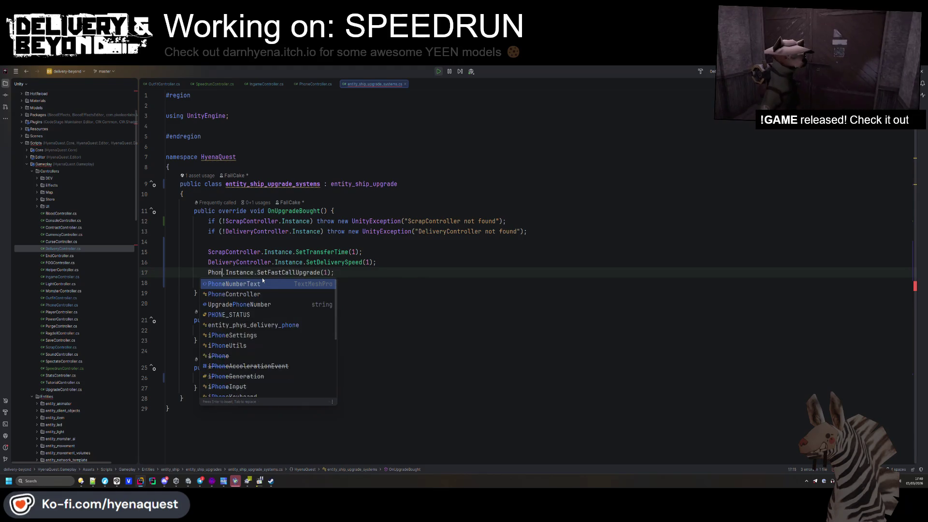
{"action": "key", "text": "Return"}
{"action": "key", "text": "End"}
{"action": "key", "text": "shift+Down"}
{"action": "key", "text": "BackSpace"}
{"action": "key", "text": "BackSpace"}
{"action": "type", "text": "tr"}
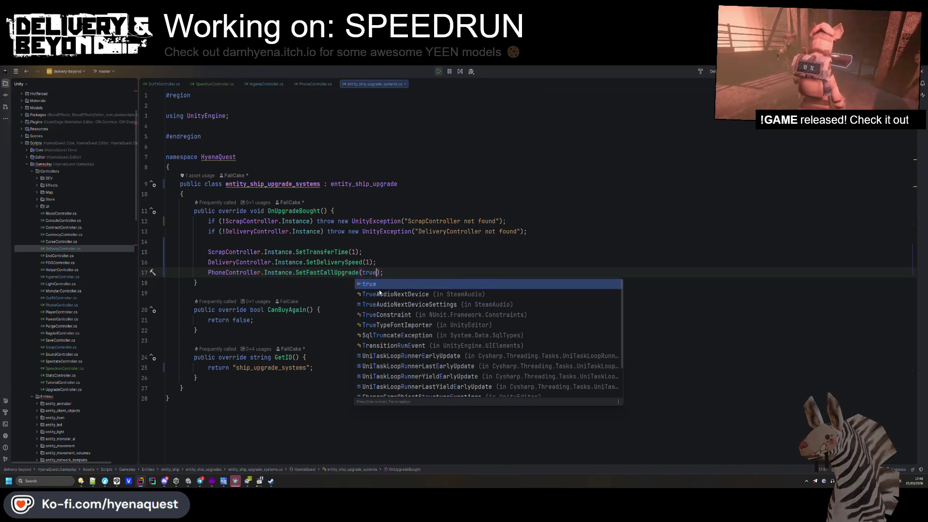
{"action": "key", "text": "Return"}
- Duplicate the DeliveryController null check to add one for PhoneController
{"action": "left_click_drag", "start_coordinate": [555, 233], "coordinate": [555, 225]}
{"action": "key", "text": "ctrl+d"}
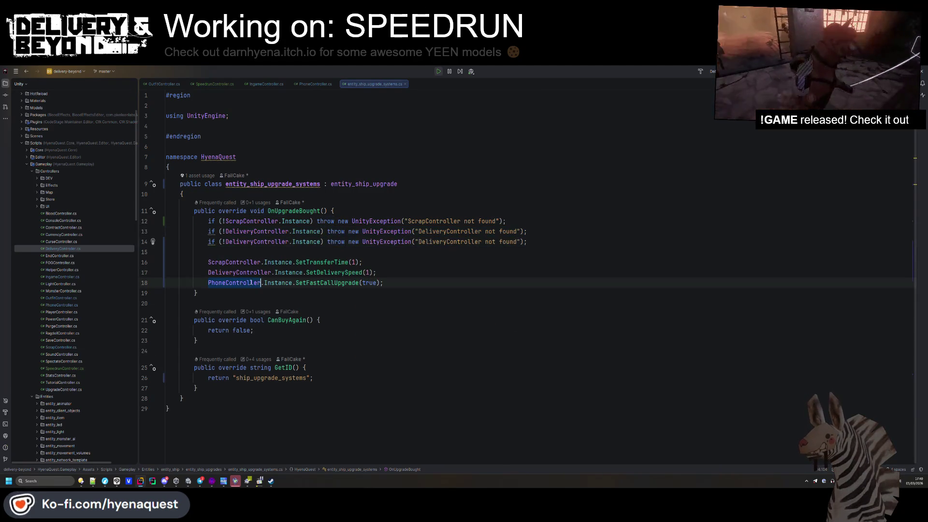
{"action": "left_click", "coordinate": [289, 241]}
{"action": "key", "text": "Down"}
{"action": "key", "text": "Down"}
{"action": "key", "text": "Down"}
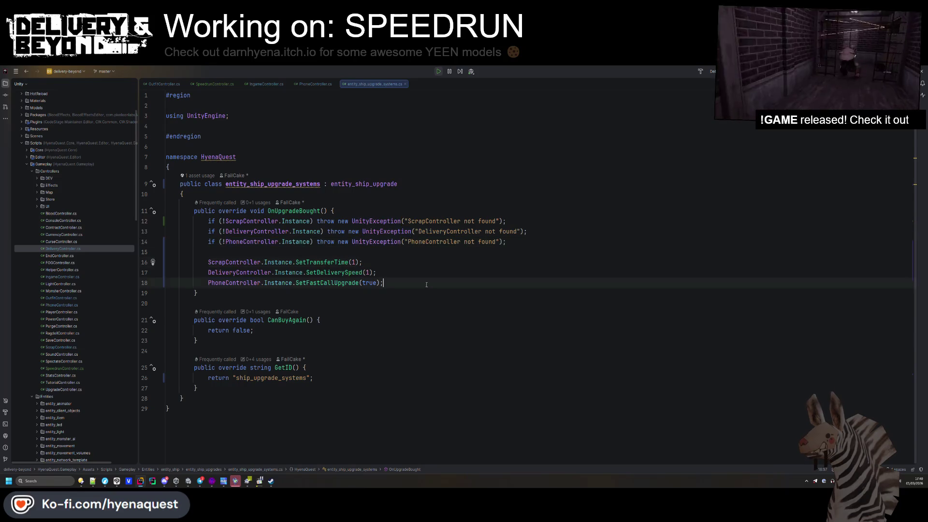